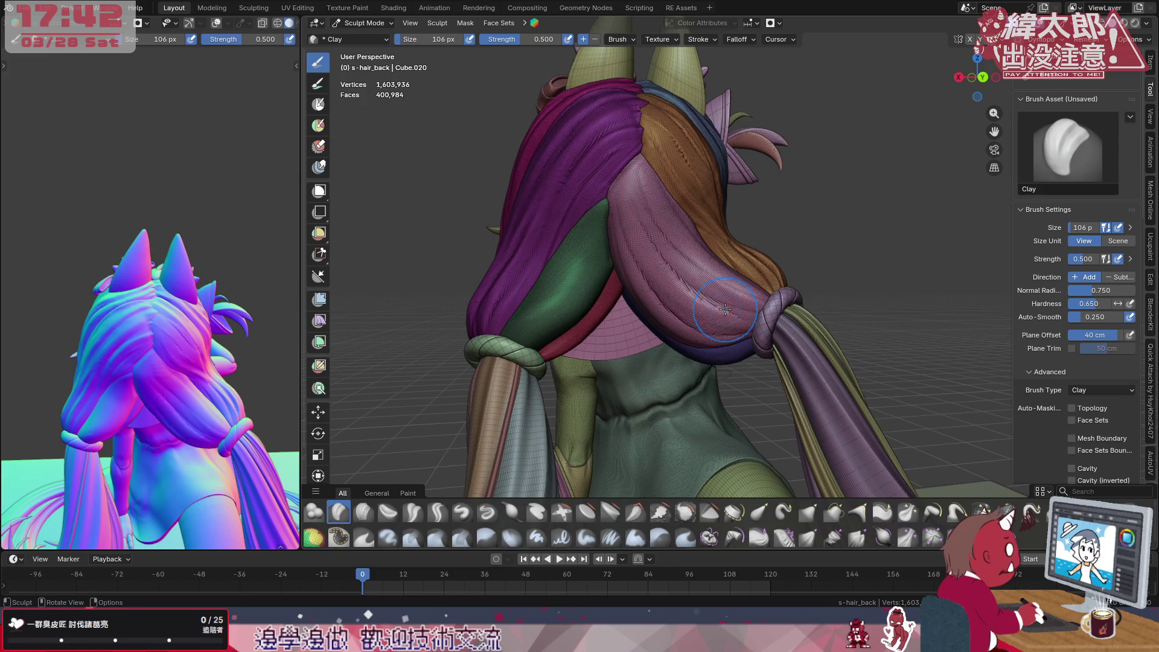
Sculpt a clay crease down the pink strand toward its knot, then enter Edit Mode on the hair
drag(663, 201, 760, 292)
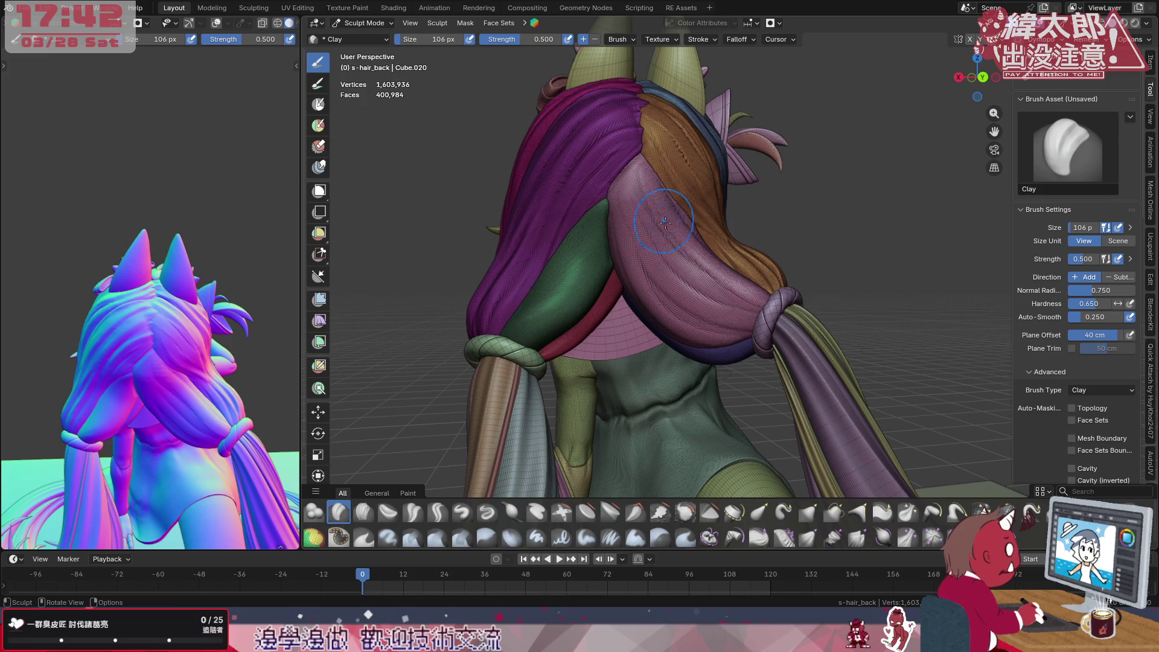
mouse_move(743, 272)
middle_down()
mouse_move(692, 205)
mouse_move(702, 237)
middle_up()
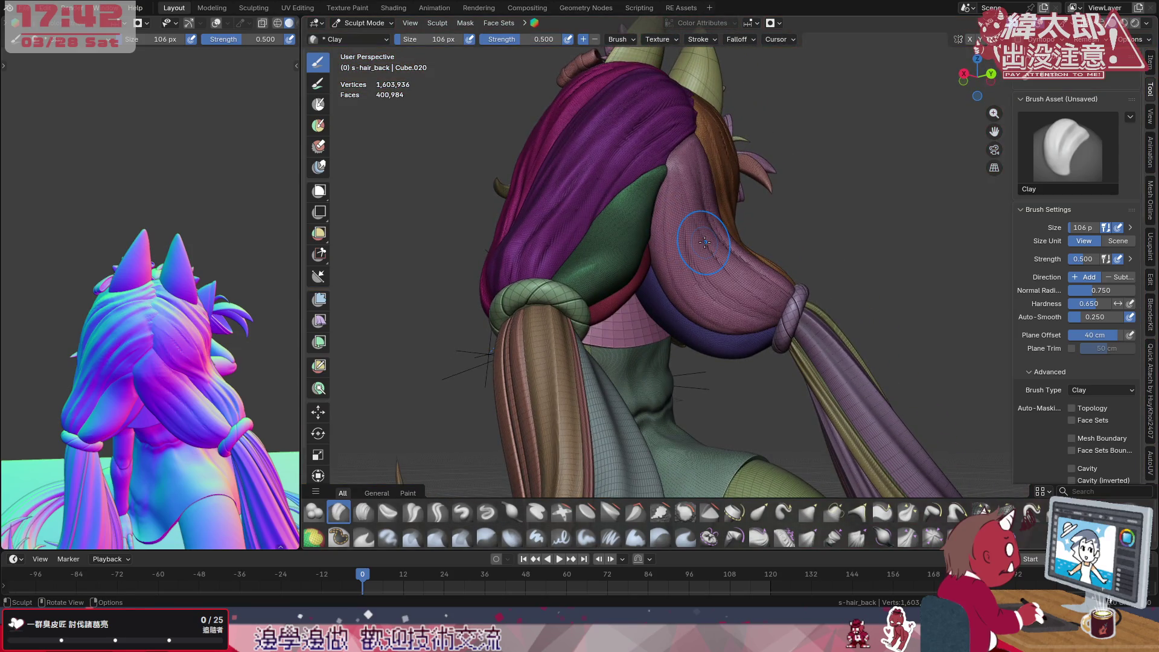
mouse_move(770, 263)
middle_down()
mouse_move(745, 345)
mouse_move(753, 299)
middle_up()
scroll(745, 345, down, 6)
scroll(757, 247, up, 3)
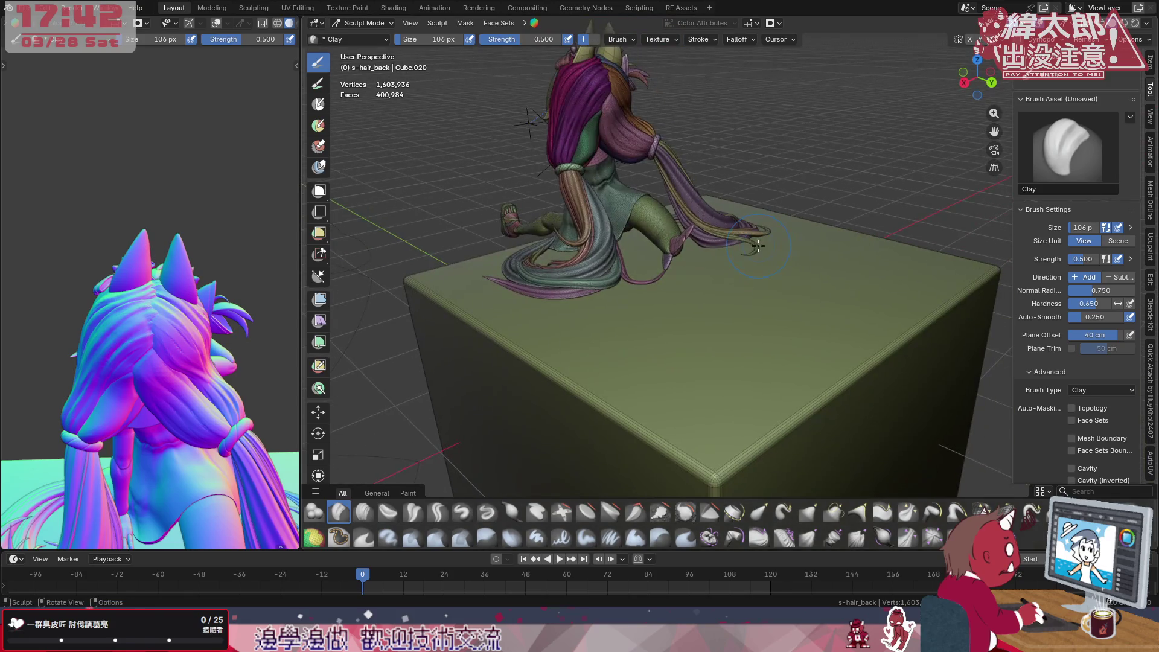
key(Tab)
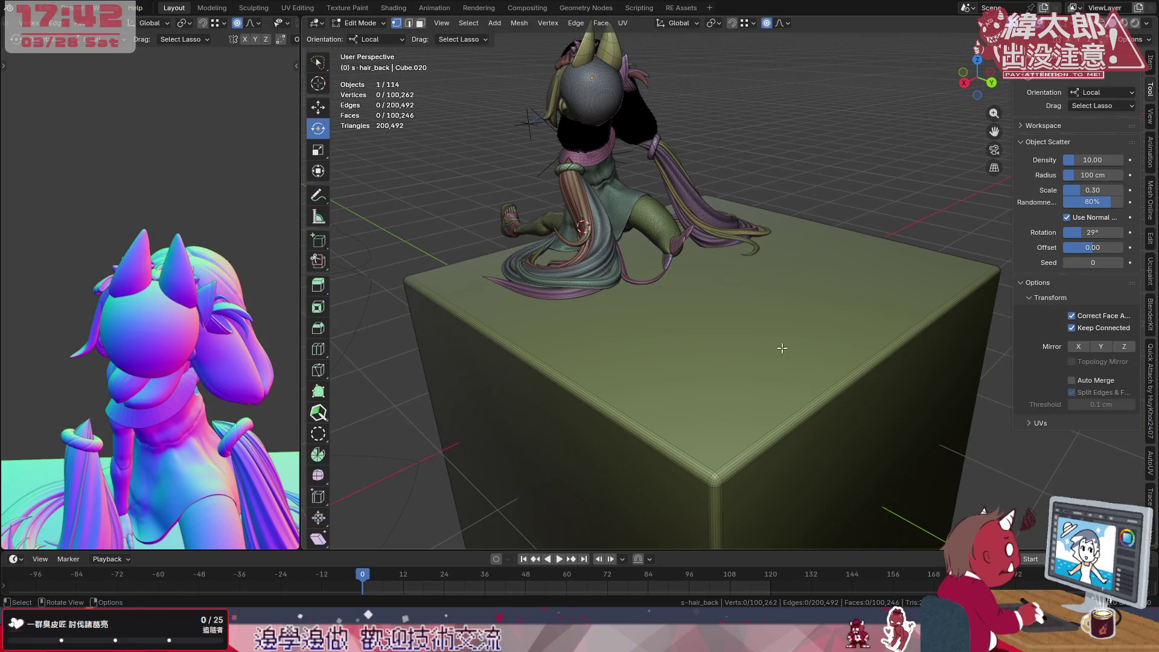
Return the scene to Object Mode and delete the cube the character sits on
click(360, 22)
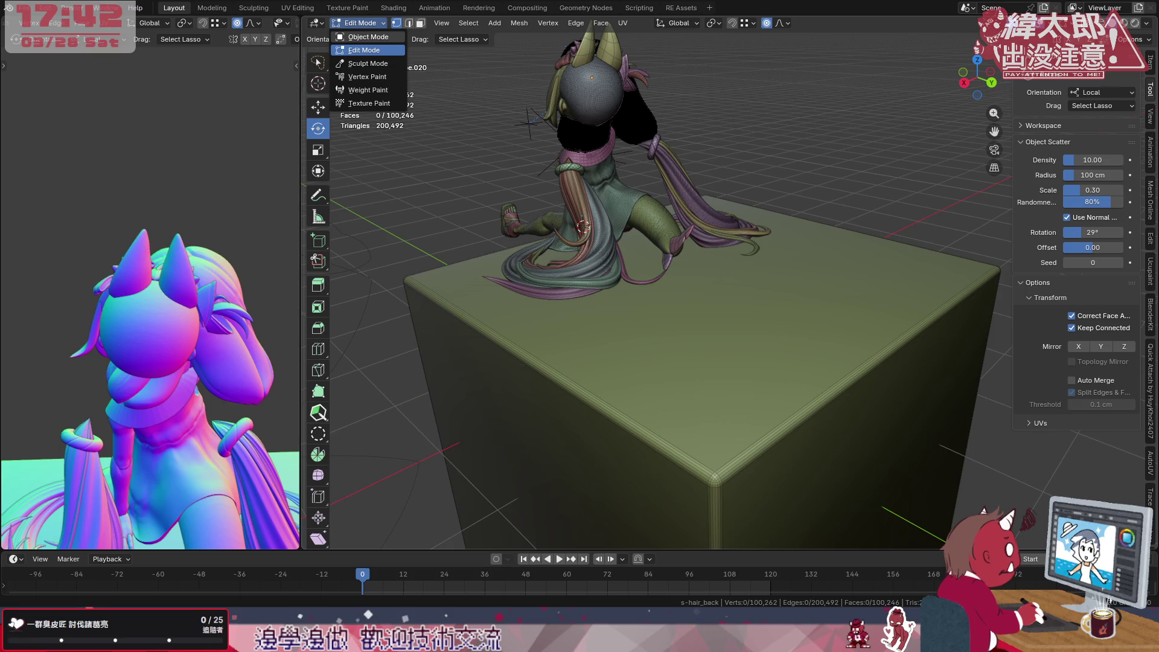
click(368, 36)
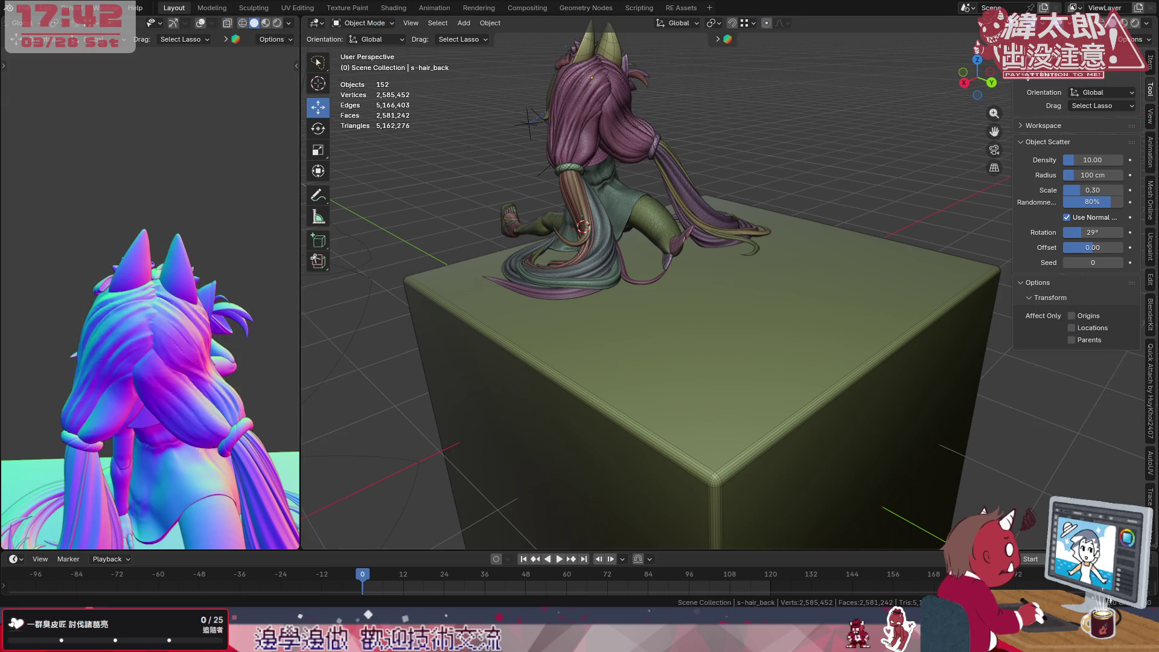
click(686, 410)
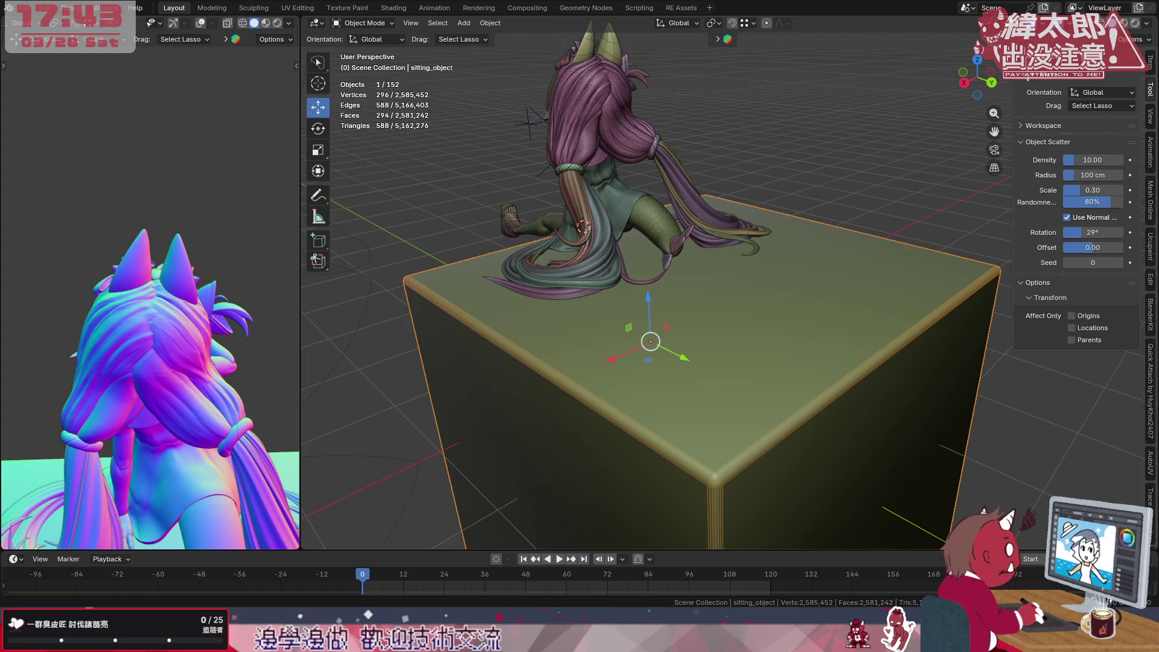
key(x)
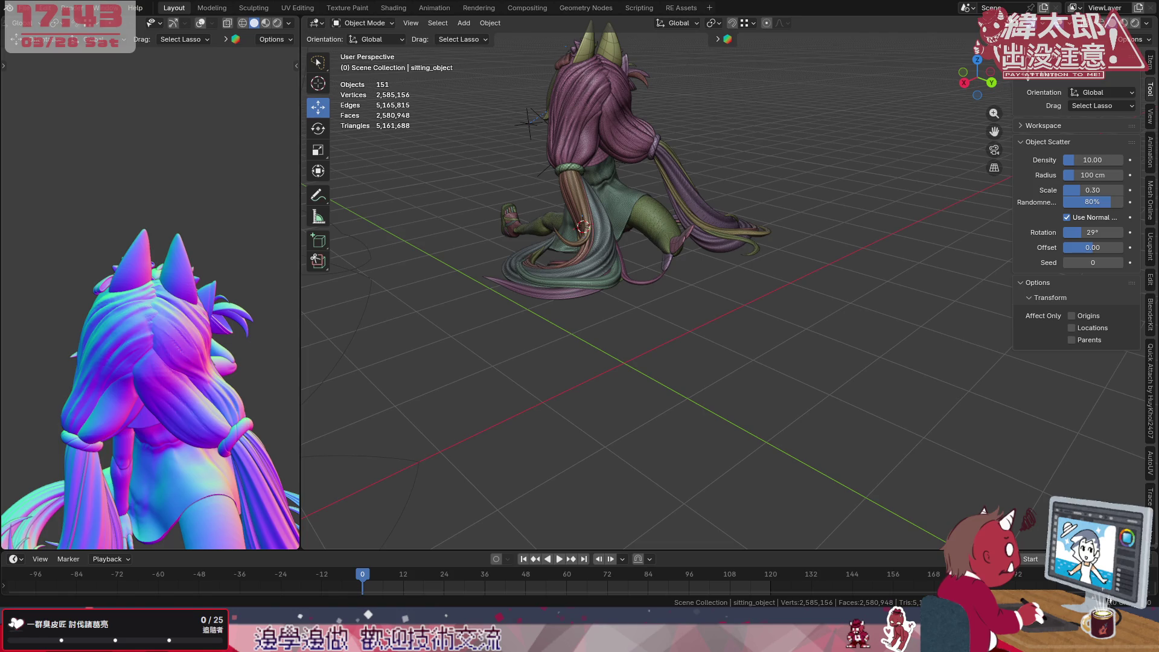
Select the back hair object s-hair_back and switch it into Sculpt Mode via the mode pie menu
mouse_move(680, 275)
middle_down()
mouse_move(721, 340)
mouse_move(629, 291)
mouse_move(579, 283)
mouse_move(740, 354)
mouse_move(754, 385)
mouse_move(718, 351)
middle_up()
click(669, 251)
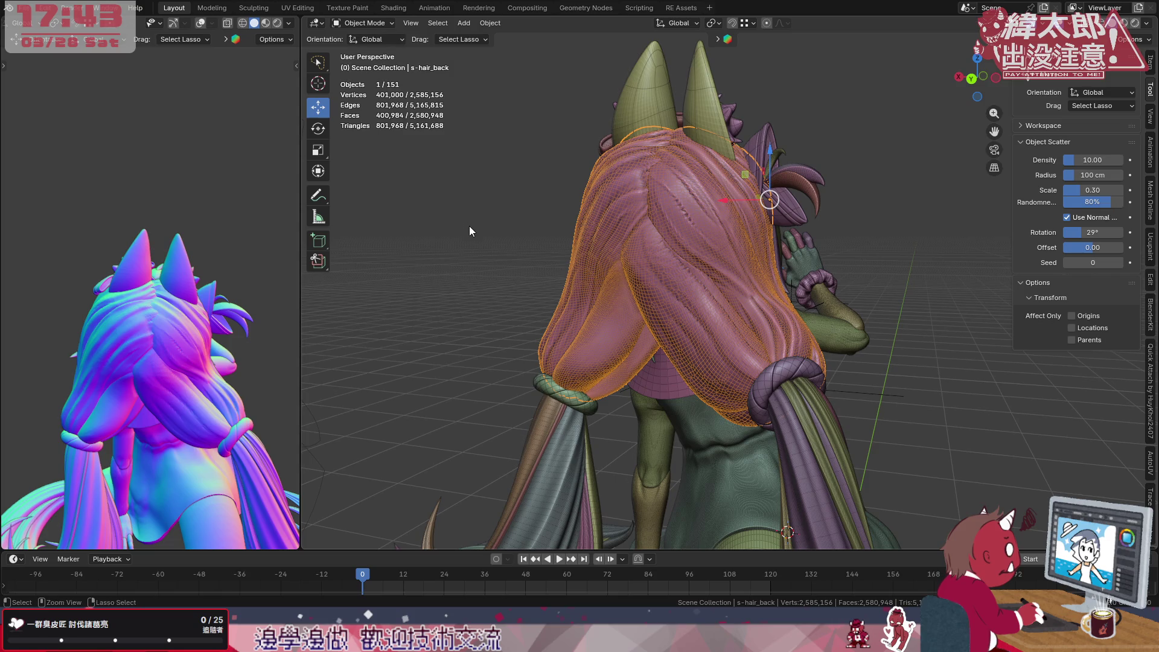
key(ctrl+Tab)
click(479, 295)
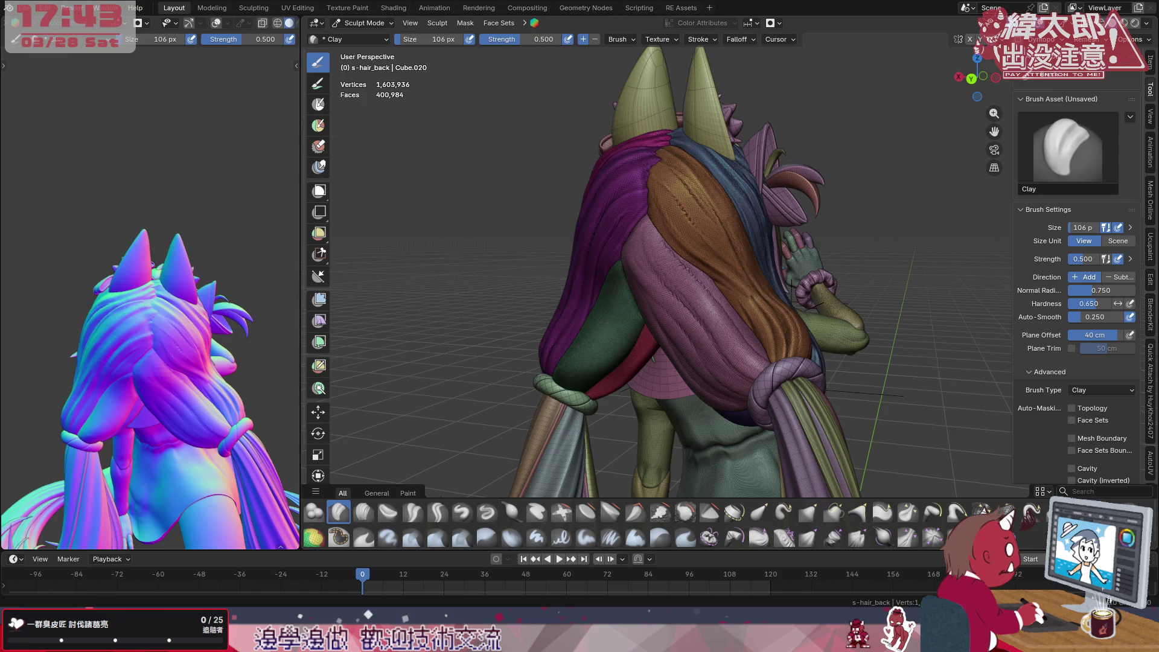
scroll(670, 327, up, 3)
Build up the green strand with clay, adding a crease and small ridges along its length
middle_drag(670, 344, 713, 340)
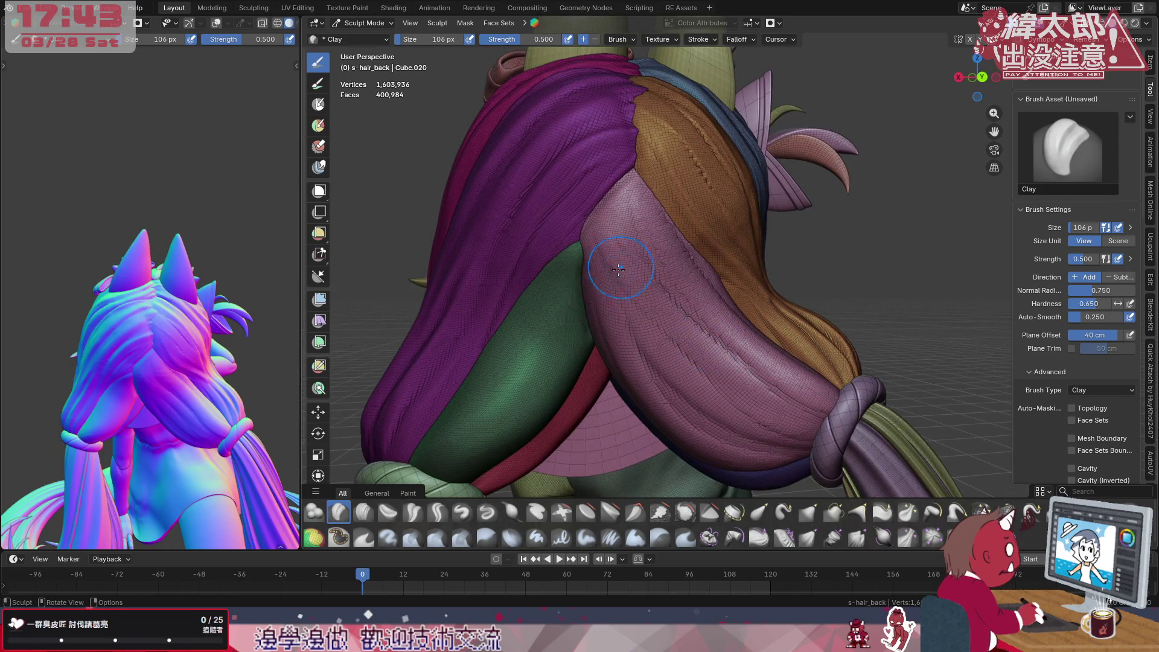
scroll(723, 291, up, 2)
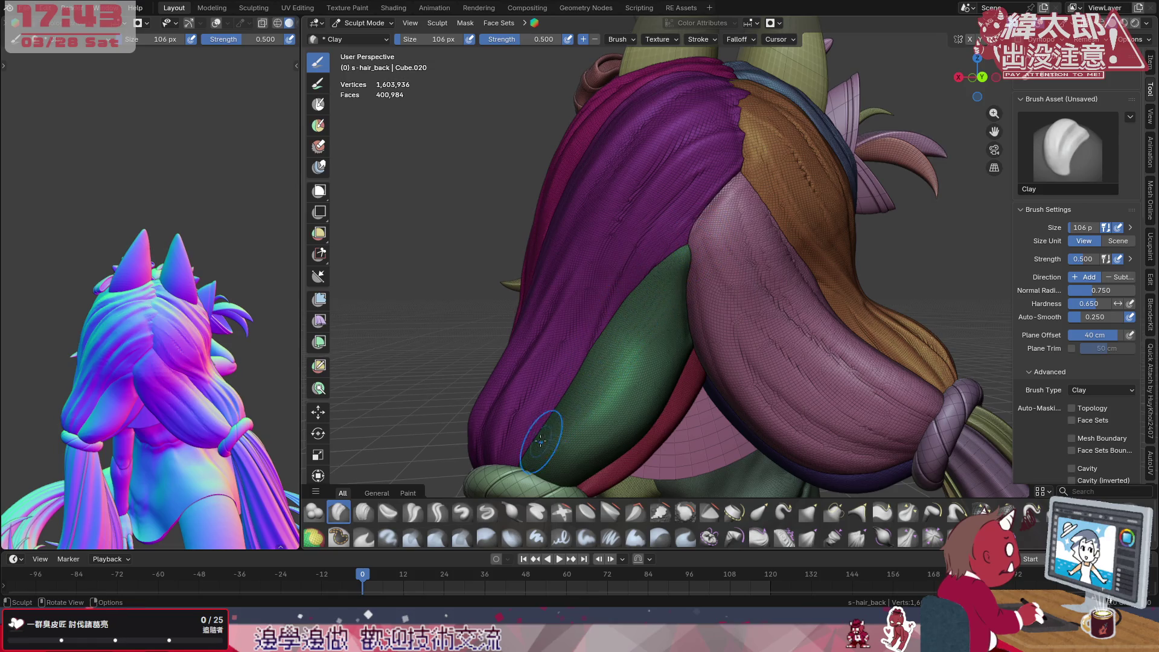
drag(686, 241, 538, 445)
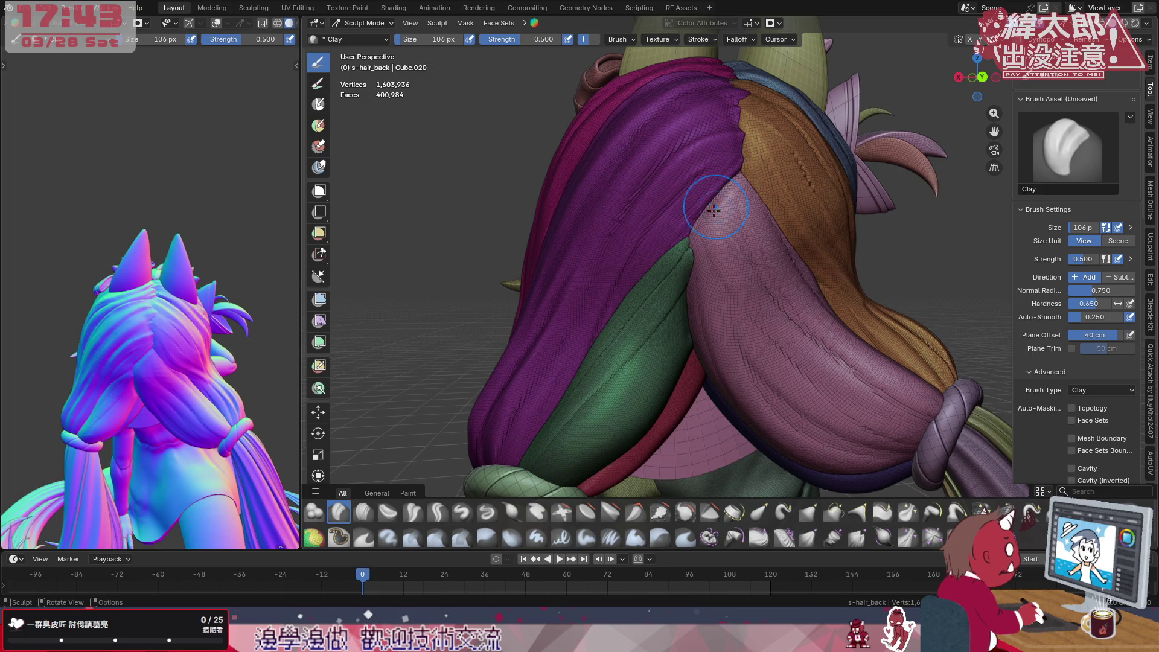
mouse_move(690, 245)
mouse_down()
mouse_move(670, 355)
mouse_move(551, 457)
mouse_up()
mouse_move(665, 326)
mouse_down()
mouse_move(551, 462)
mouse_move(665, 313)
mouse_up()
drag(580, 457, 696, 282)
middle_drag(698, 373, 635, 271)
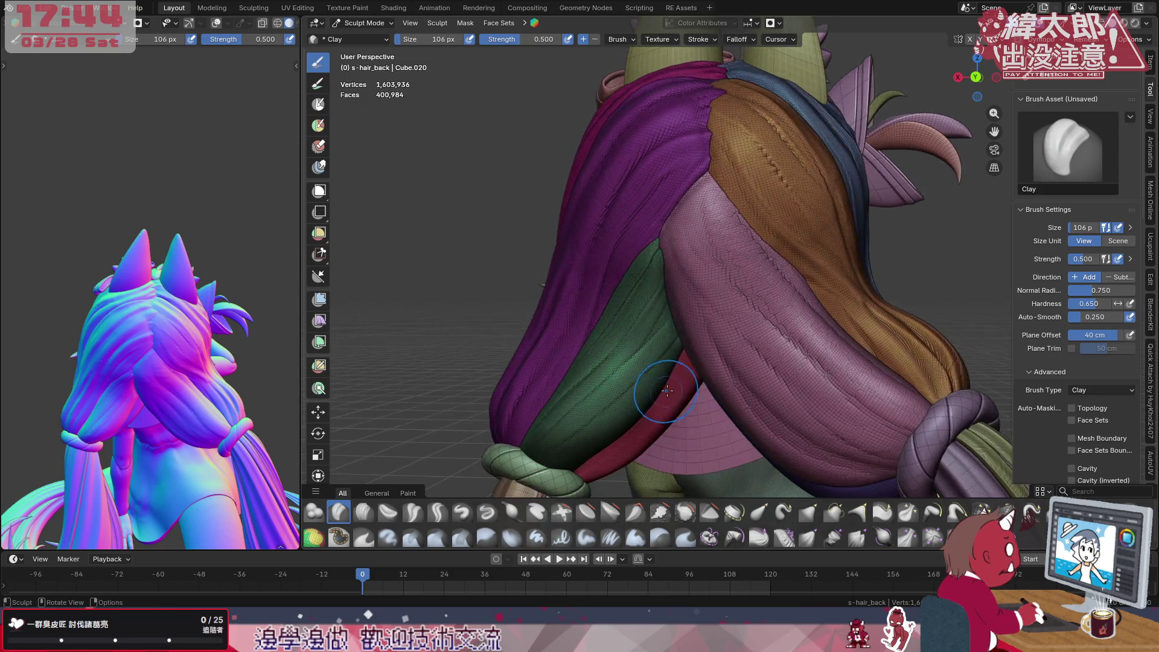
drag(688, 282, 598, 390)
drag(693, 245, 572, 413)
drag(625, 362, 697, 290)
drag(579, 449, 688, 299)
drag(616, 398, 726, 290)
middle_drag(688, 380, 747, 358)
Sculpt along the pink/green boundary and add small marks and strokes on the pink strand seam
mouse_move(733, 299)
mouse_down()
mouse_move(797, 416)
mouse_move(739, 327)
mouse_move(736, 226)
mouse_up()
mouse_move(765, 349)
mouse_down()
mouse_move(797, 394)
mouse_move(751, 294)
mouse_move(806, 408)
mouse_move(741, 235)
mouse_move(801, 390)
mouse_move(734, 317)
mouse_move(811, 380)
mouse_up()
middle_drag(882, 388, 815, 363)
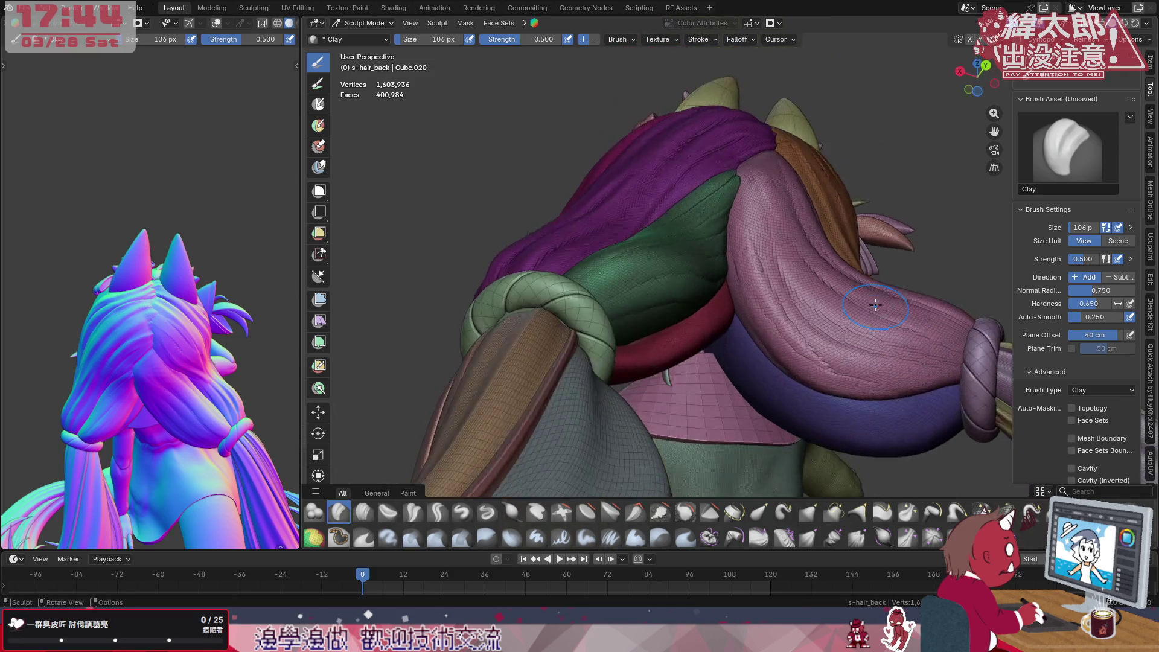
middle_drag(877, 306, 852, 327)
mouse_move(833, 285)
middle_down()
mouse_move(815, 299)
mouse_move(743, 301)
middle_up()
drag(736, 271, 770, 362)
scroll(761, 299, up, 2)
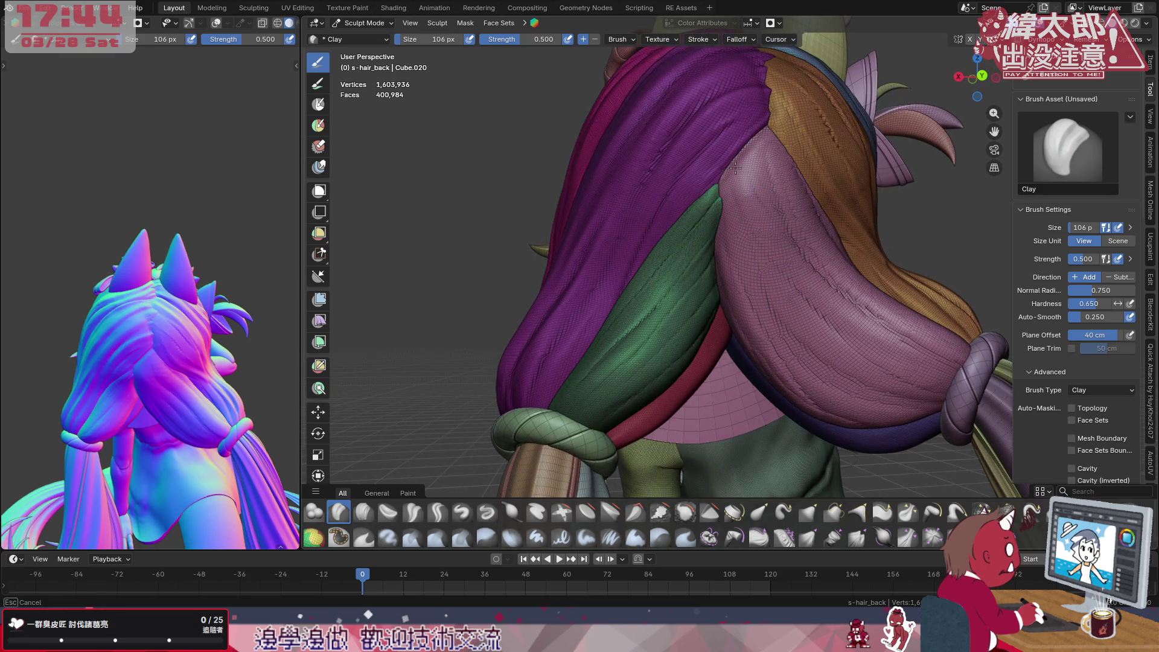
middle_drag(742, 191, 790, 272)
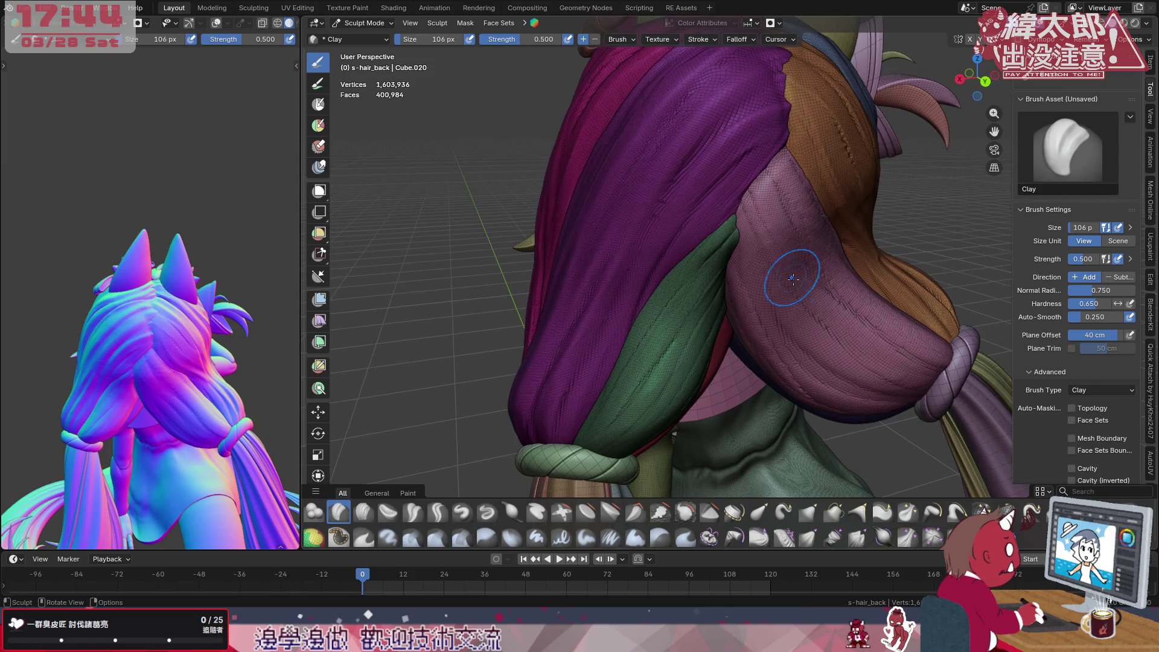
mouse_move(856, 275)
middle_down()
mouse_move(797, 226)
mouse_move(735, 250)
middle_up()
scroll(735, 250, up, 2)
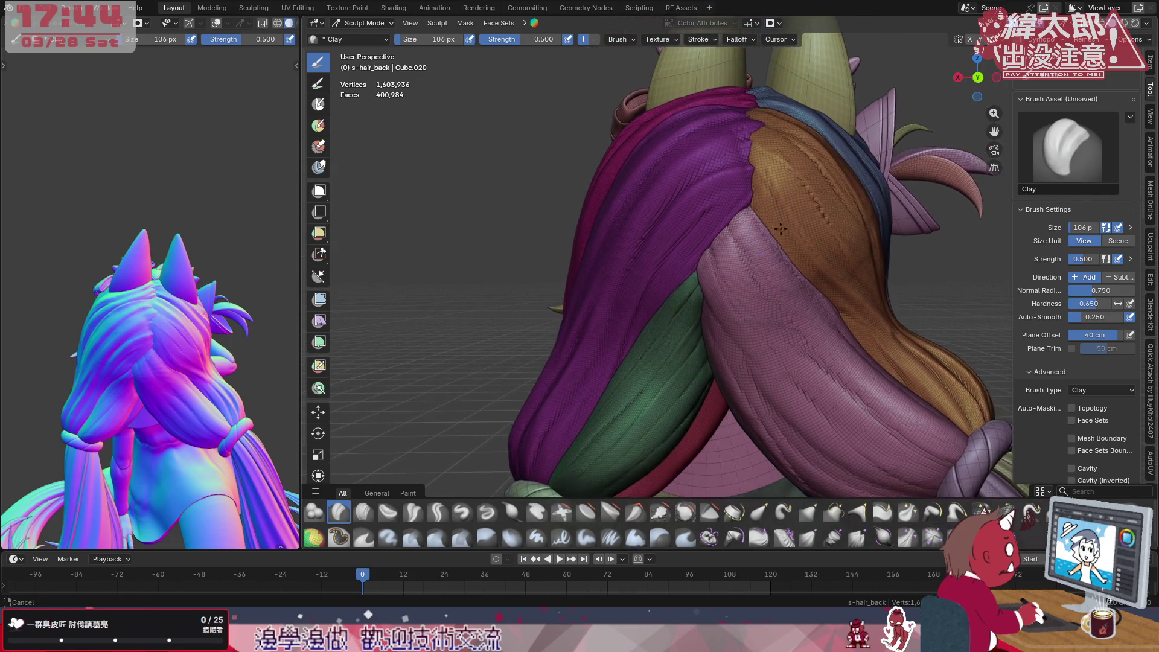
drag(767, 243, 791, 321)
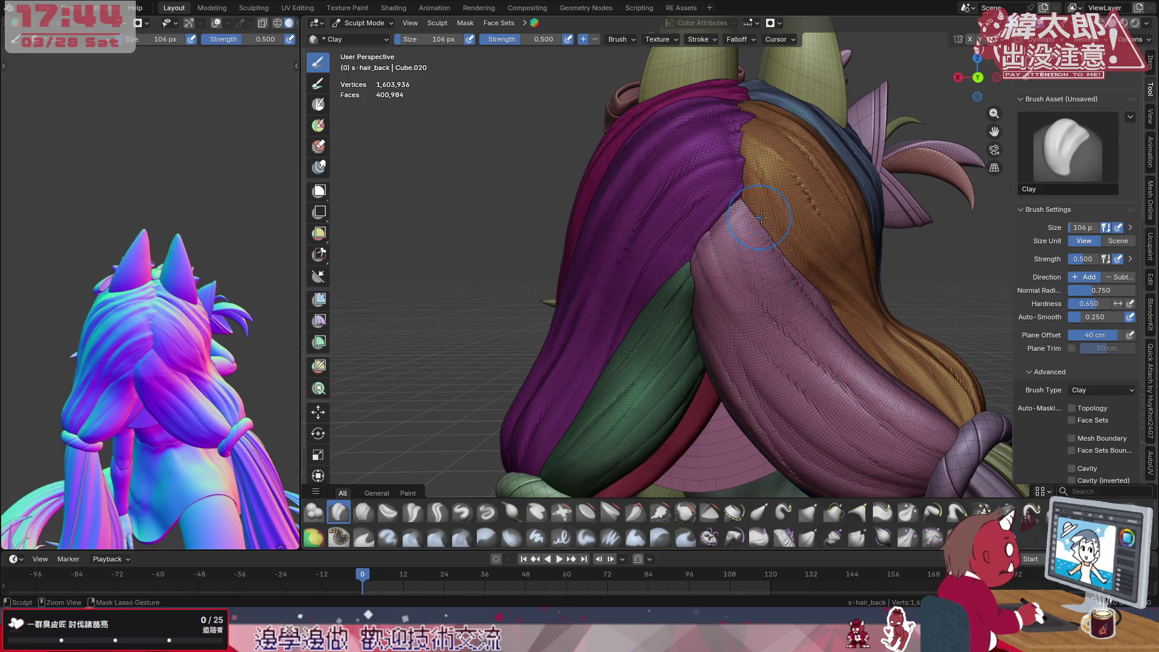
mouse_move(739, 218)
mouse_down()
mouse_move(731, 196)
mouse_move(714, 283)
mouse_up()
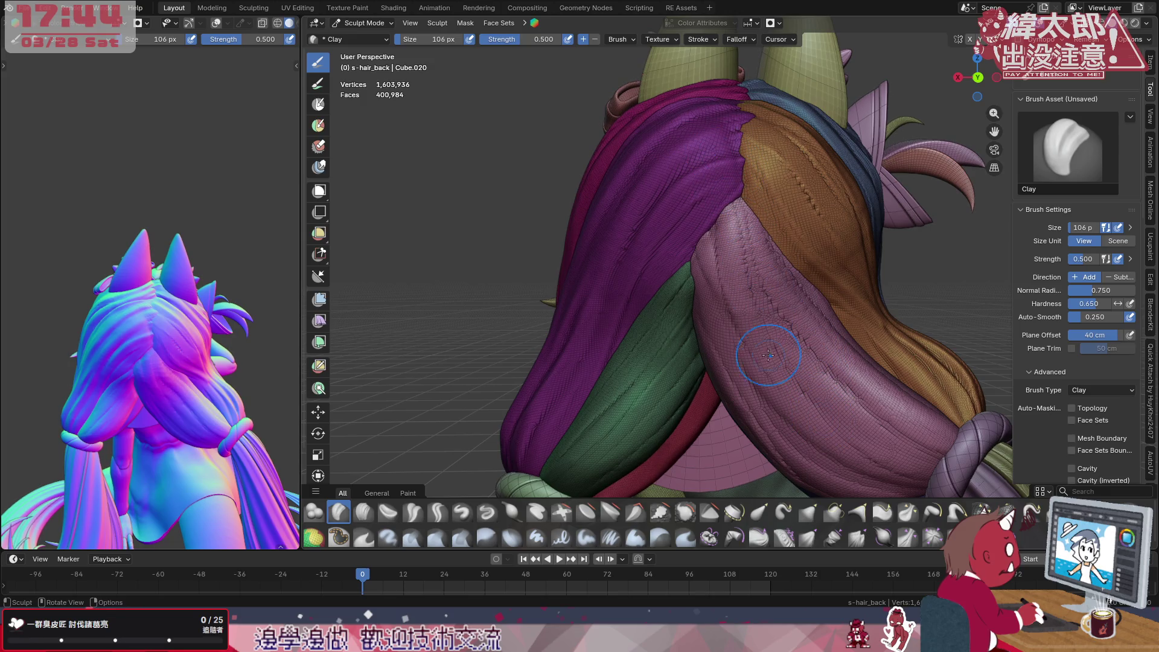
middle_drag(715, 283, 788, 299)
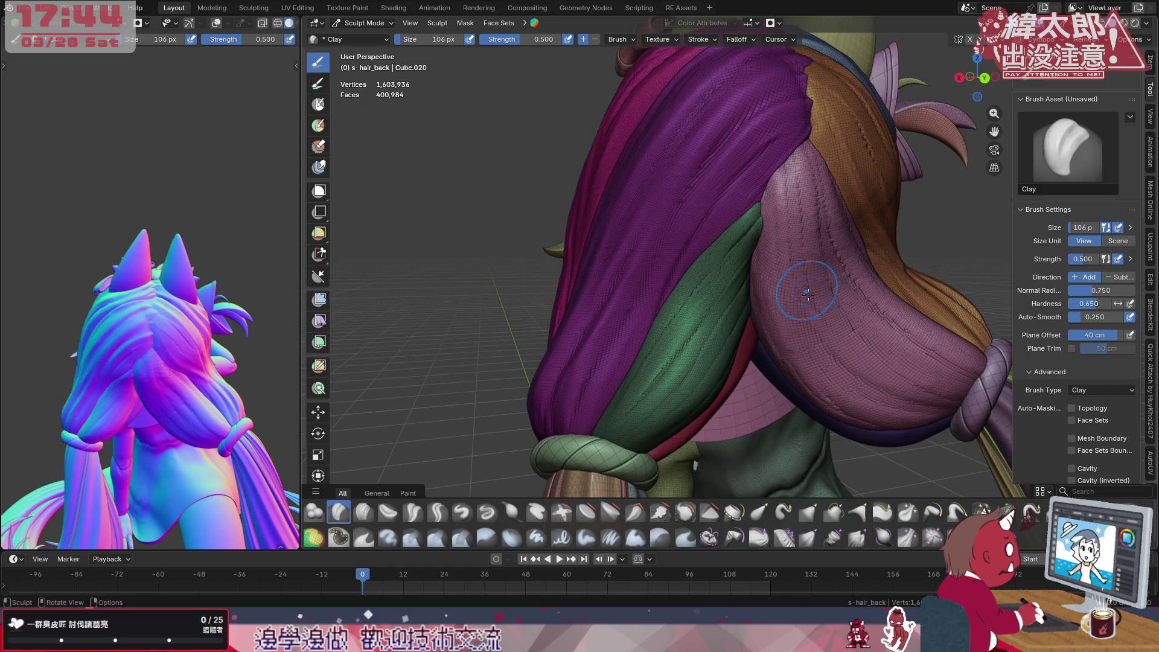
Carve one more crease along the green strand and start resizing the brush
middle_drag(839, 322, 793, 259)
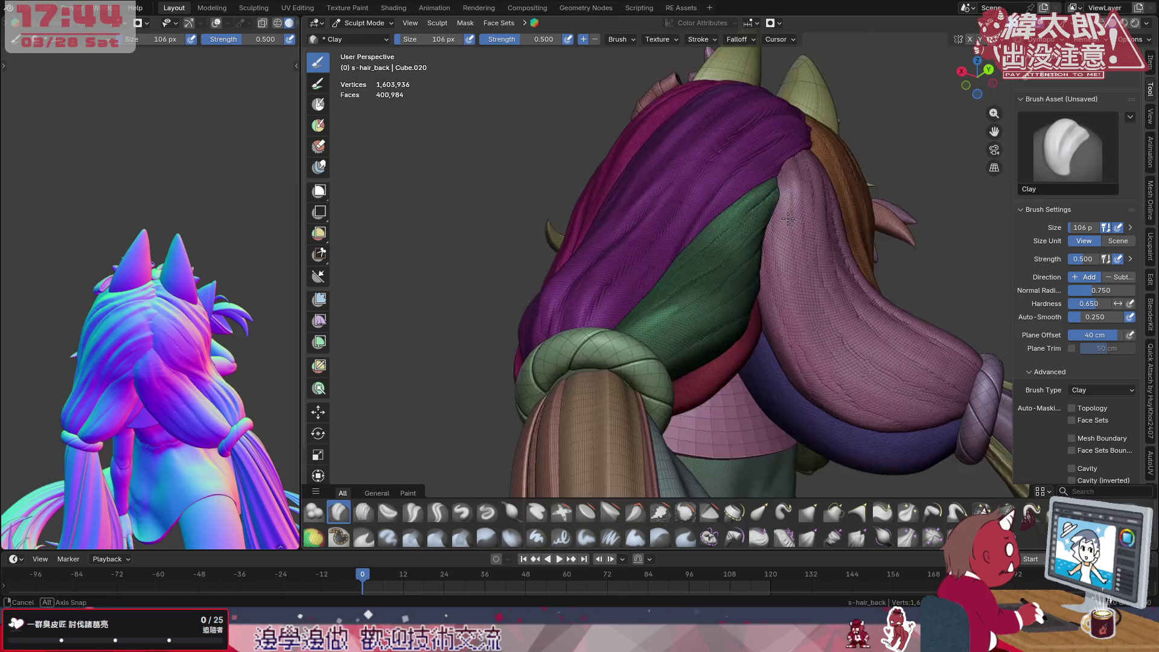
middle_drag(788, 218, 750, 233)
drag(716, 291, 610, 392)
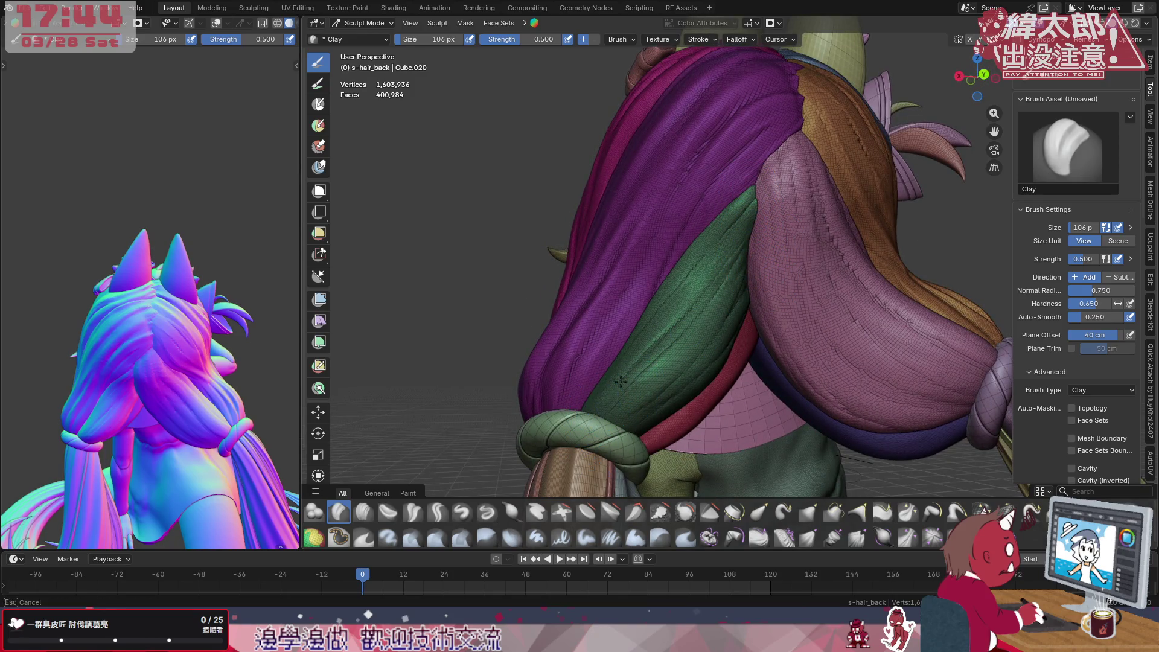
mouse_move(752, 326)
middle_down()
mouse_move(763, 299)
mouse_move(815, 259)
middle_up()
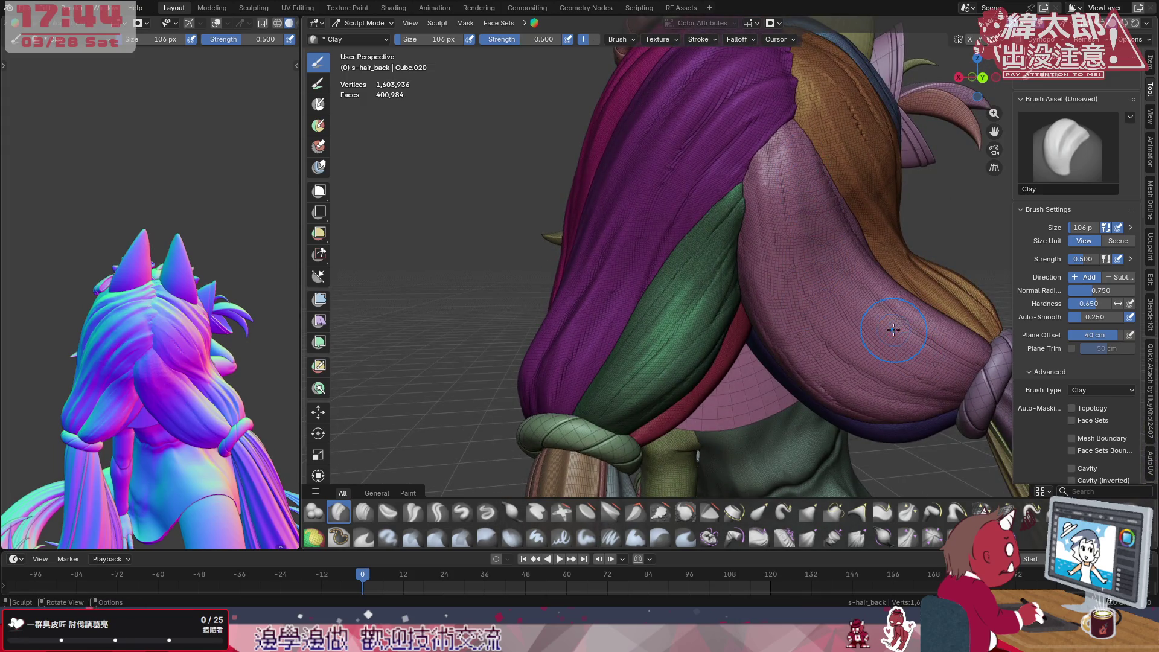
middle_drag(863, 327, 774, 186)
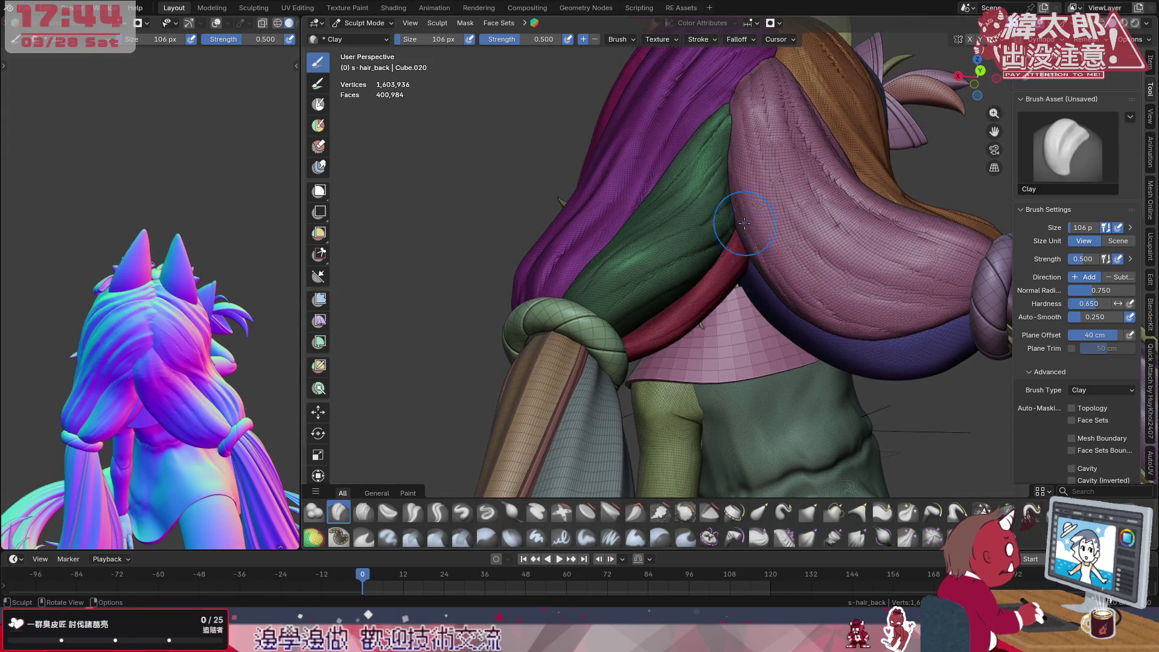
mouse_move(734, 217)
middle_down()
mouse_move(712, 312)
mouse_move(725, 308)
mouse_move(720, 296)
mouse_move(580, 326)
middle_up()
scroll(723, 306, up, 3)
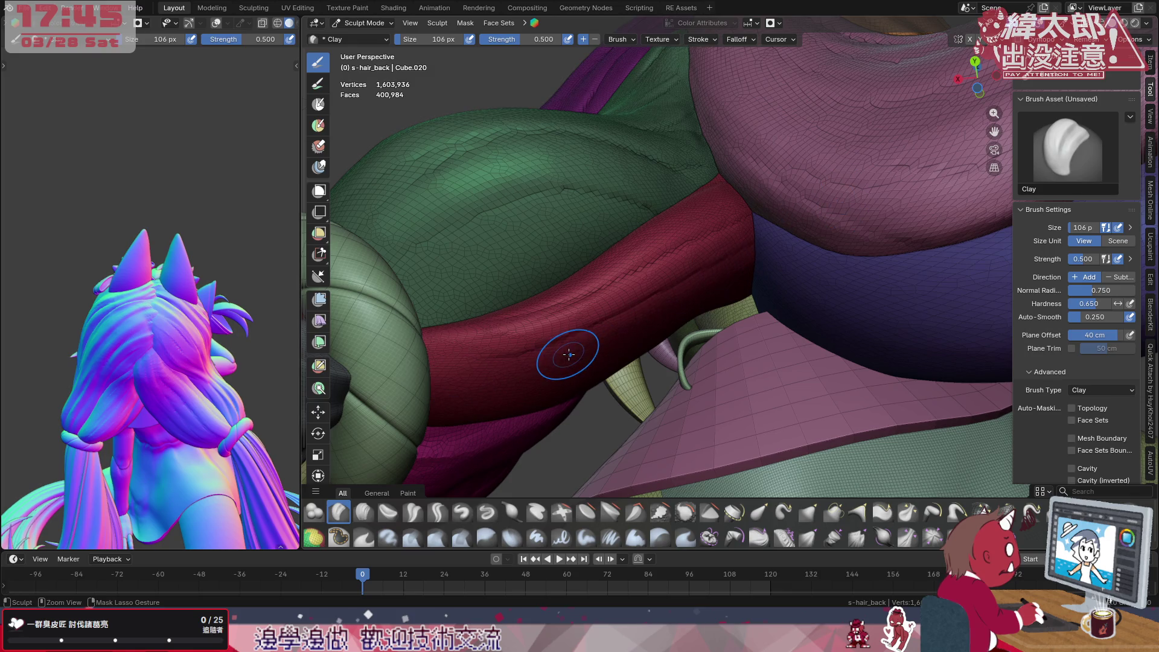
key(f)
Set the brush size to 170 px and build a clay ridge along the red band
click(543, 362)
key(f)
click(585, 328)
drag(434, 376, 635, 326)
drag(434, 390, 634, 308)
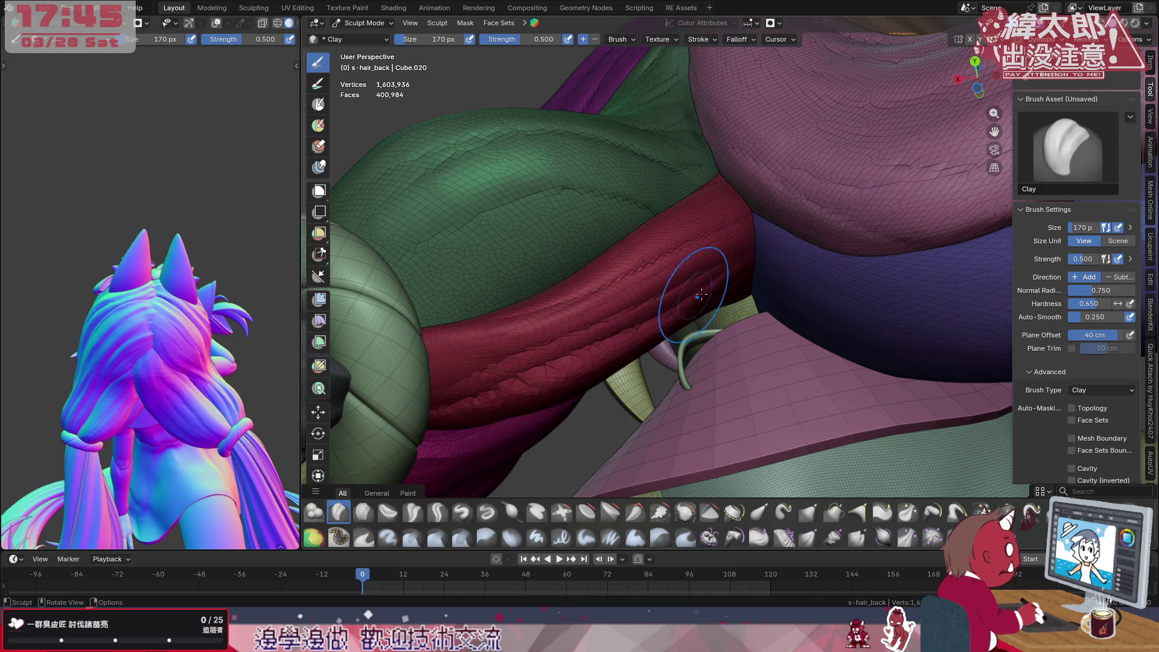
Orbit close to the red band, then isolate the back hair in local view
key(f)
click(804, 179)
mouse_move(805, 191)
middle_down()
mouse_move(815, 272)
mouse_move(708, 254)
mouse_move(761, 317)
middle_up()
scroll(708, 254, down, 5)
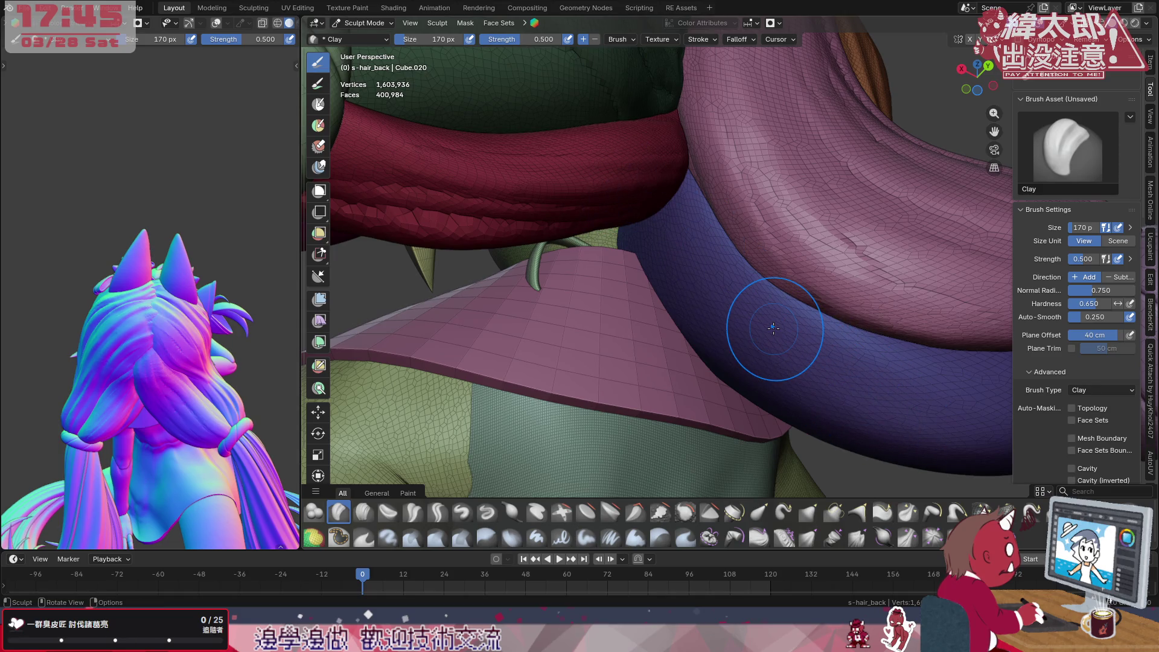
scroll(720, 207, down, 8)
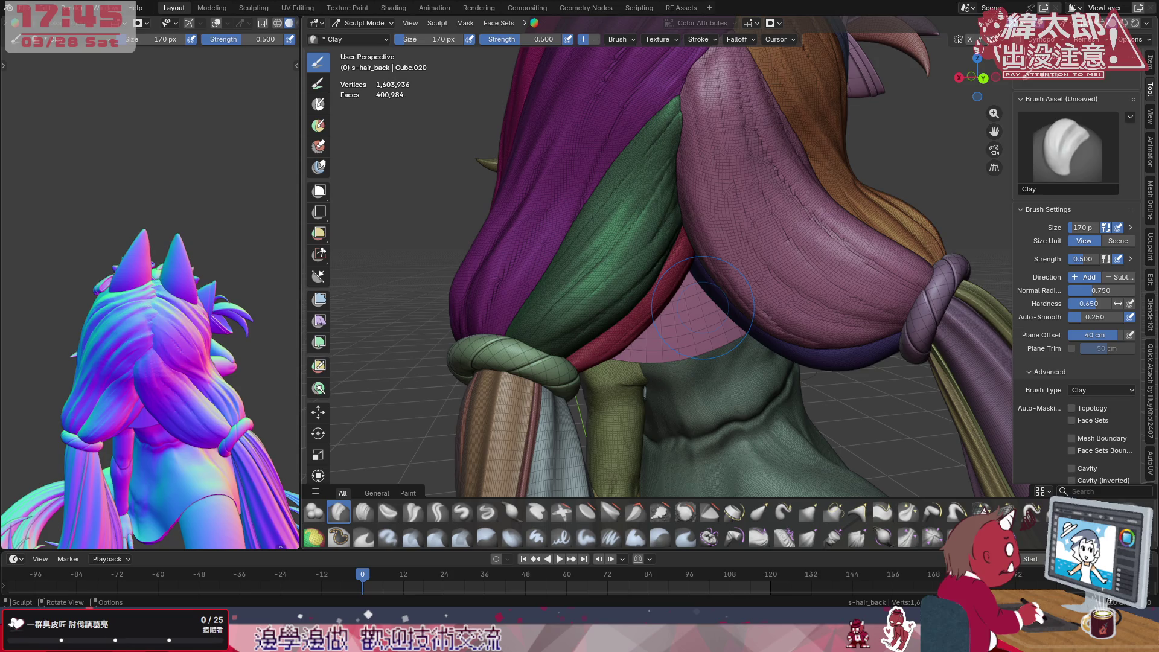
key(KP_Divide)
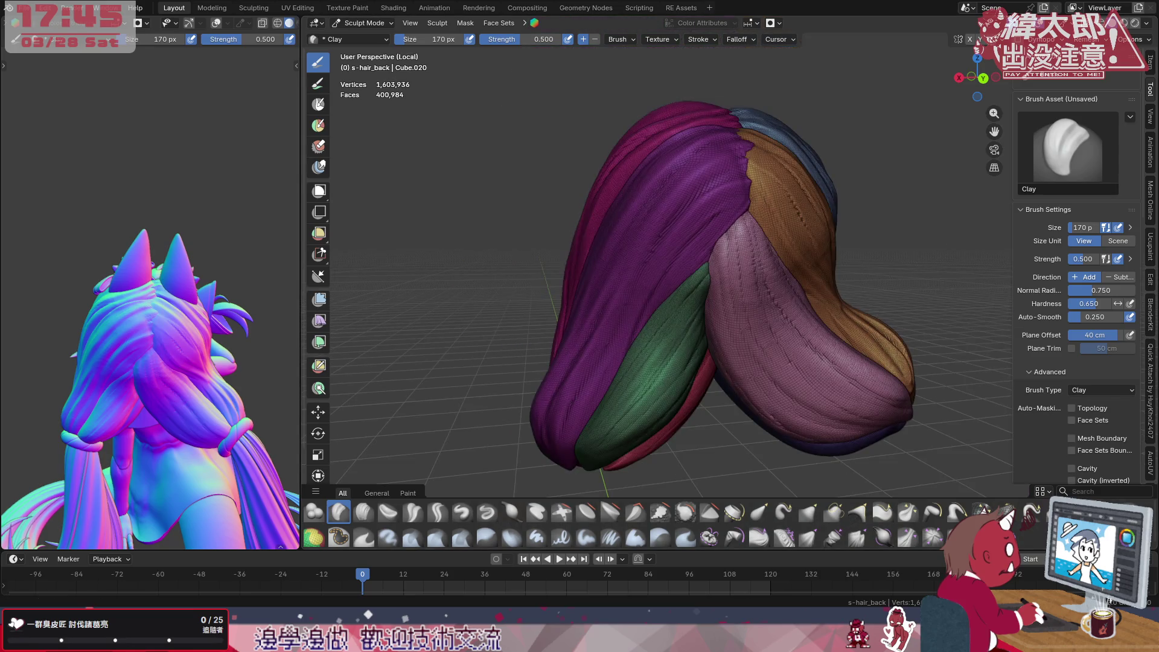
scroll(724, 327, up, 4)
Build clay onto the small central strands so the red clump covers the purple strand, then pick Inflate/Deflate
mouse_move(724, 326)
middle_down()
mouse_move(947, 341)
mouse_move(716, 335)
middle_up()
scroll(770, 341, down, 4)
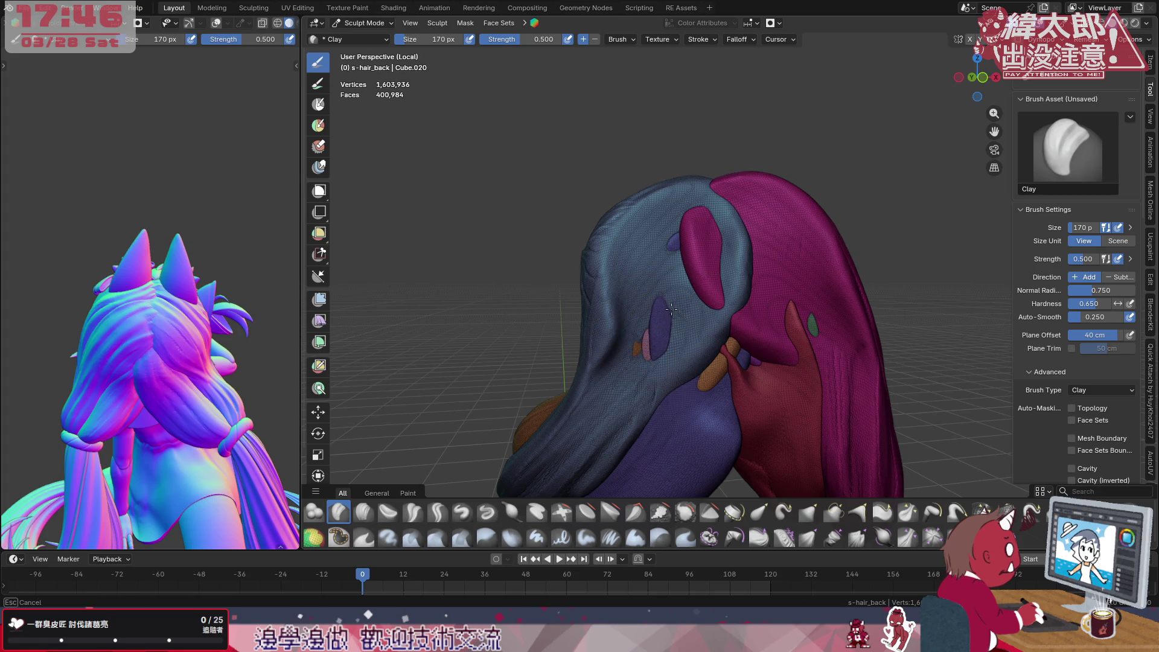
middle_drag(664, 328, 761, 272)
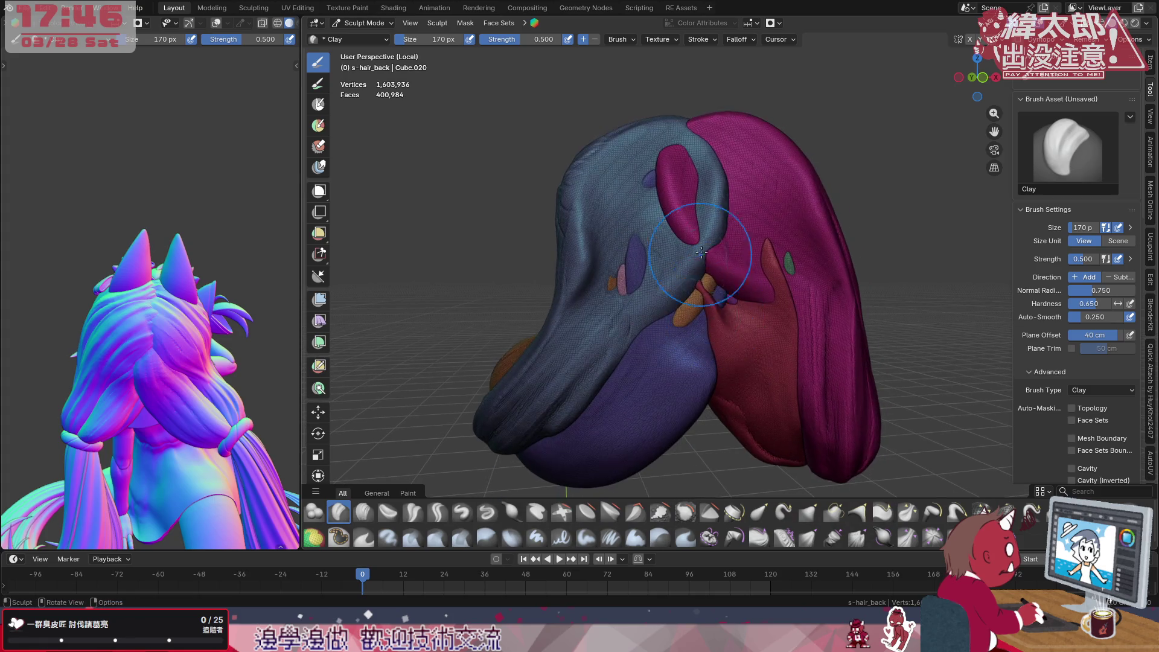
drag(725, 254, 716, 299)
drag(679, 236, 725, 290)
scroll(743, 349, up, 2)
middle_drag(724, 326, 663, 210)
drag(664, 209, 652, 245)
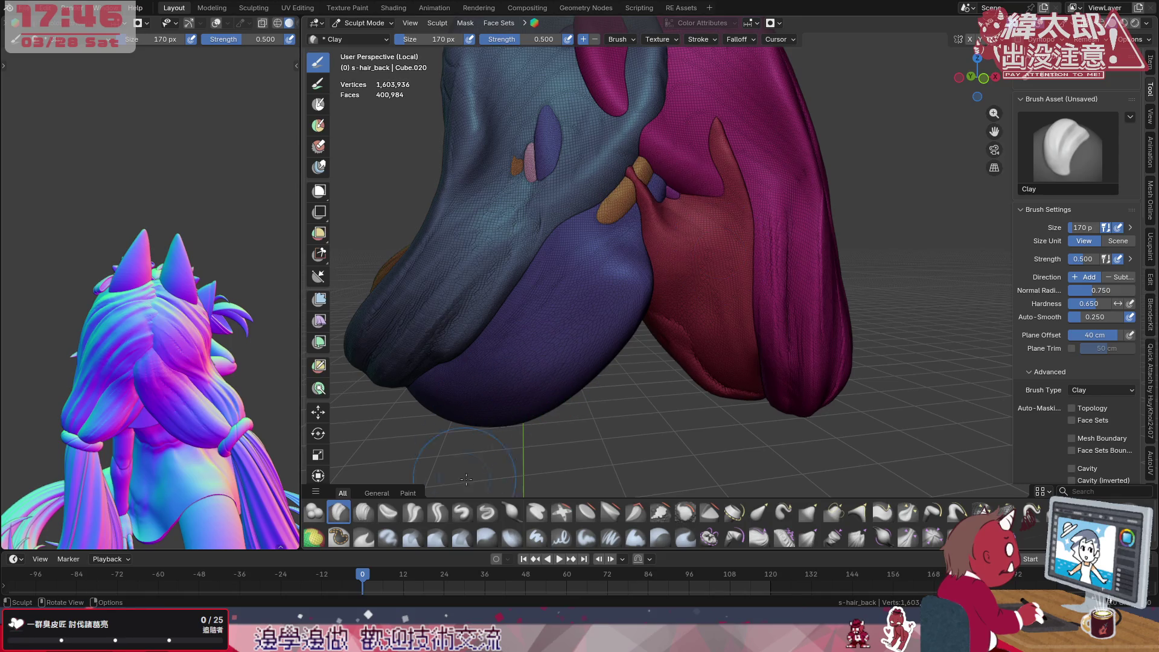
key(i)
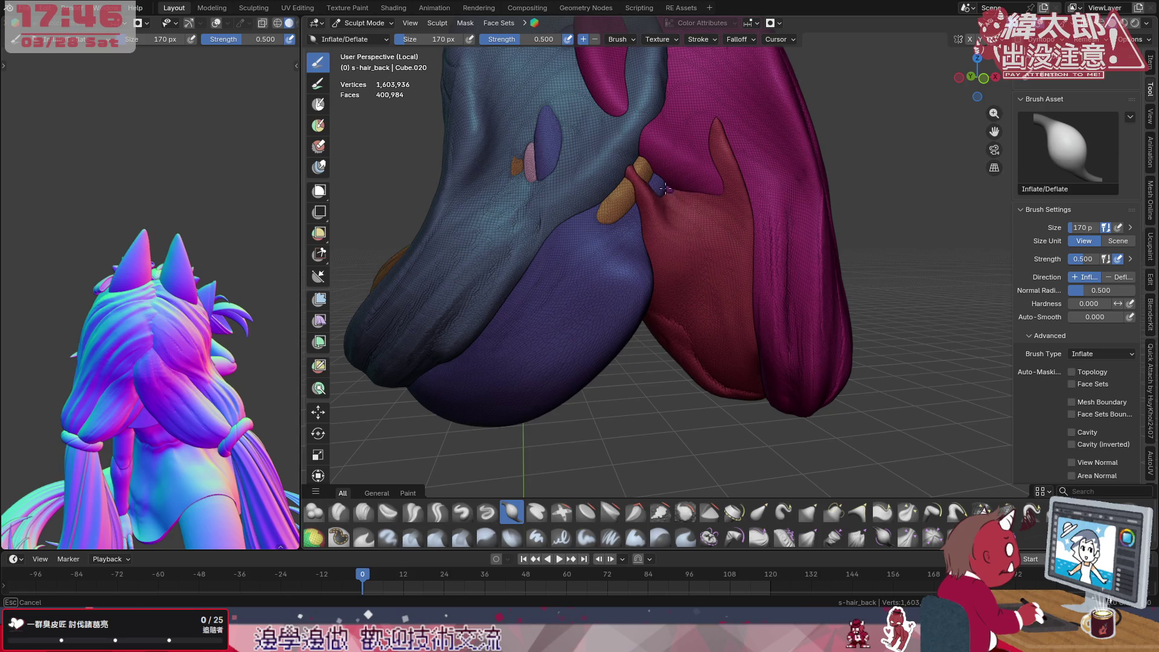
Inflate the red strand's tip and top edge and slightly puff the purple surface
drag(709, 169, 693, 166)
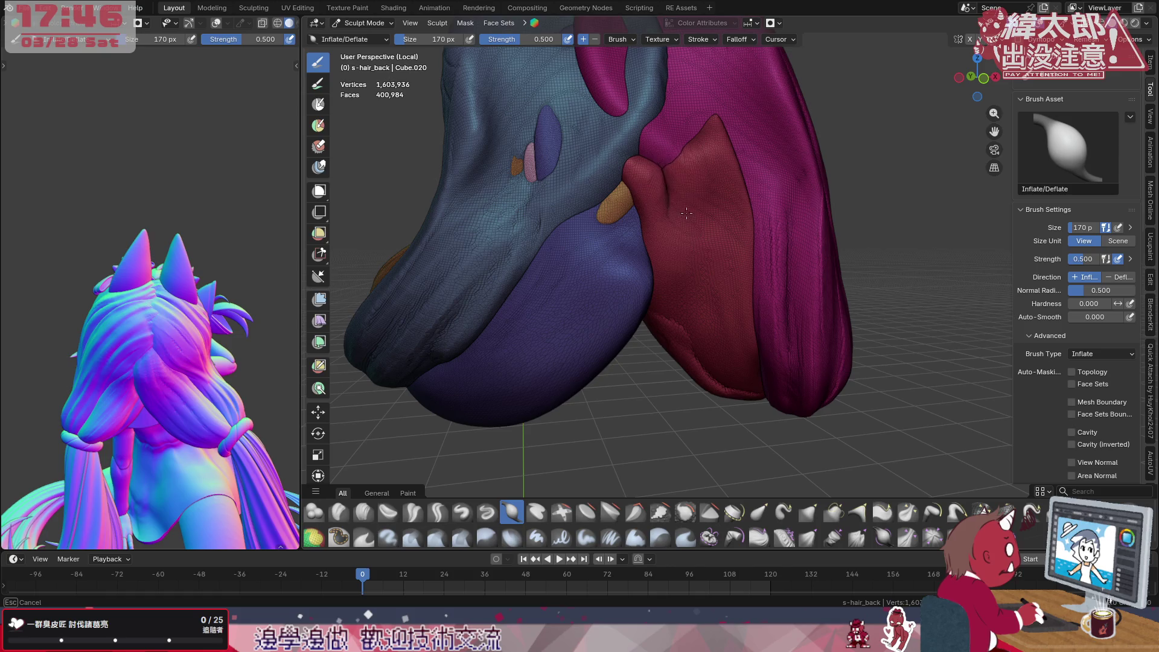
mouse_move(635, 174)
mouse_down()
mouse_move(689, 150)
mouse_move(658, 182)
mouse_up()
mouse_move(692, 184)
middle_down()
mouse_move(634, 214)
mouse_move(698, 218)
middle_up()
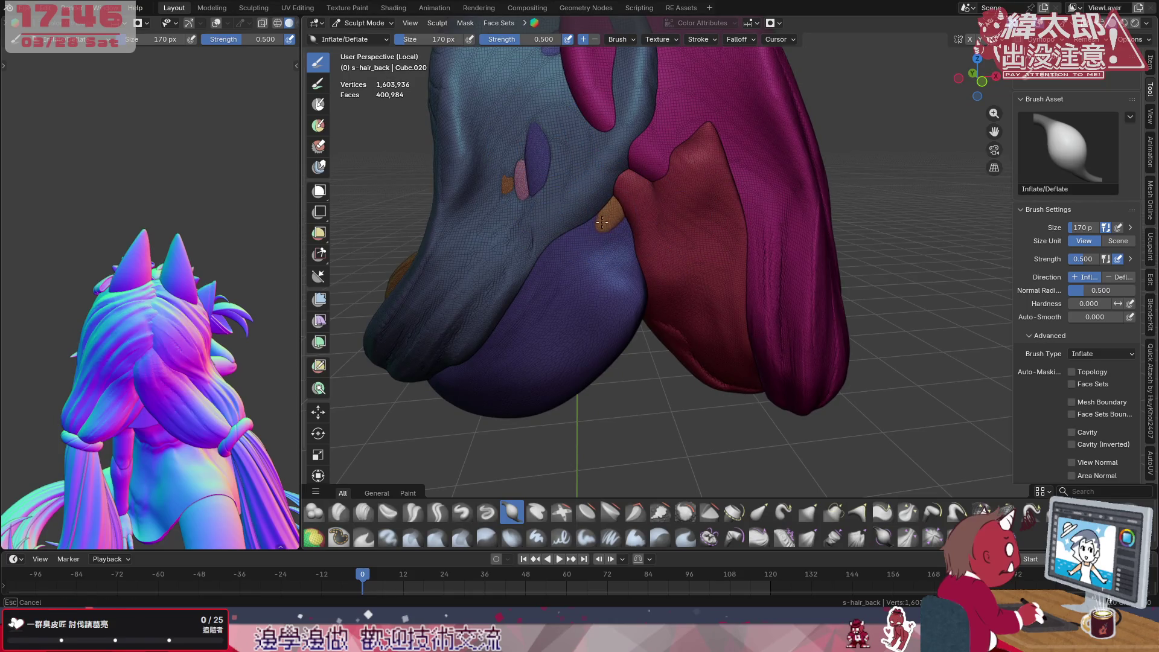
mouse_move(603, 229)
mouse_down()
mouse_move(579, 231)
mouse_move(597, 236)
mouse_up()
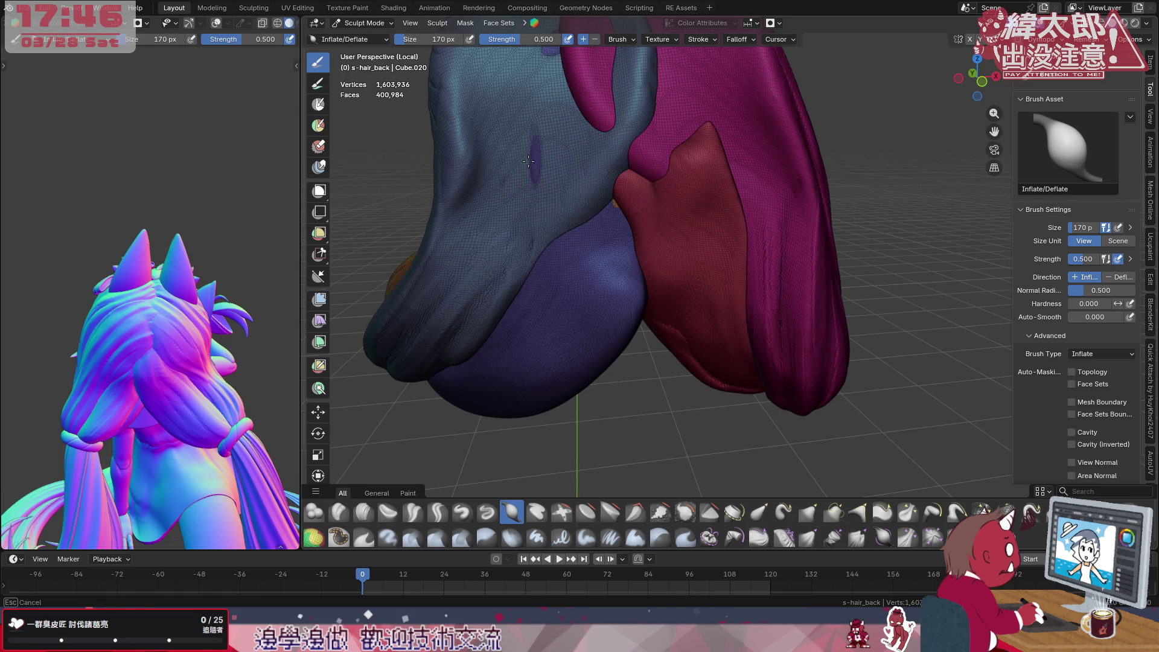
drag(618, 191, 627, 203)
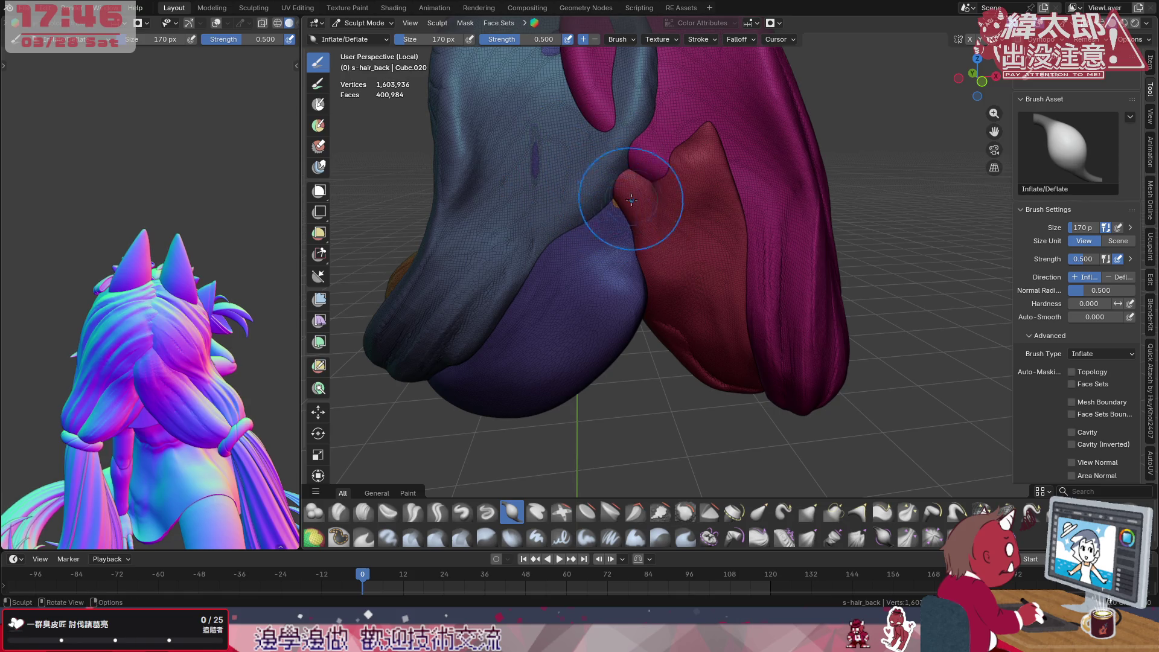
Inflate the lower red lobe and even out its edge crease, then return to the Clay brush
mouse_move(689, 158)
middle_down()
mouse_move(670, 182)
mouse_move(706, 299)
middle_up()
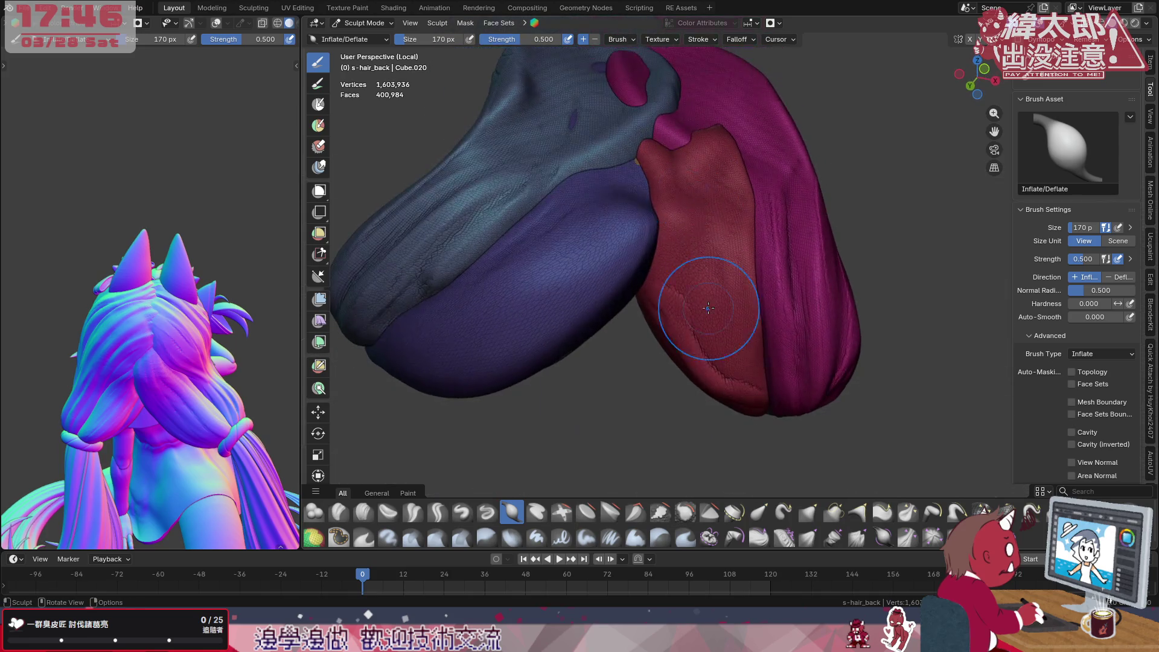
drag(749, 390, 761, 272)
drag(634, 272, 615, 376)
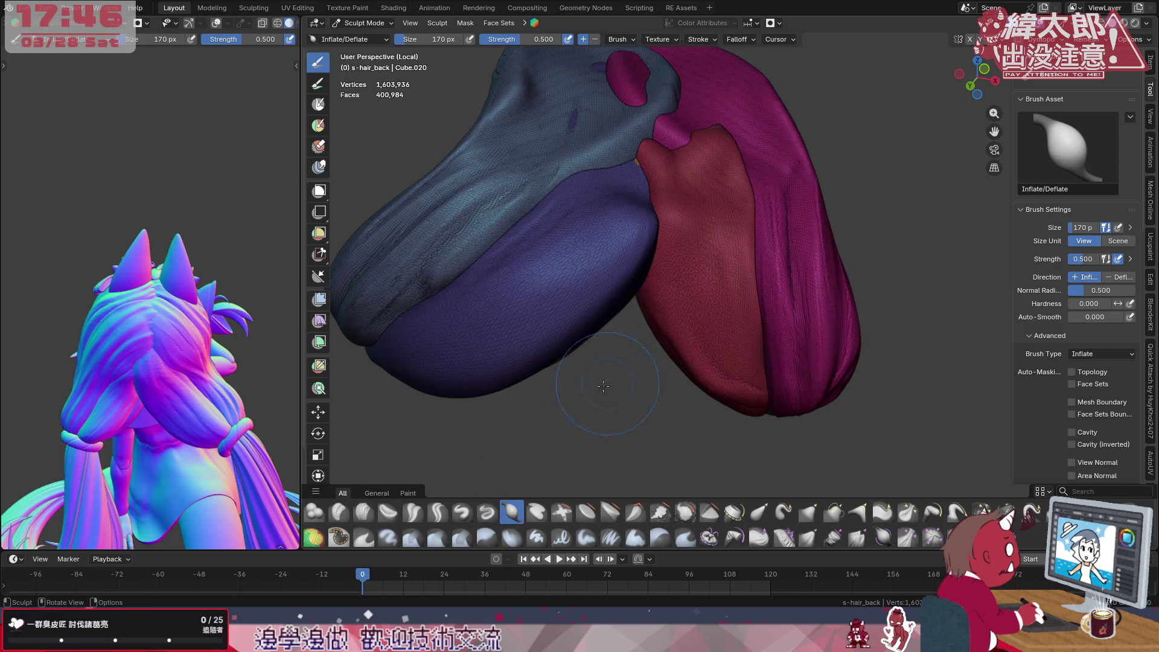
click(339, 513)
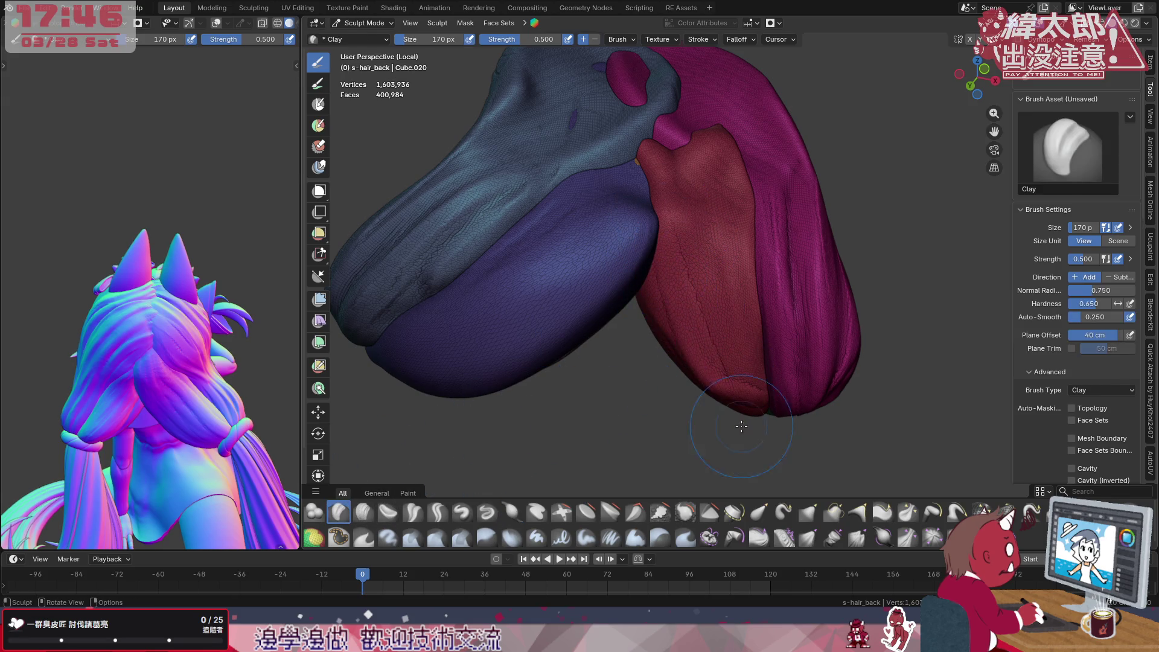
Add clay strand ridges across the red lobe and carve grooves into the purple lobe
middle_drag(736, 274, 697, 263)
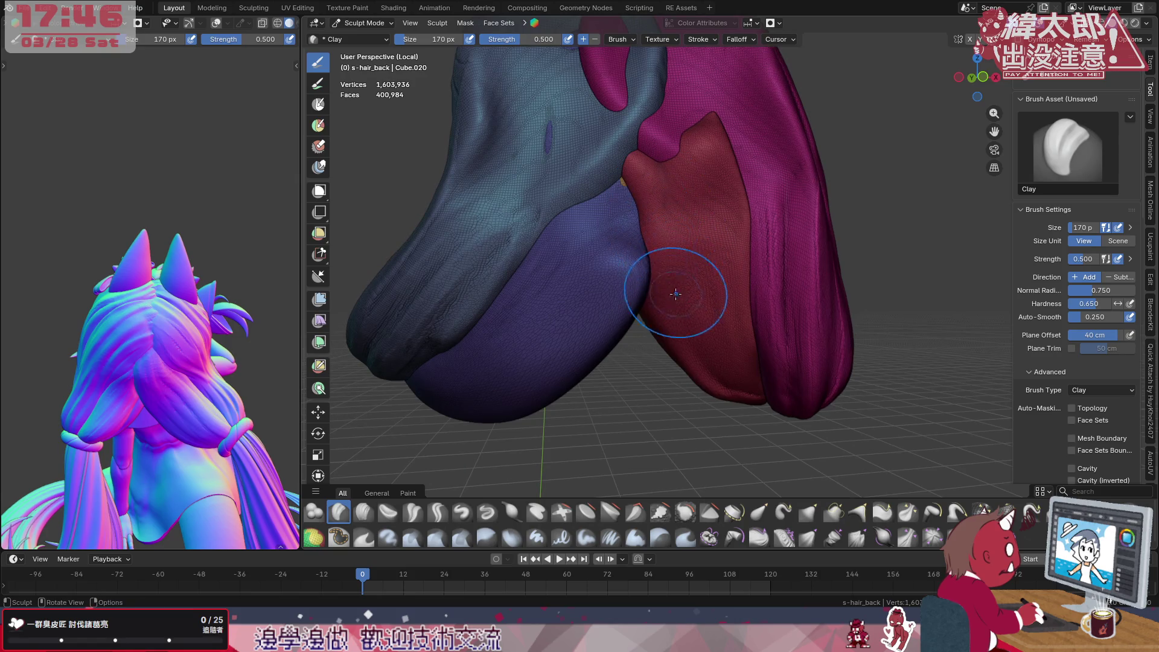
drag(743, 358, 723, 363)
drag(715, 200, 689, 164)
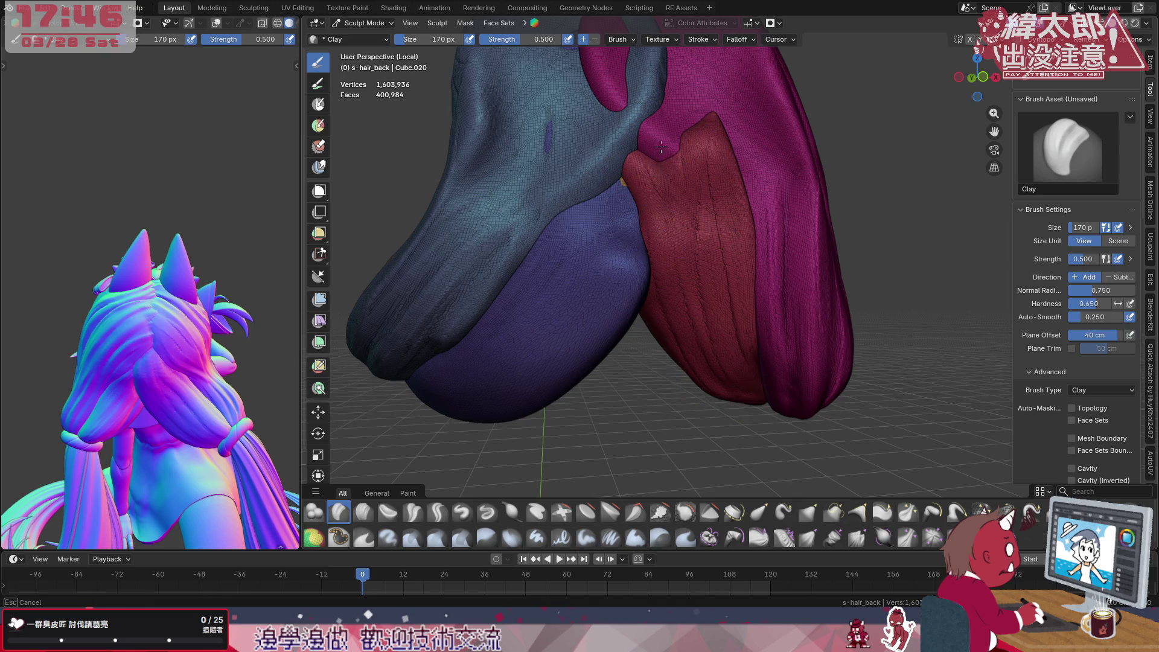
middle_drag(689, 155, 648, 209)
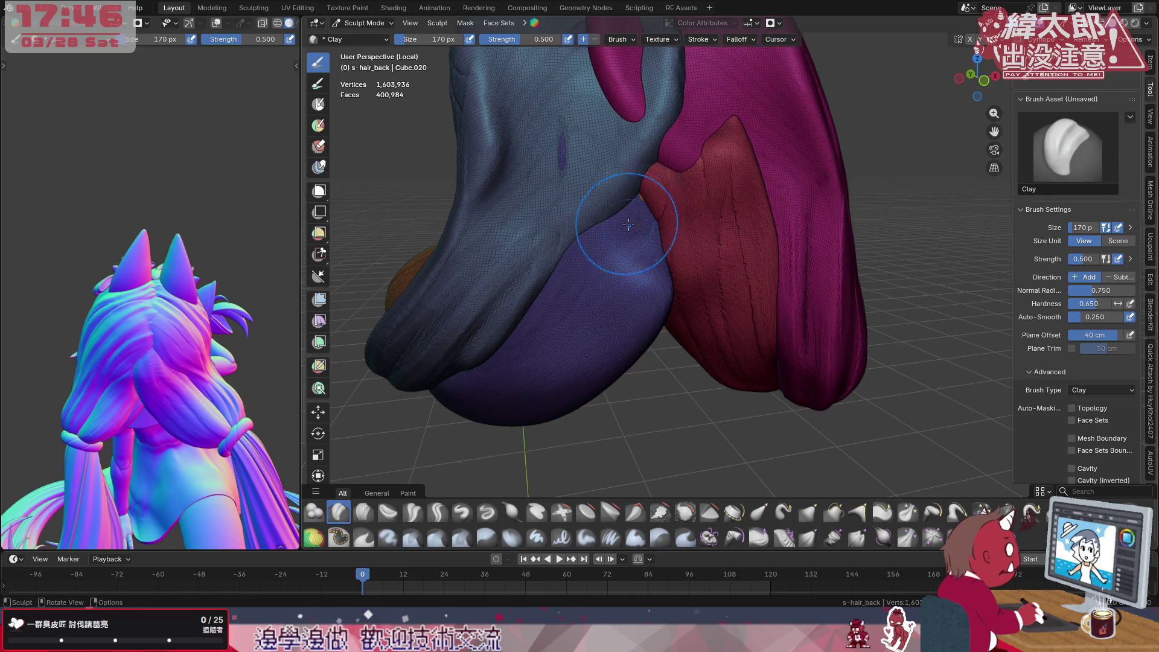
drag(625, 230, 507, 372)
drag(616, 181, 525, 362)
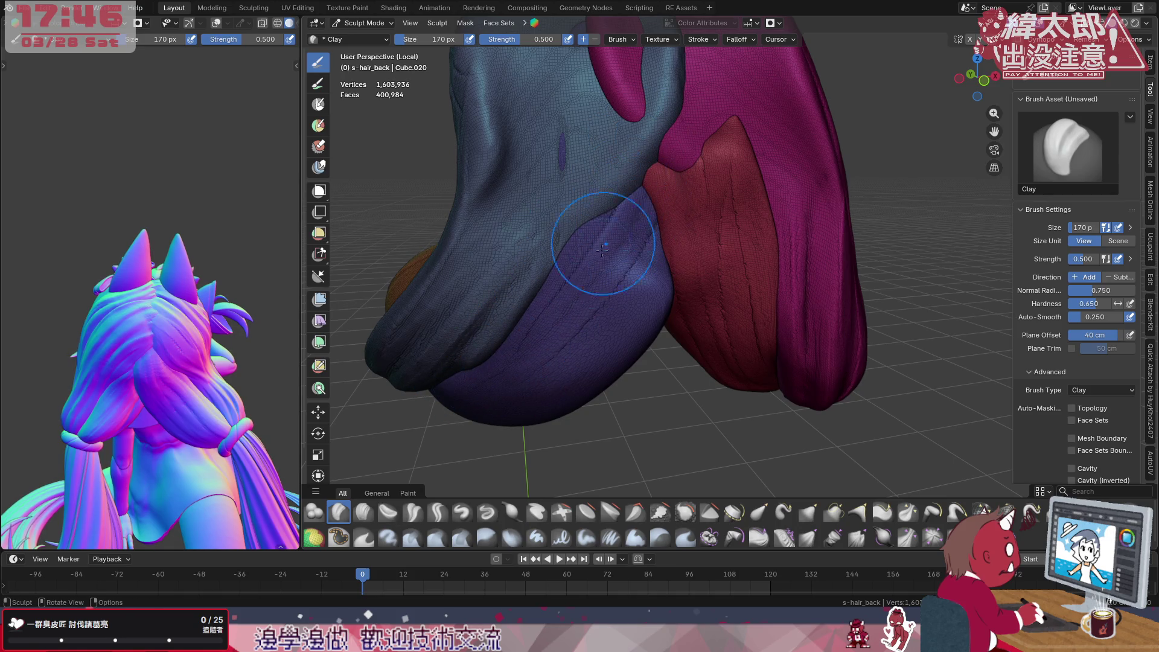
Carve and deepen a series of strand grooves, including diagonals, across the red lobe
middle_drag(688, 245, 710, 259)
drag(710, 182, 688, 308)
drag(715, 208, 736, 342)
drag(681, 225, 761, 381)
drag(688, 290, 724, 372)
mouse_move(770, 326)
mouse_down()
mouse_move(758, 281)
mouse_move(679, 145)
mouse_up()
drag(765, 290, 689, 181)
Fill and square the red lobe's top, reshape its bottom tip, and add a ridge on the magenta lobe
drag(684, 106, 725, 146)
drag(752, 208, 761, 272)
drag(744, 109, 716, 136)
drag(815, 219, 797, 110)
drag(788, 271, 806, 163)
drag(752, 380, 725, 353)
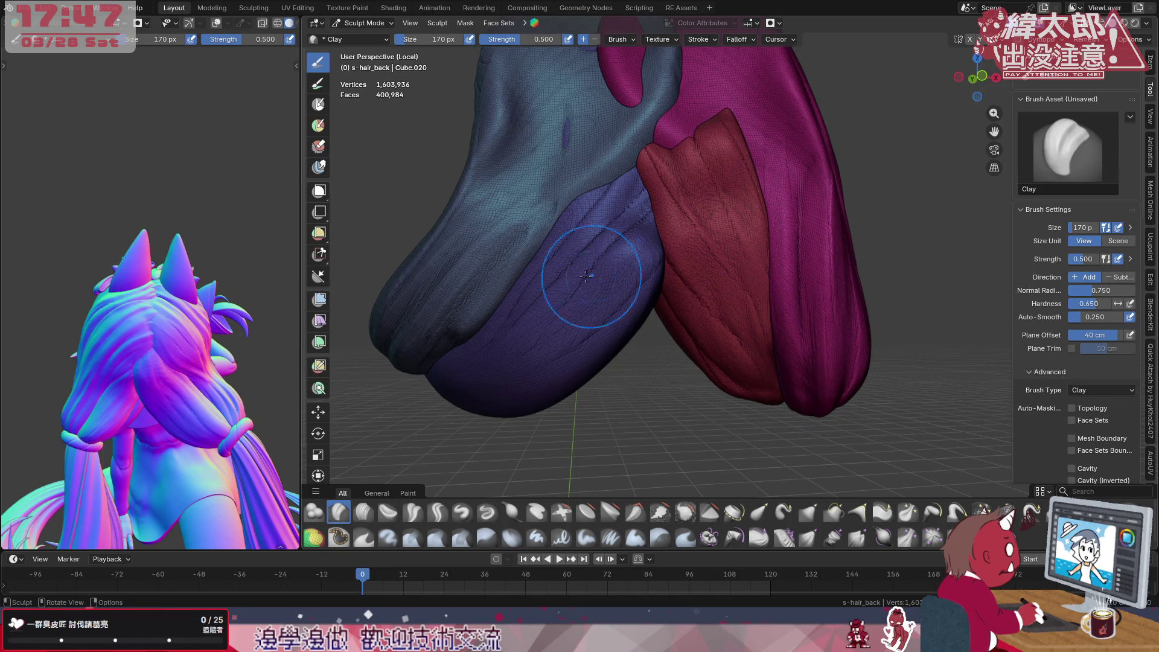
Sculpt a diagonal ridge along the teal lobe and even out and raise the purple lobe
middle_drag(601, 274, 580, 290)
scroll(589, 300, up, 2)
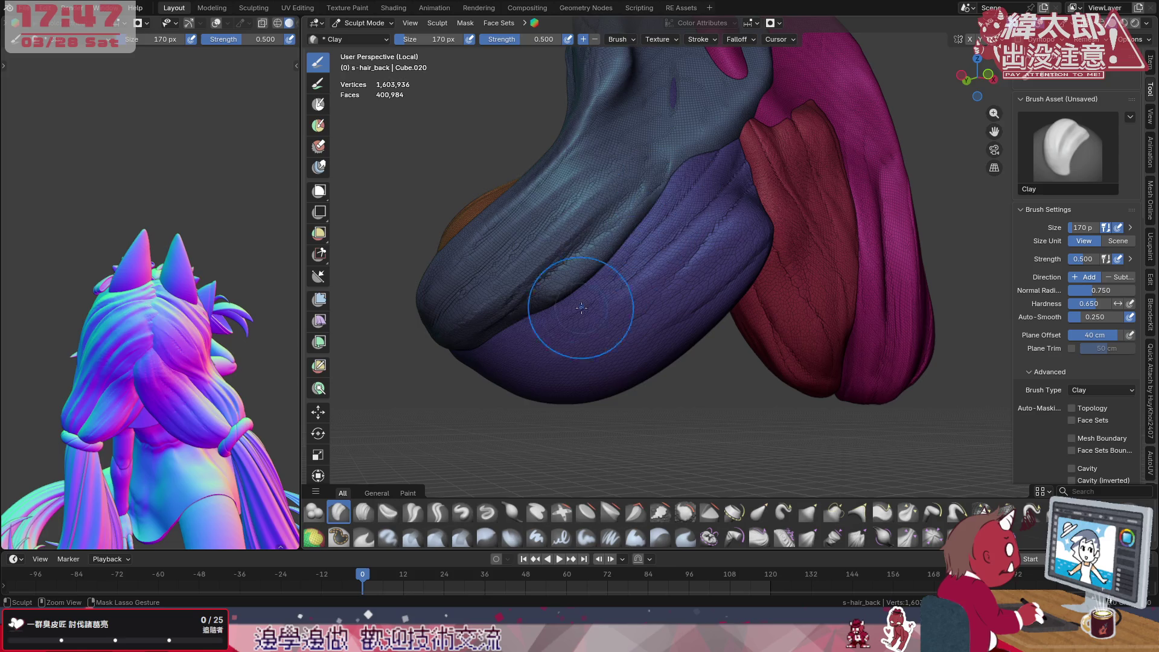
drag(508, 326, 634, 190)
mouse_move(516, 335)
mouse_down()
mouse_move(662, 172)
mouse_move(511, 336)
mouse_move(652, 181)
mouse_move(508, 336)
mouse_move(655, 186)
mouse_move(453, 326)
mouse_move(581, 254)
mouse_move(507, 335)
mouse_move(663, 186)
mouse_move(507, 344)
mouse_move(684, 117)
mouse_move(544, 299)
mouse_move(619, 219)
mouse_up()
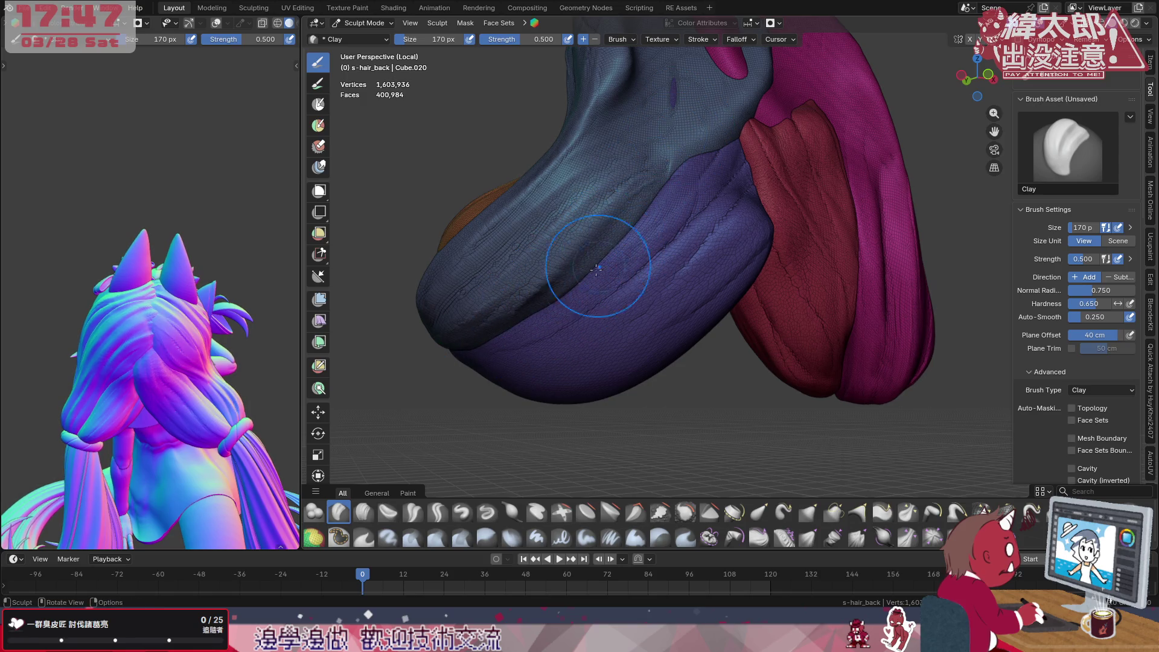
mouse_move(725, 156)
shift+mouse_down()
mouse_move(508, 362)
mouse_move(725, 218)
mouse_move(543, 381)
mouse_move(570, 393)
mouse_move(743, 209)
mouse_move(689, 263)
mouse_move(725, 164)
mouse_move(607, 322)
mouse_move(724, 226)
mouse_move(589, 335)
mouse_move(735, 263)
mouse_move(650, 253)
mouse_move(543, 336)
mouse_move(707, 199)
mouse_move(469, 411)
shift+mouse_up()
mouse_move(725, 227)
mouse_down()
mouse_move(598, 326)
mouse_move(752, 217)
mouse_move(739, 236)
mouse_up()
Carve strand detail and creases down the blue lobe to its tip
mouse_move(739, 235)
middle_down()
mouse_move(689, 254)
mouse_move(725, 272)
mouse_move(835, 269)
mouse_move(679, 312)
middle_up()
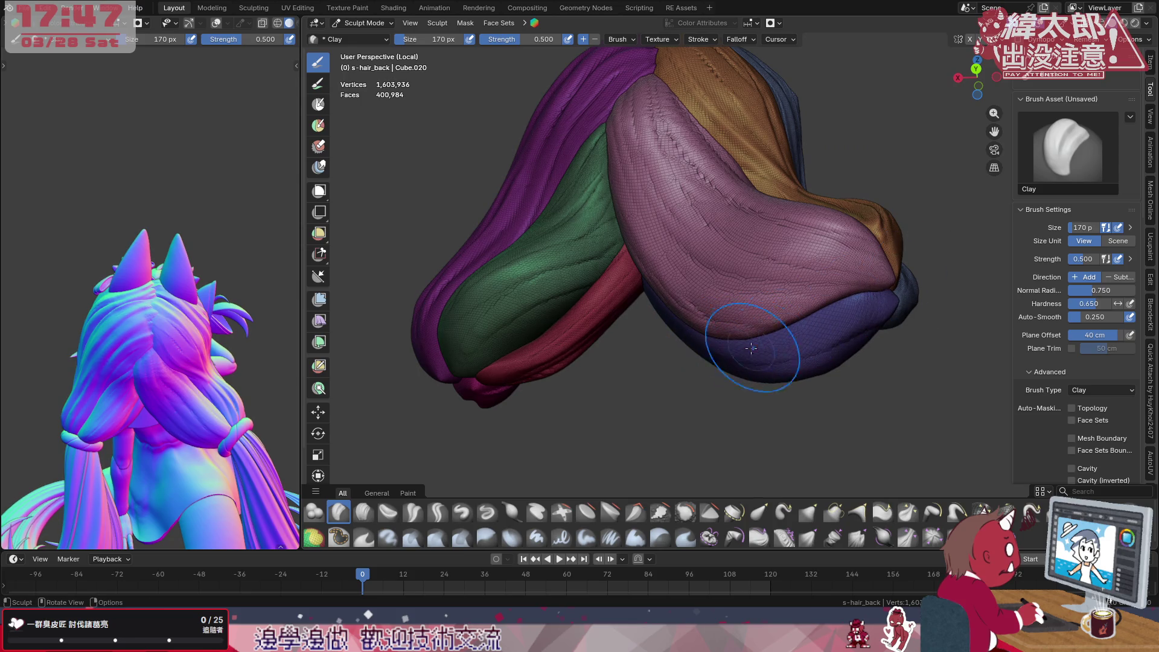
drag(713, 357, 725, 342)
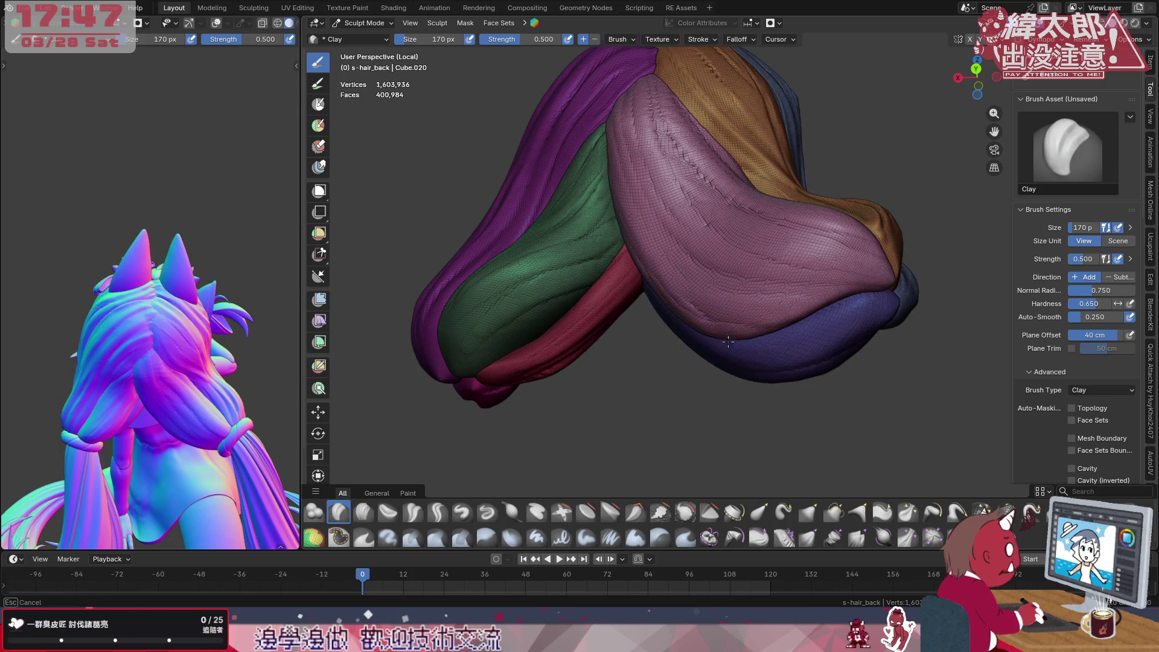
middle_drag(743, 349, 837, 339)
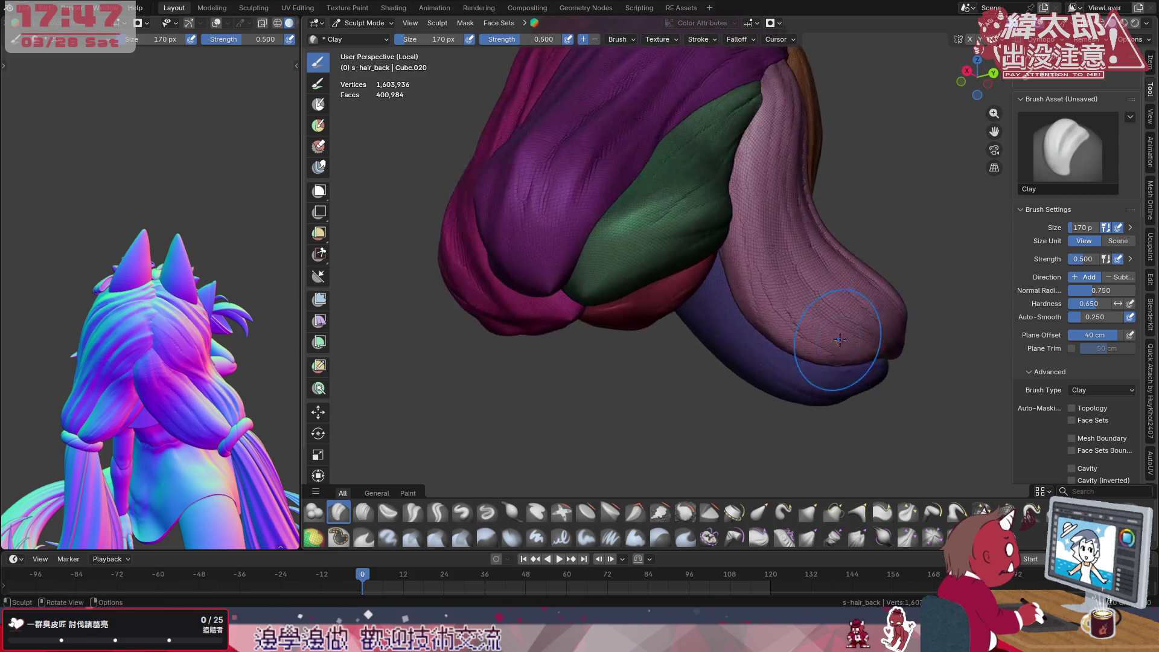
middle_drag(754, 326, 766, 284)
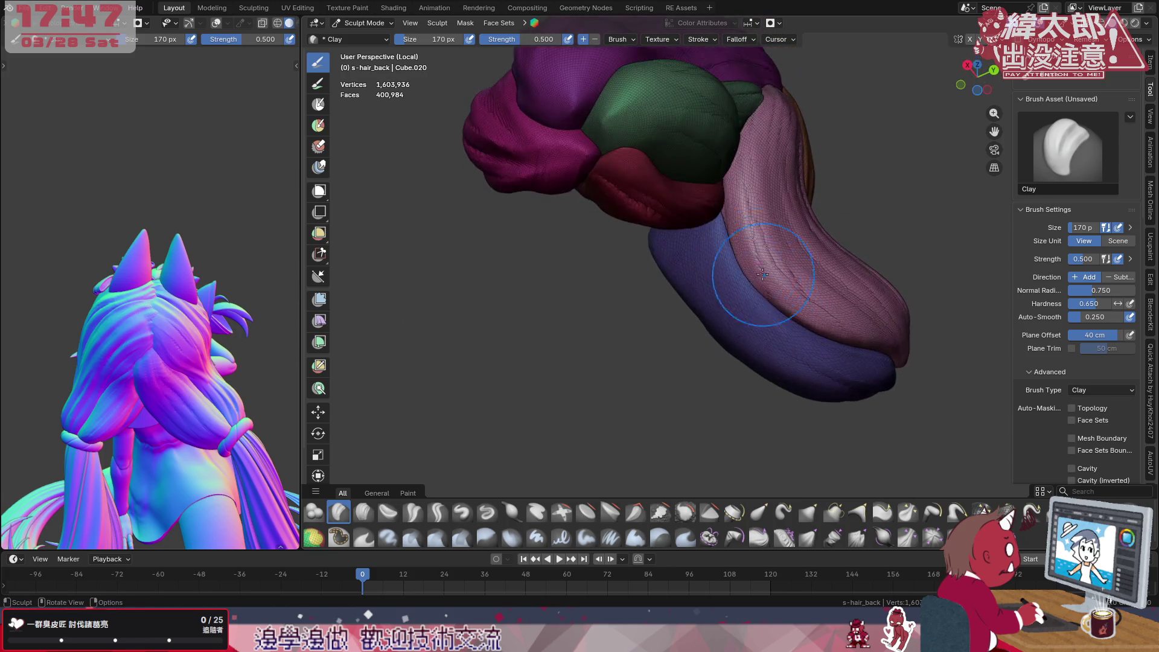
drag(700, 228, 852, 367)
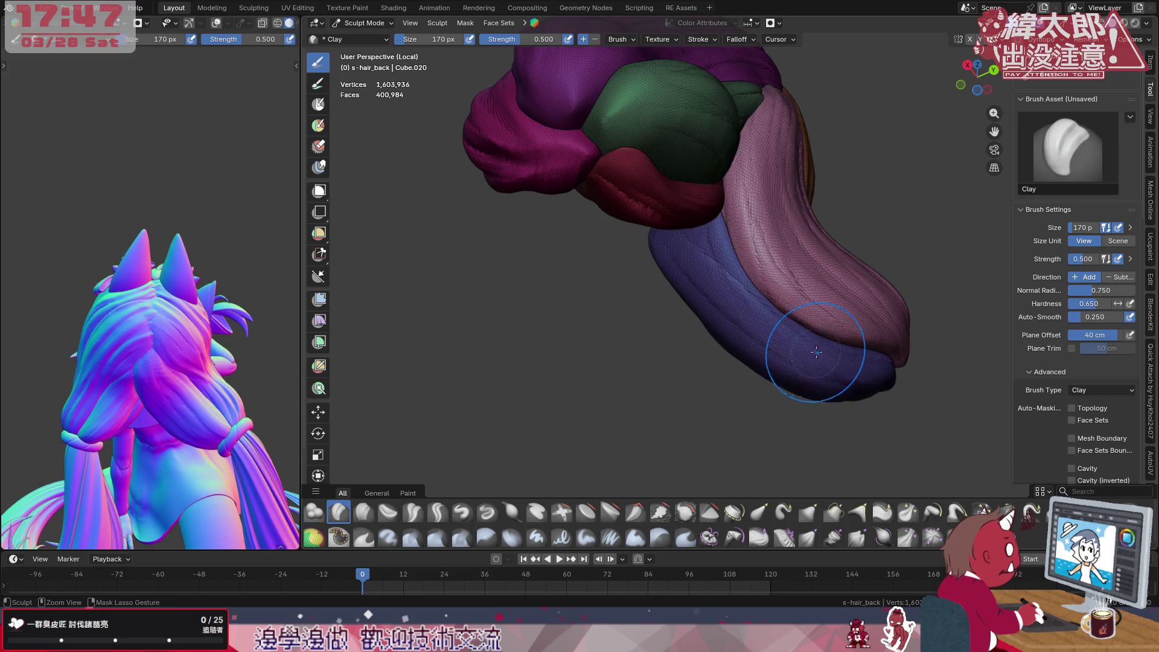
middle_drag(748, 290, 780, 361)
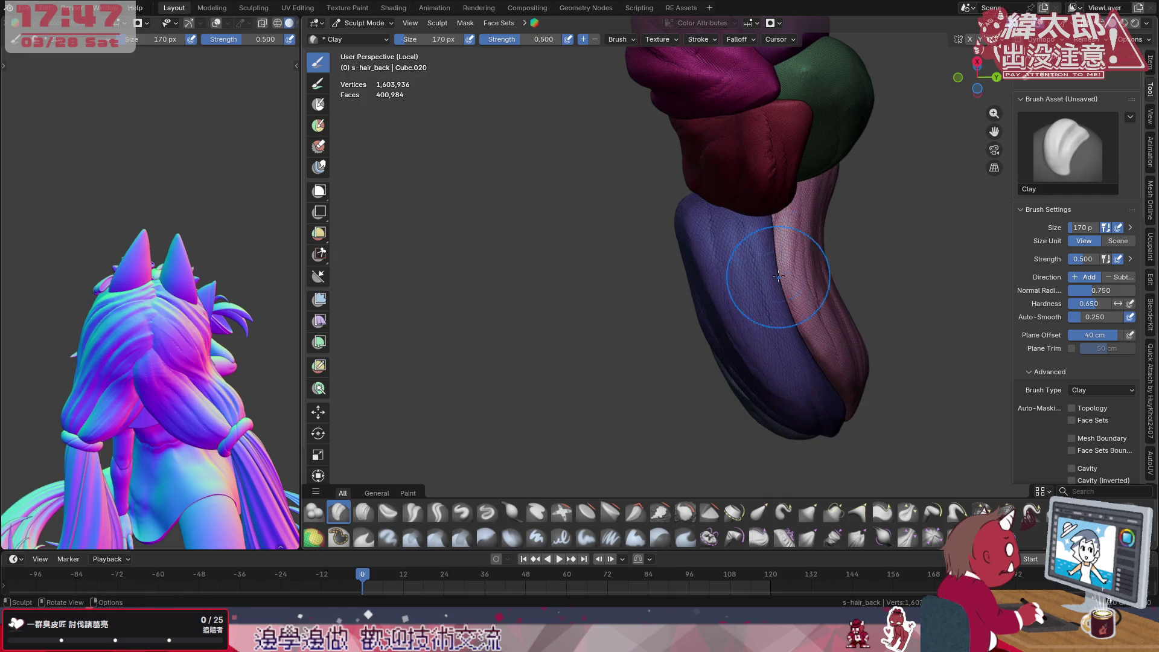
Shrink the Clay brush to 112 px and orbit back to a front view of the clumps
key(f)
click(734, 261)
mouse_move(830, 373)
middle_down()
mouse_move(737, 278)
mouse_move(753, 258)
middle_up()
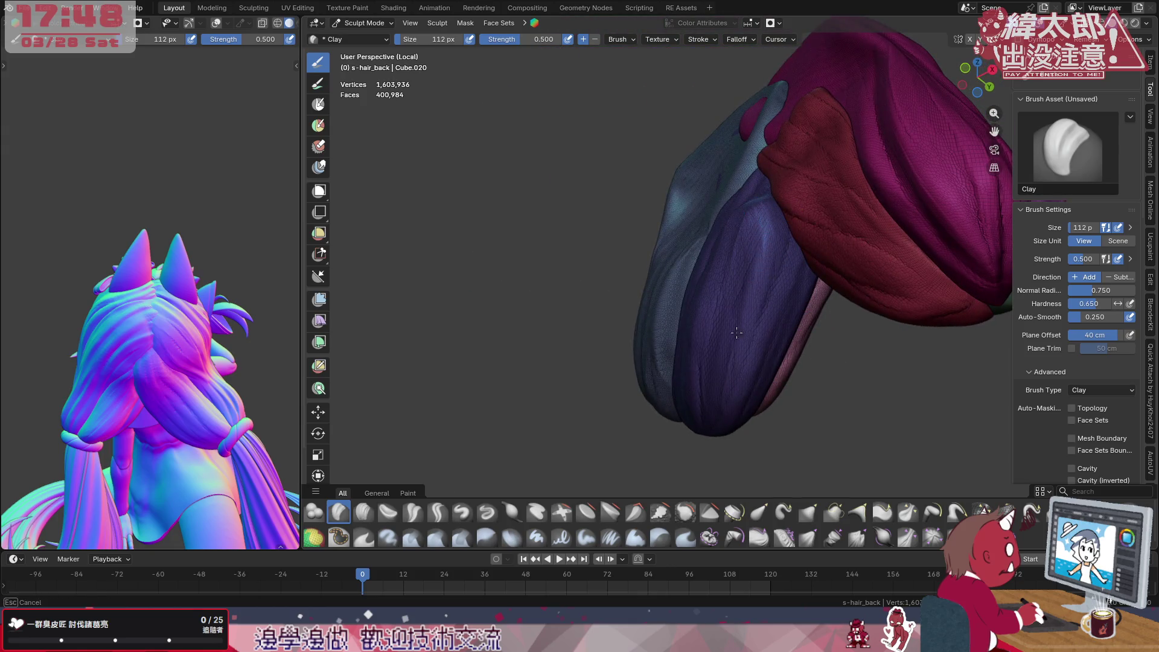
middle_drag(755, 265, 787, 270)
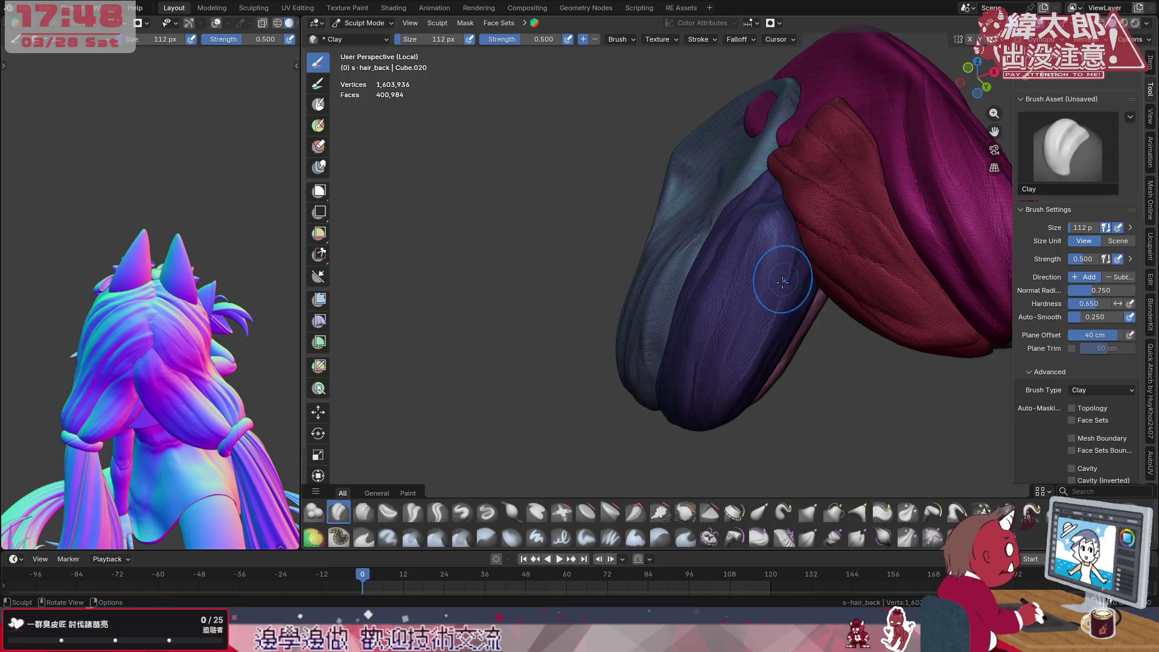
middle_drag(738, 237, 769, 265)
mouse_move(618, 378)
middle_down()
mouse_move(761, 236)
mouse_move(769, 251)
mouse_move(815, 253)
mouse_move(801, 309)
mouse_move(798, 299)
middle_up()
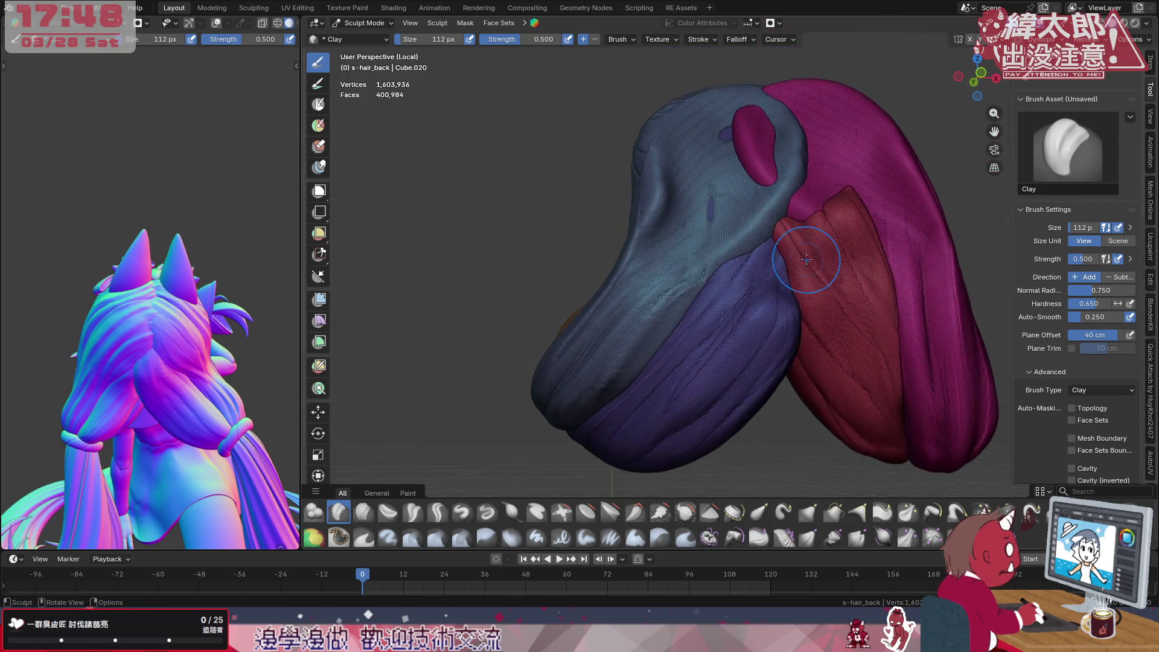
Pull the purple hair near the junction with the Elastic Grab and Snake Hook brushes
click(761, 513)
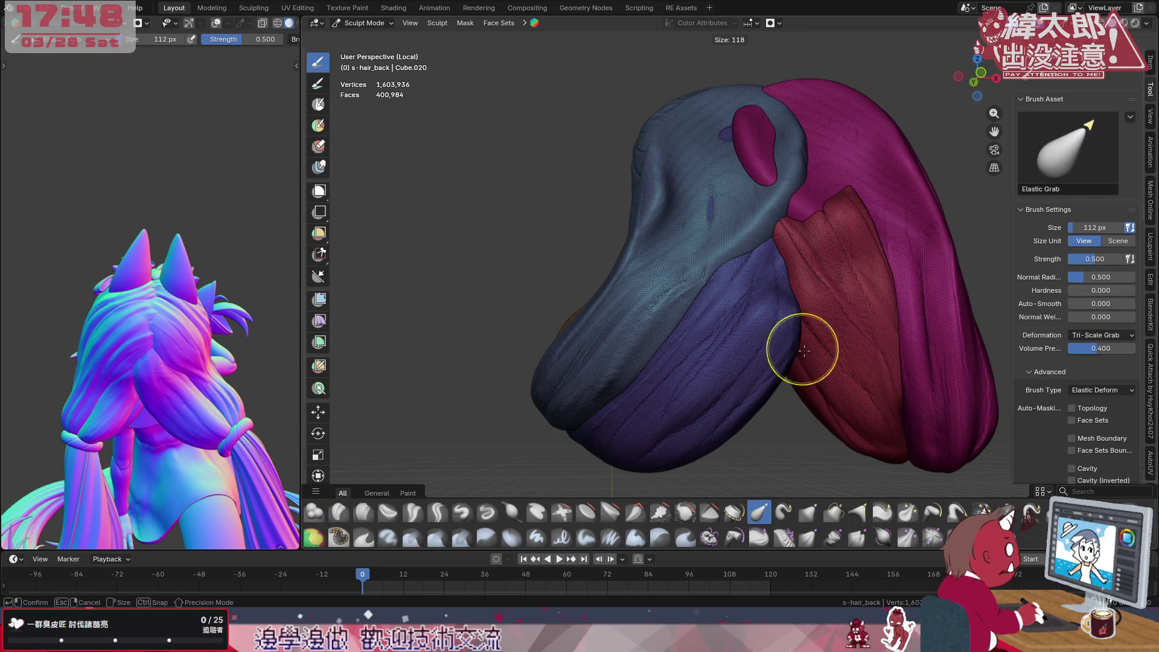
drag(788, 289, 802, 308)
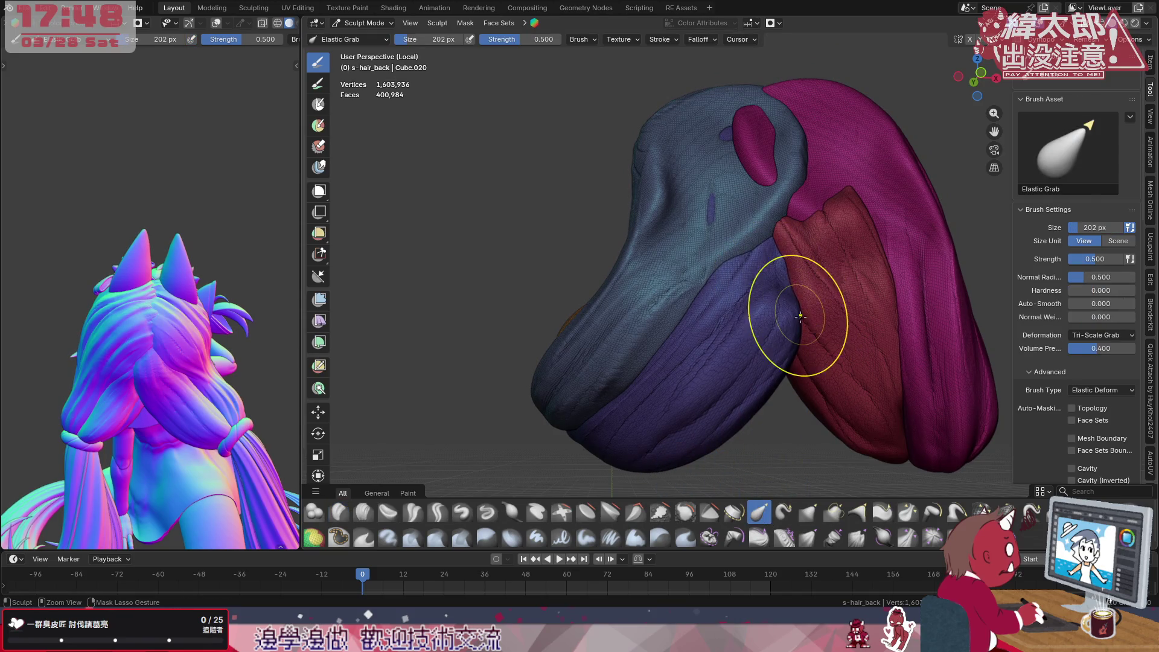
click(784, 512)
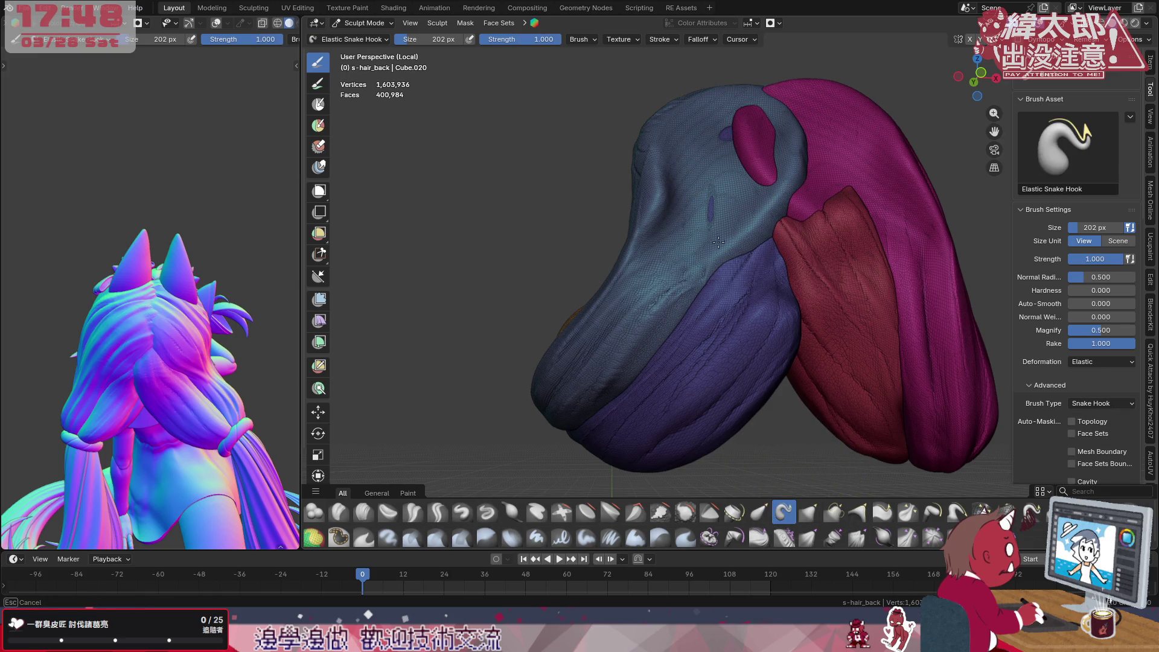
drag(708, 213, 711, 236)
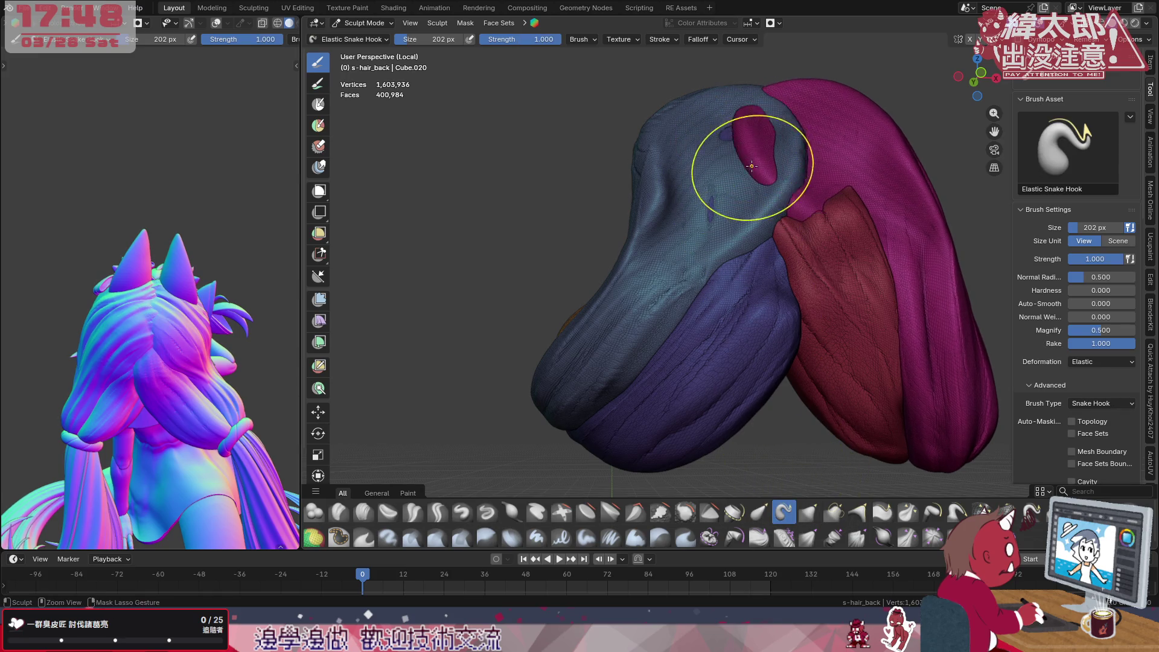
drag(743, 344, 763, 315)
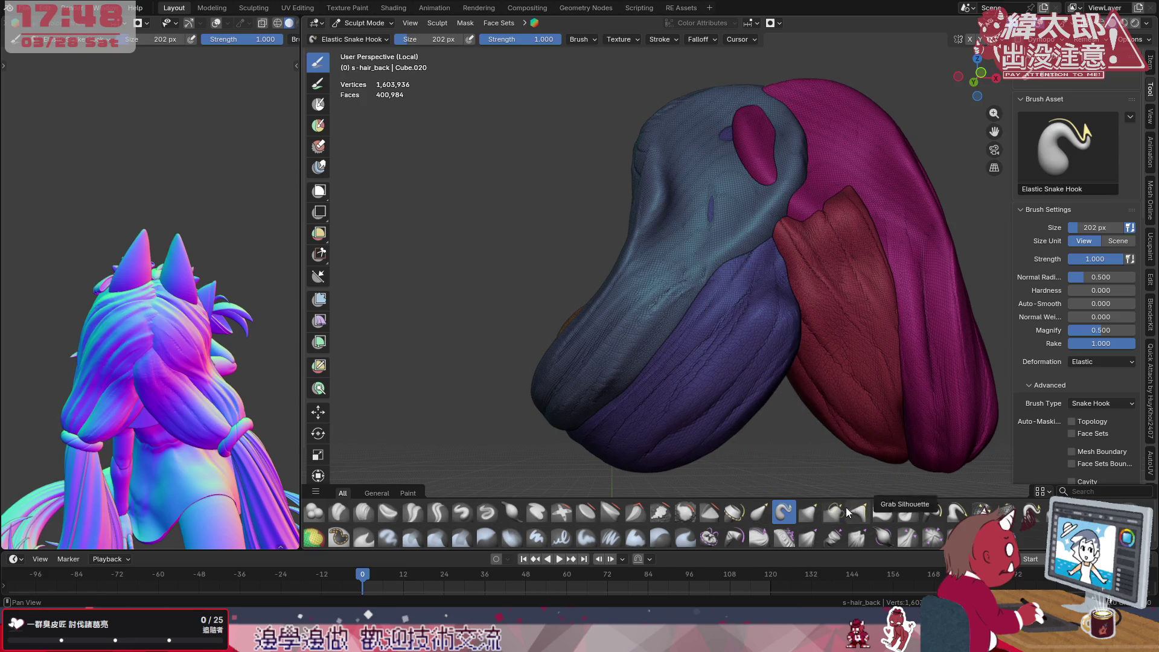
Switch to the Grab brush at 260 px, pull the blue surface and undo the unwanted dent
click(808, 512)
key(f)
click(712, 217)
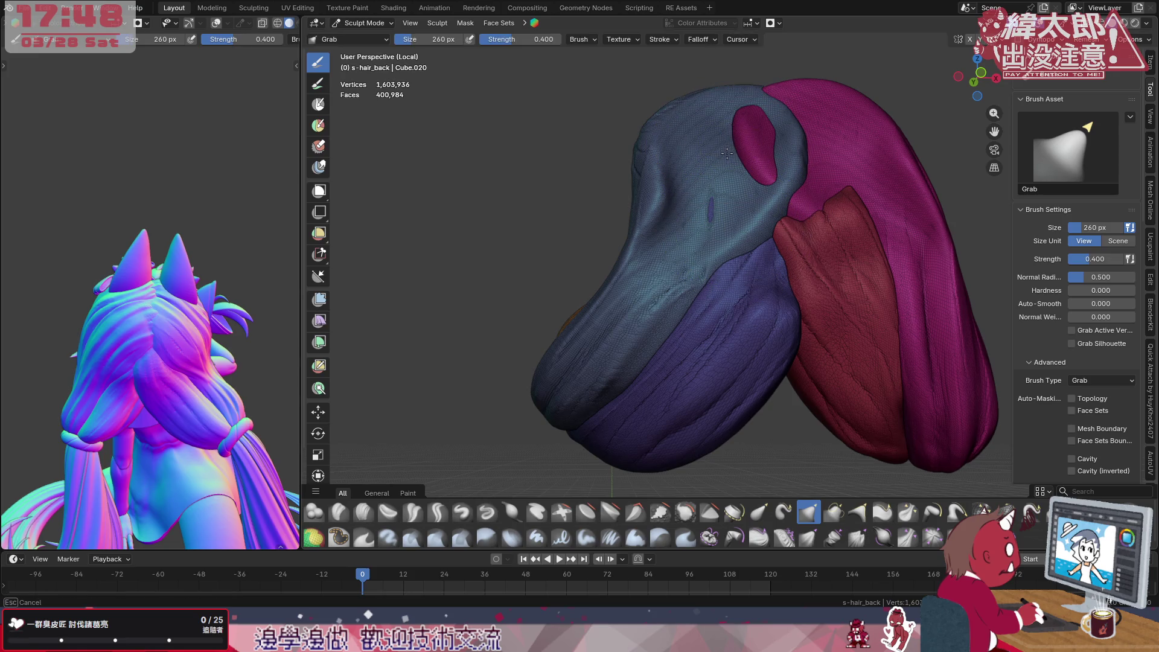
drag(711, 217, 761, 246)
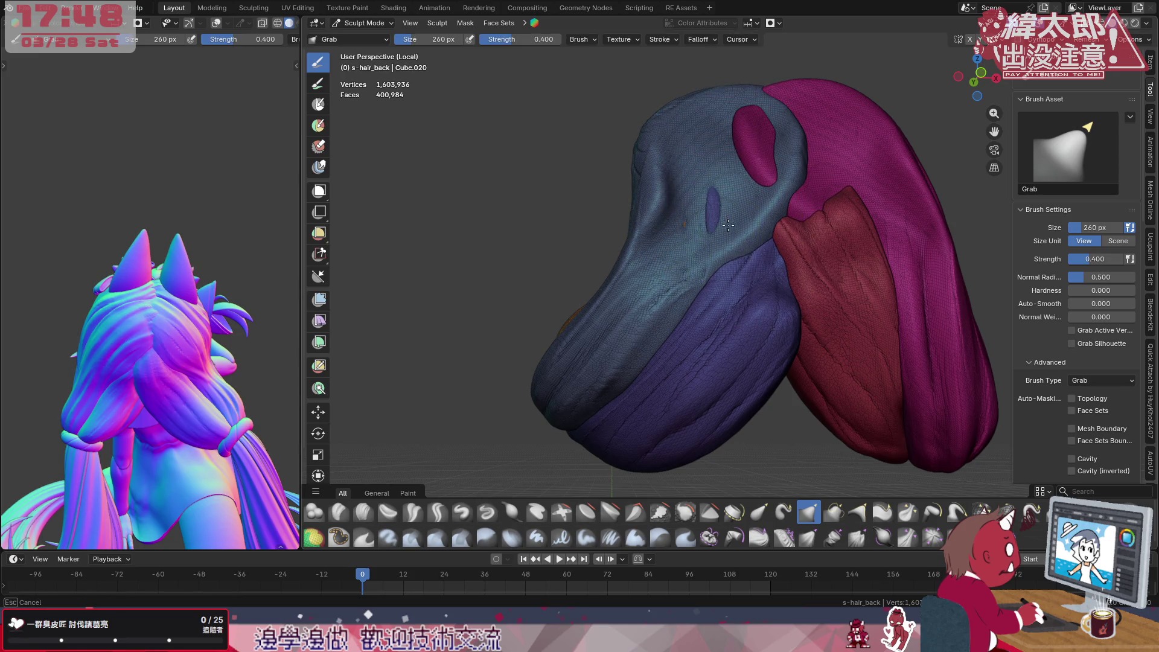
key(ctrl+z)
drag(765, 299, 768, 322)
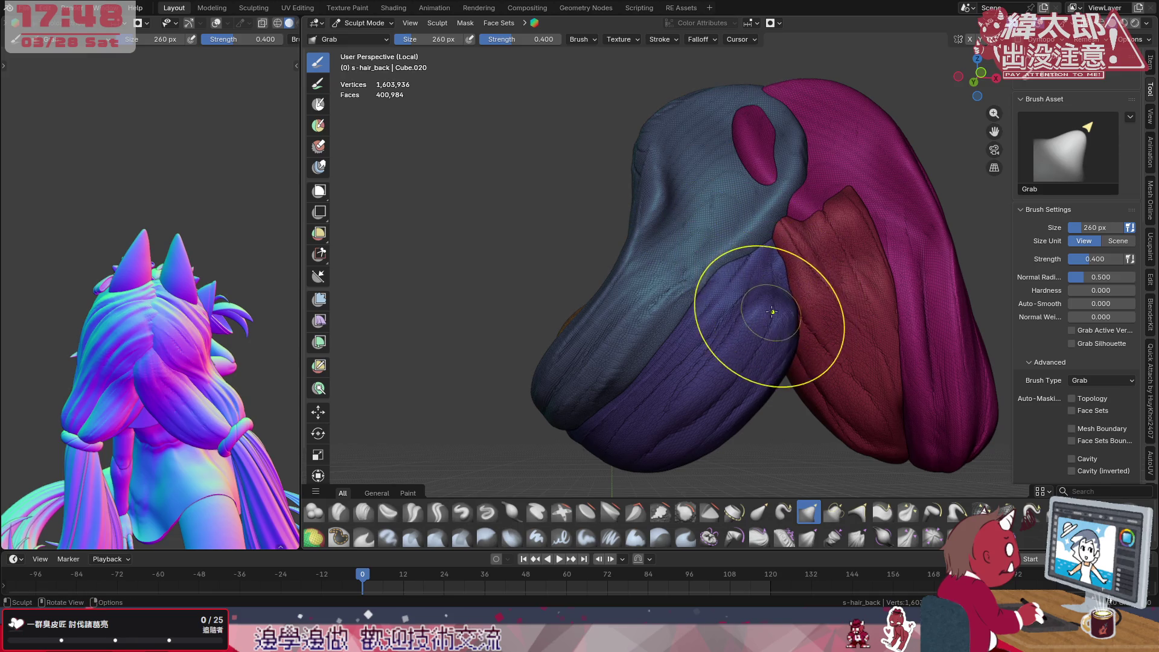
middle_drag(768, 321, 786, 310)
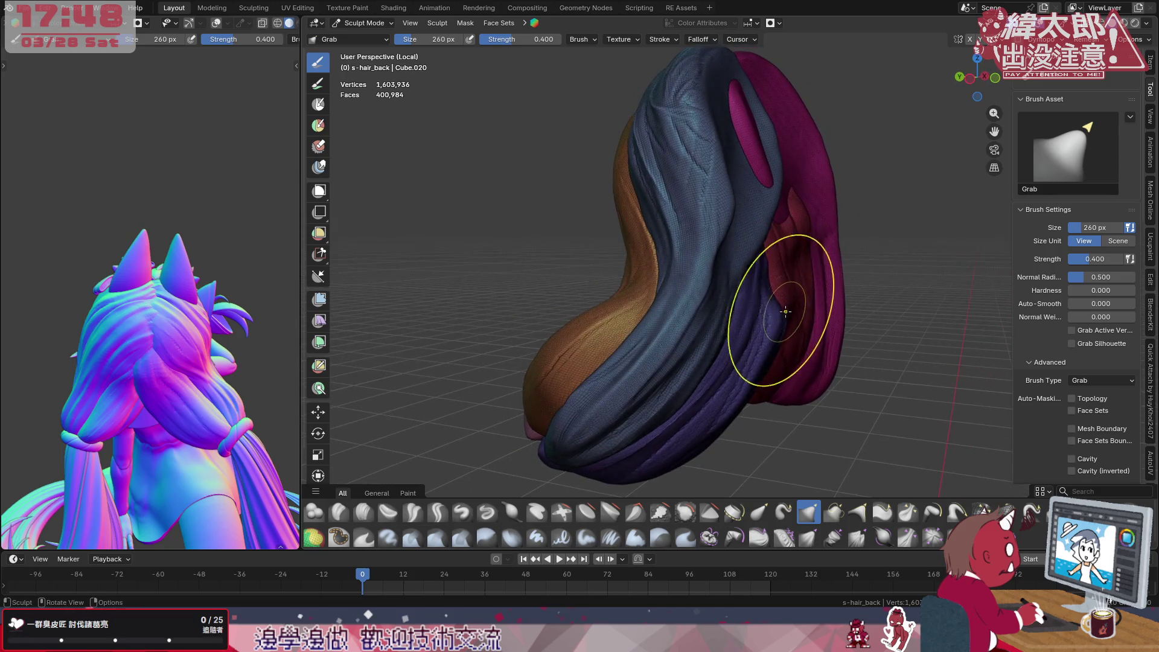
Resize the Grab brush to about 204 px while orbiting to check the clumps from above
key(f)
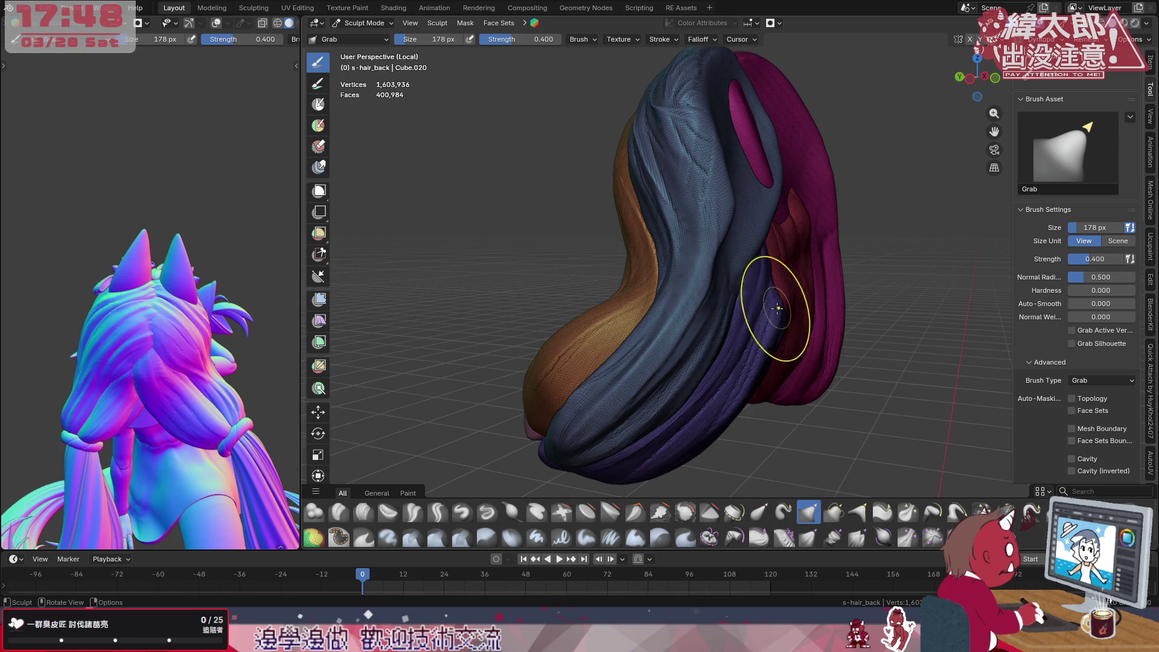
middle_drag(777, 306, 784, 269)
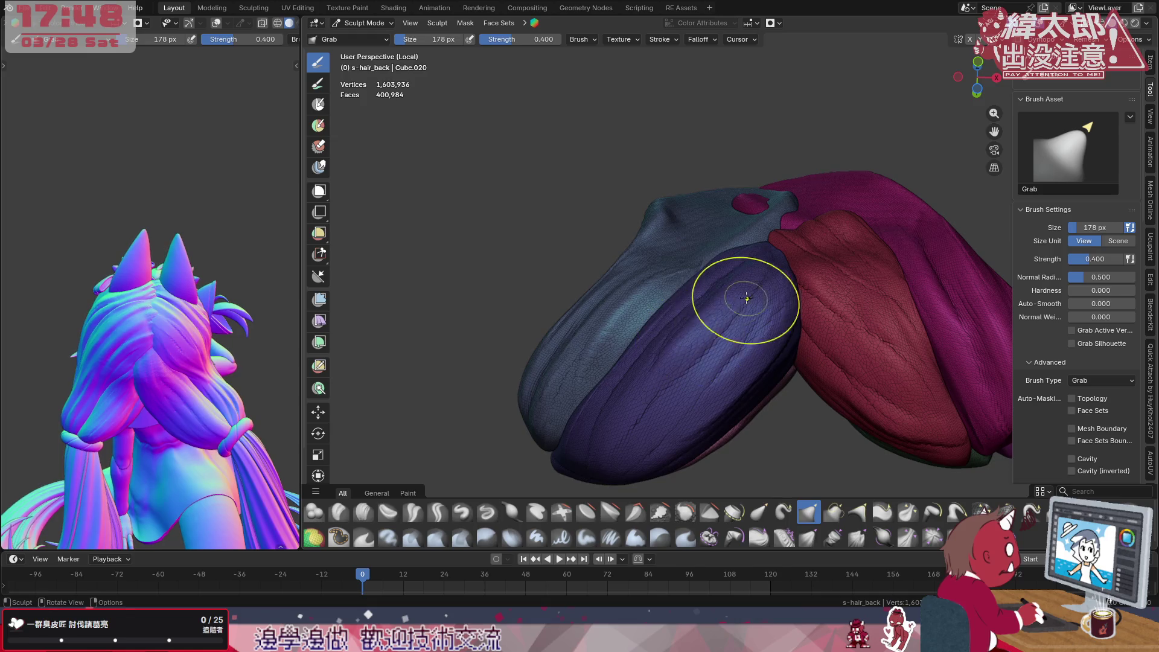
mouse_move(743, 301)
middle_down()
mouse_move(726, 371)
mouse_move(761, 381)
middle_up()
key(f)
key(f)
click(814, 364)
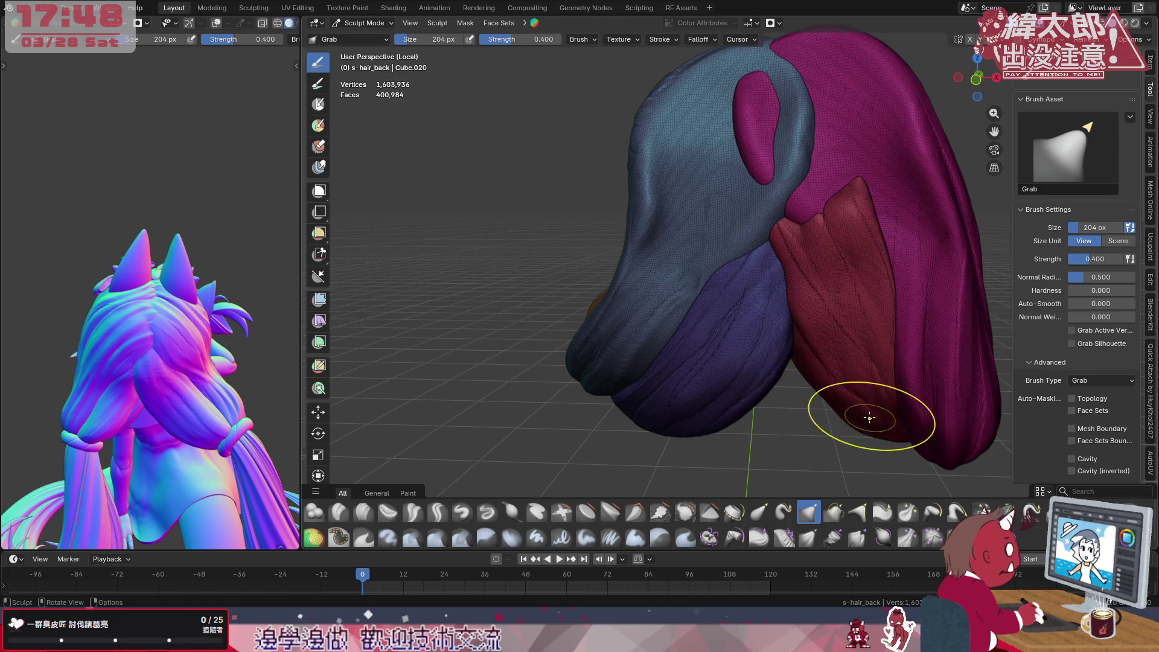
mouse_move(870, 417)
middle_down()
mouse_move(841, 377)
mouse_move(852, 364)
middle_up()
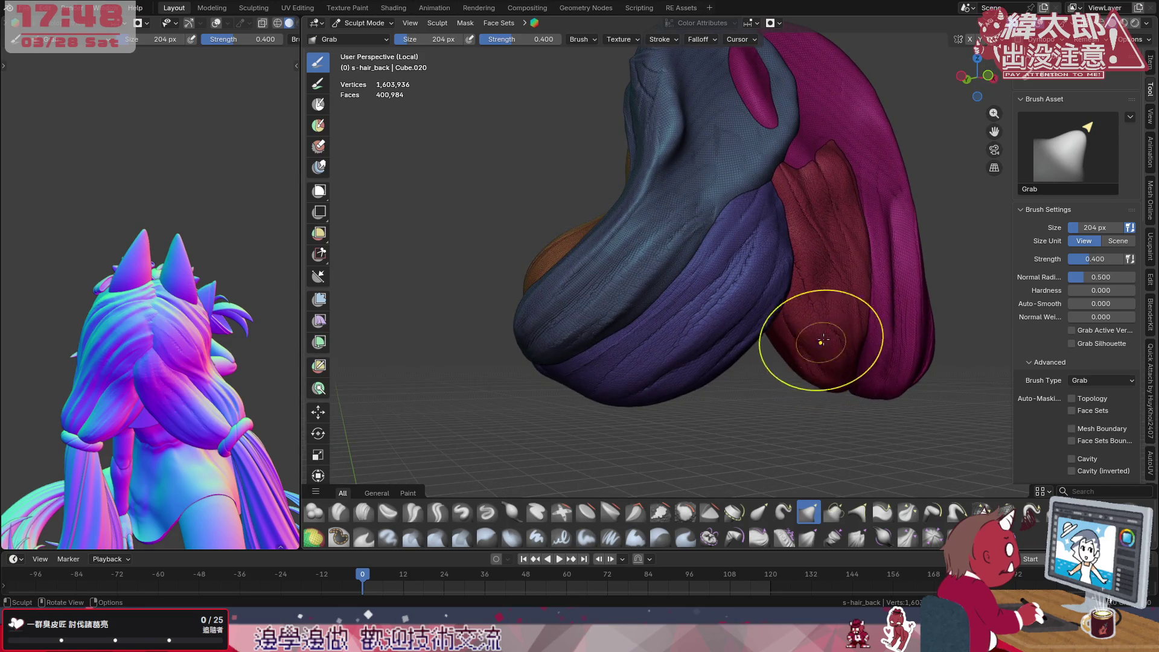
middle_drag(842, 263, 800, 295)
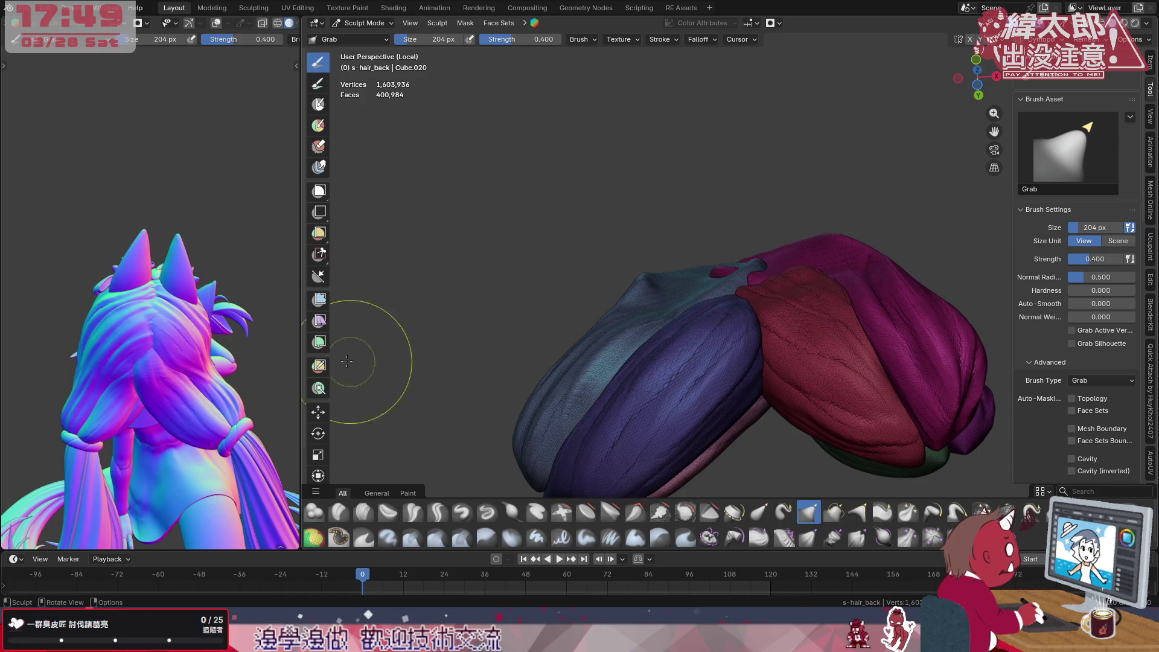
scroll(230, 287, up, 4)
Turn the reference character to a frontal angle and enlarge the brush to 296 px
middle_drag(231, 287, 109, 299)
middle_drag(255, 362, 136, 362)
key(f)
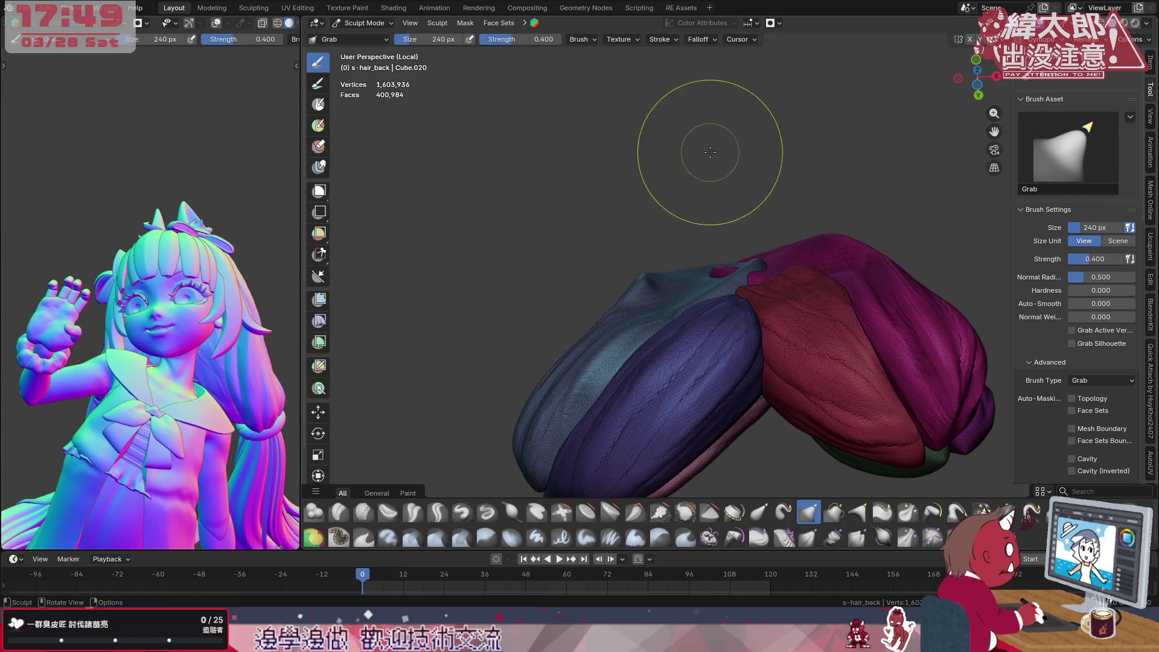
click(771, 23)
key(f)
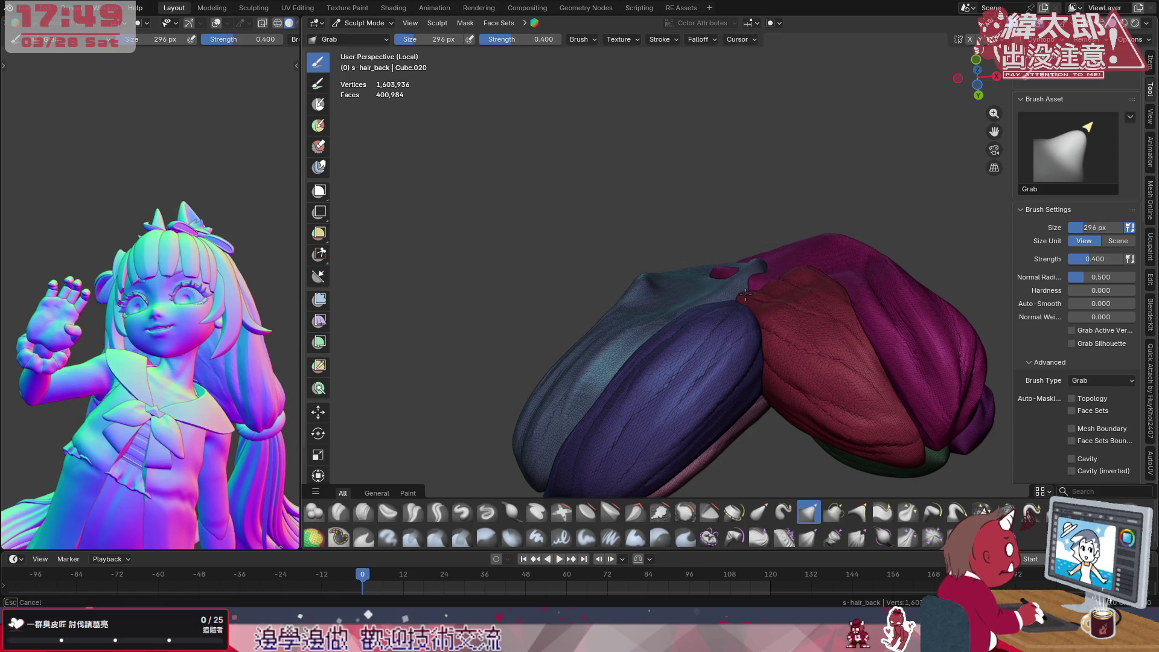
click(750, 314)
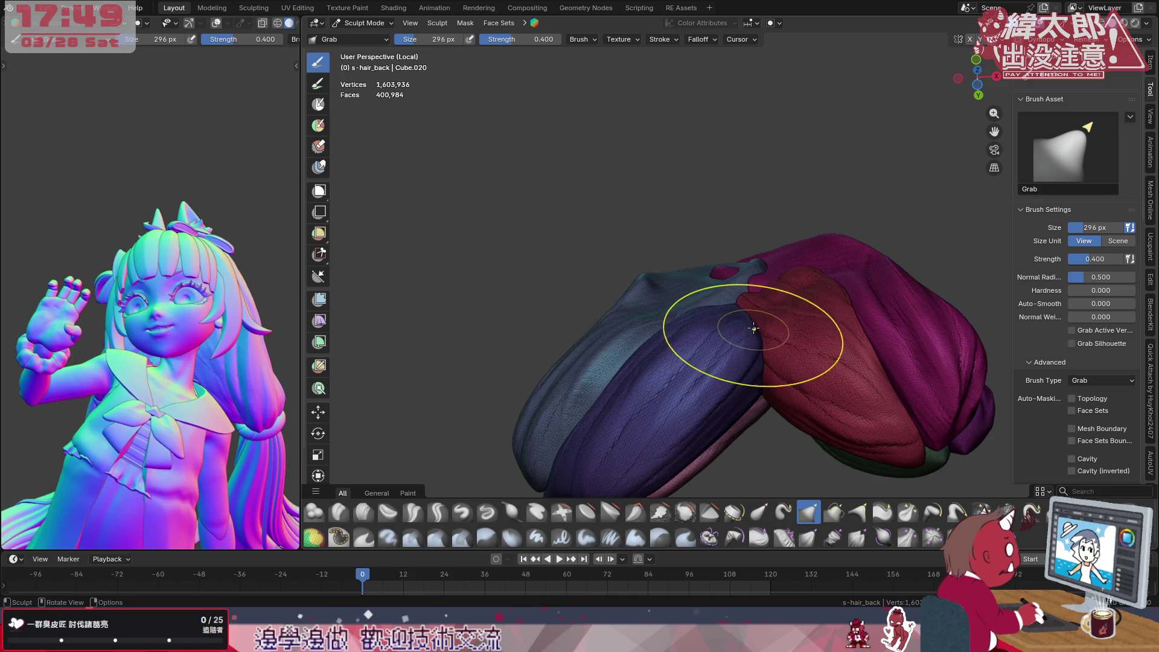
middle_drag(182, 362, 149, 376)
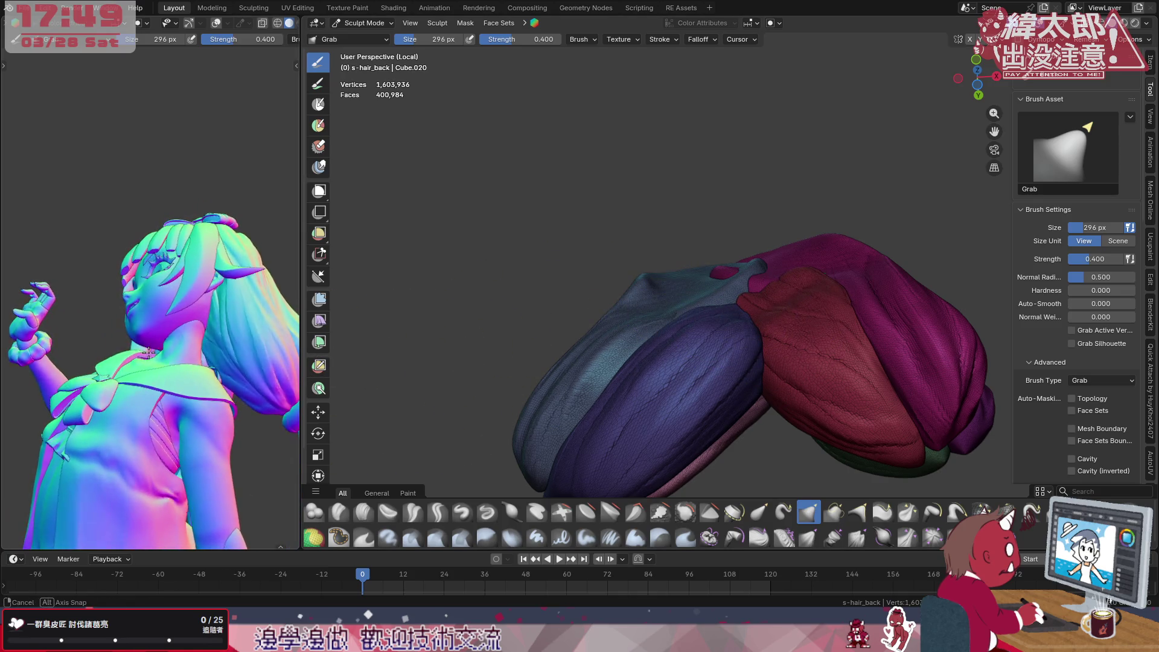
middle_drag(580, 282, 688, 299)
Adjust the brush to 246 px then 320 px, and switch to the Blob brush
key(f)
click(742, 336)
key(f)
click(779, 317)
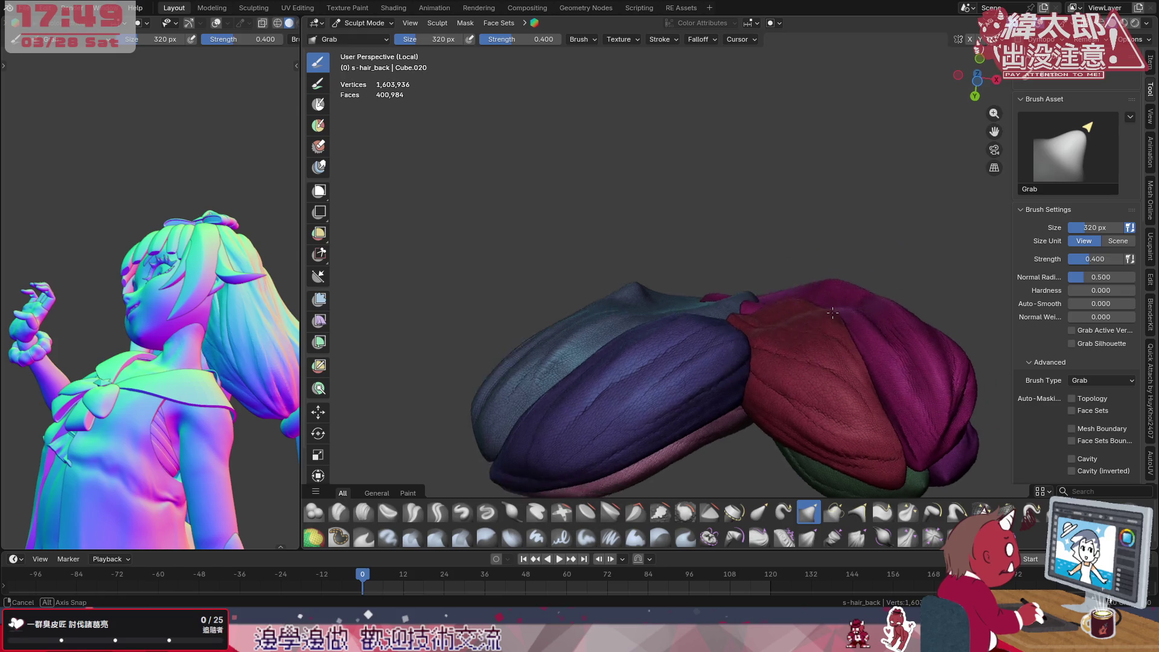
middle_drag(826, 293, 761, 313)
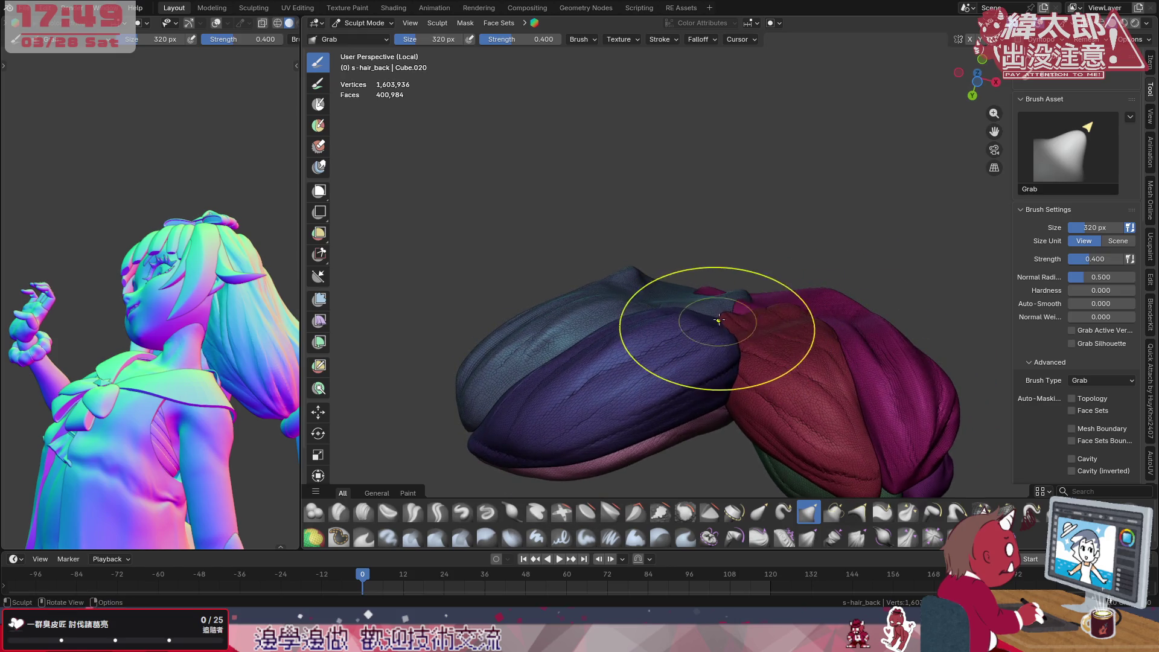
click(314, 513)
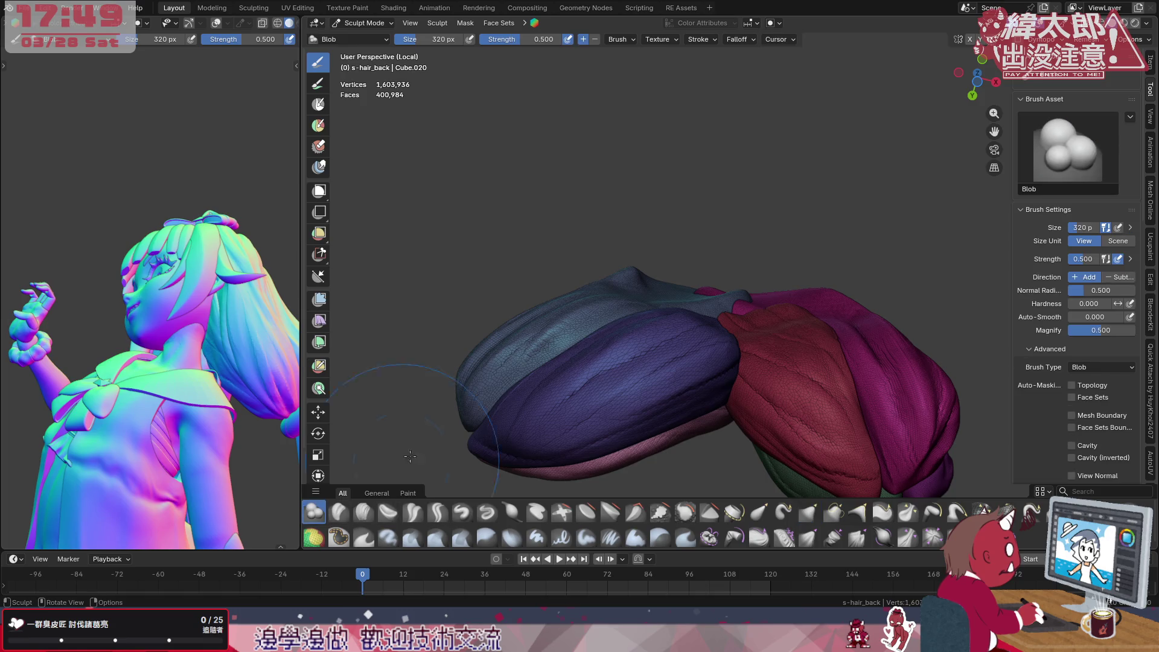
Swell the purple strand with Blob strokes, shrinking the brush through 260 and 204 px
drag(726, 317, 712, 321)
middle_drag(769, 290, 752, 292)
drag(733, 292, 725, 291)
key(f)
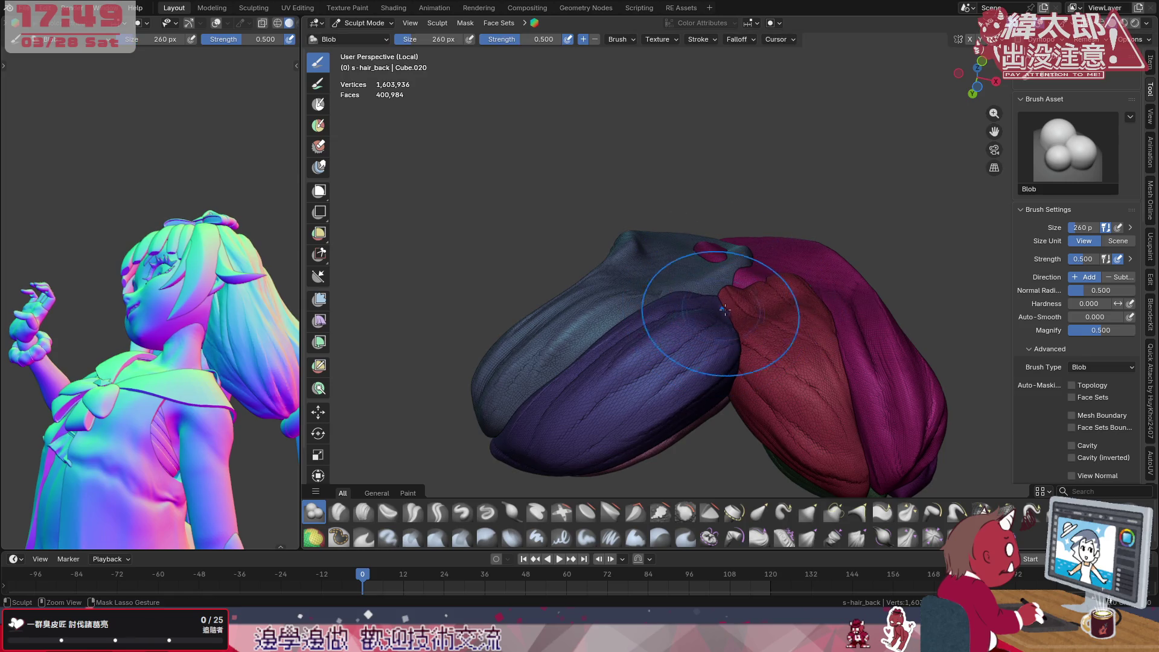
mouse_move(723, 311)
middle_down()
mouse_move(771, 335)
mouse_move(751, 322)
middle_up()
key(f)
click(752, 322)
At 100 px, build Blob bulges and creases along the red strand up to its top
key(f)
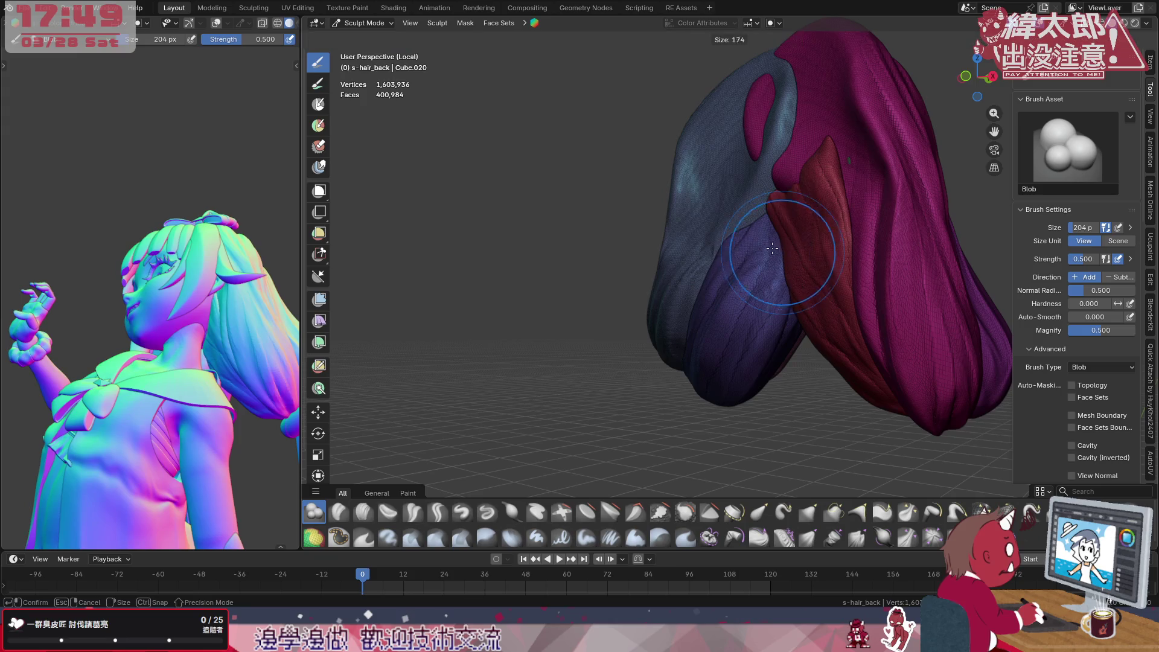
click(820, 173)
drag(819, 176, 829, 272)
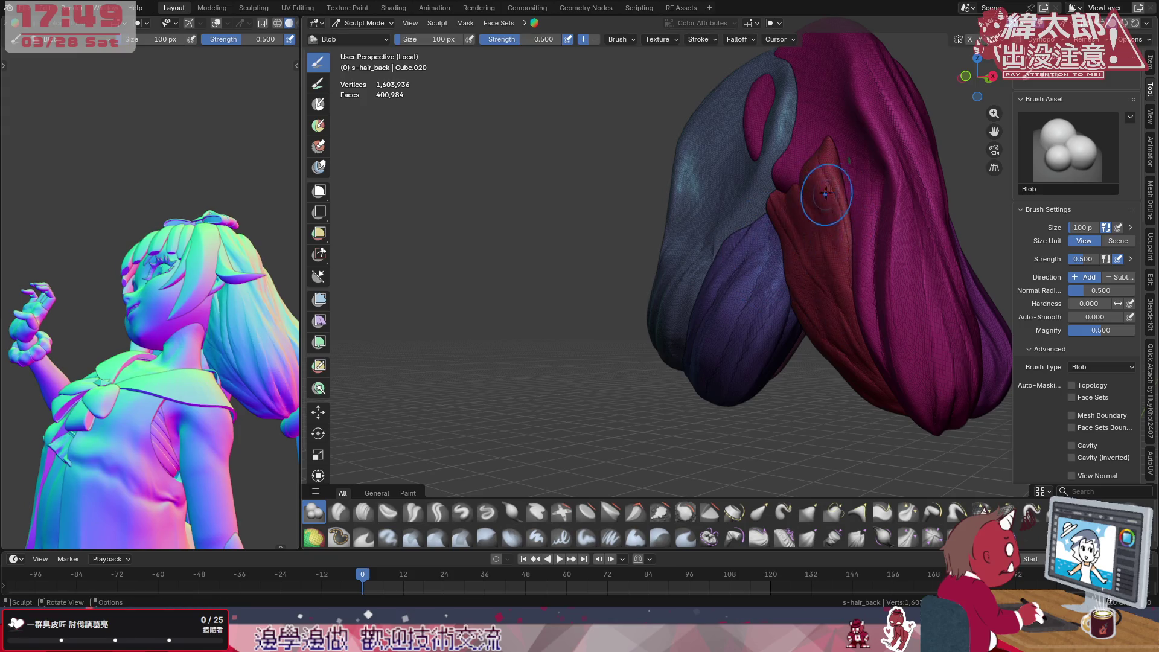
drag(842, 363, 820, 181)
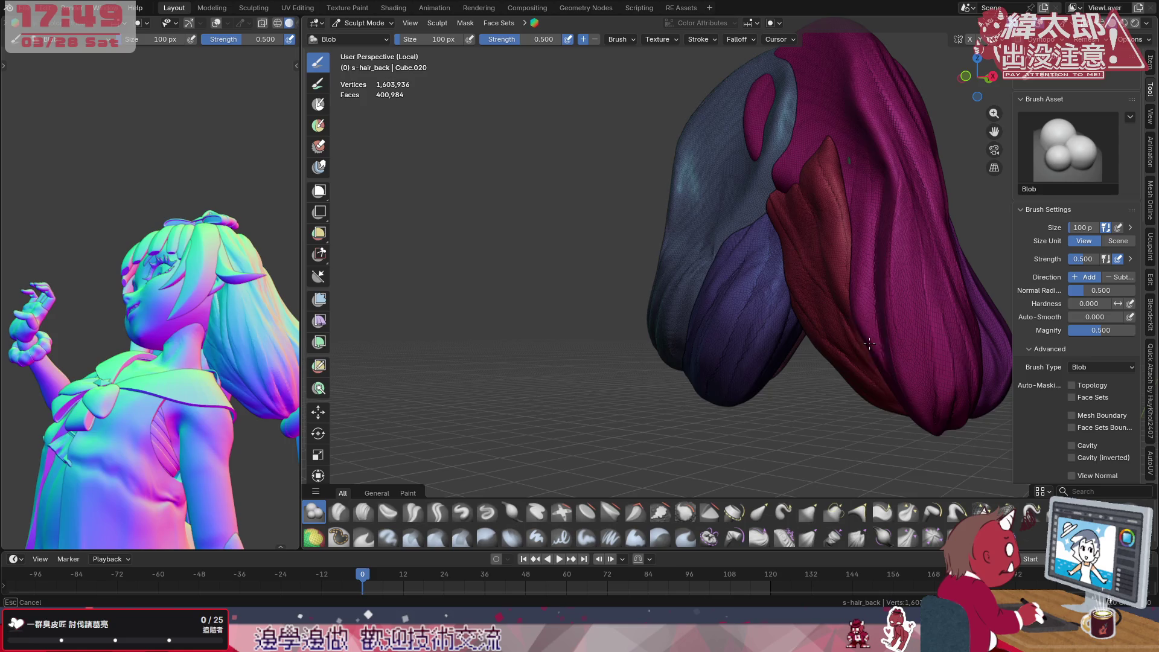
drag(865, 380, 836, 232)
mouse_move(818, 181)
mouse_down()
mouse_move(833, 245)
mouse_move(826, 207)
mouse_up()
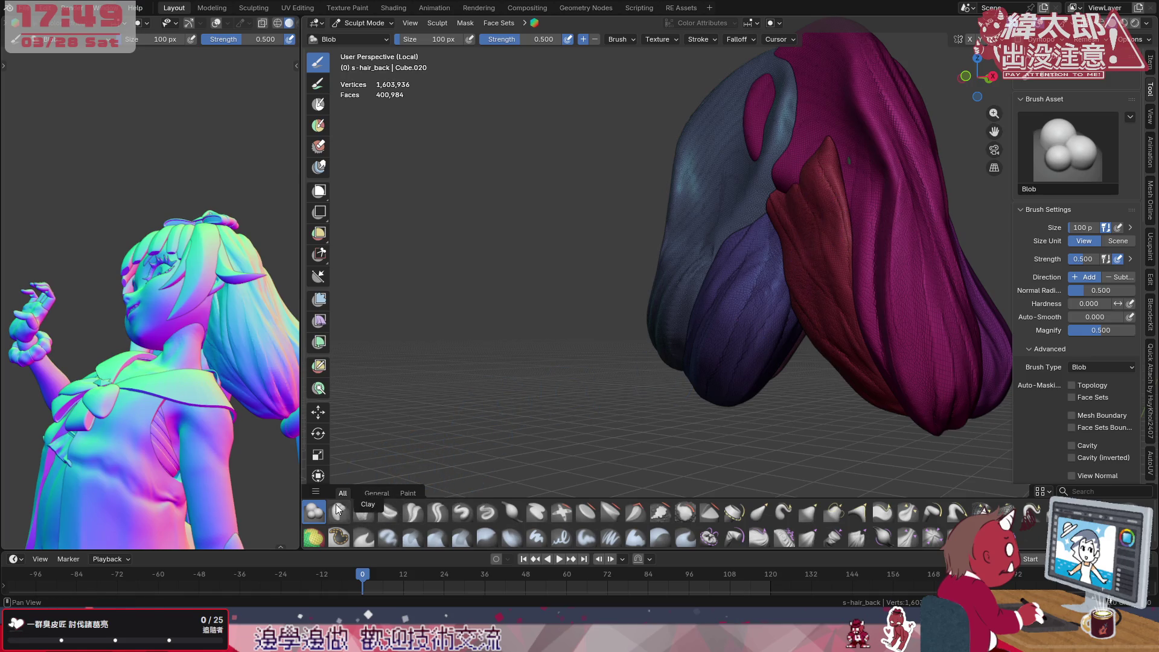
Polish the upper red strand's bulge into a defined ridge with Crease Polish
click(388, 513)
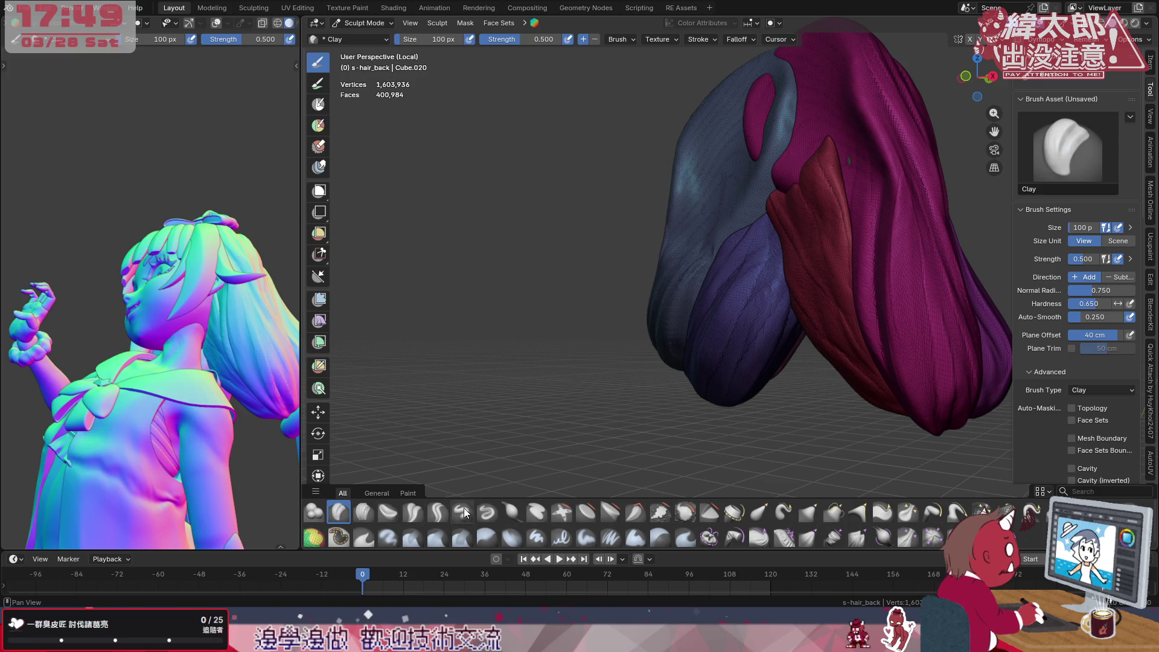
click(821, 184)
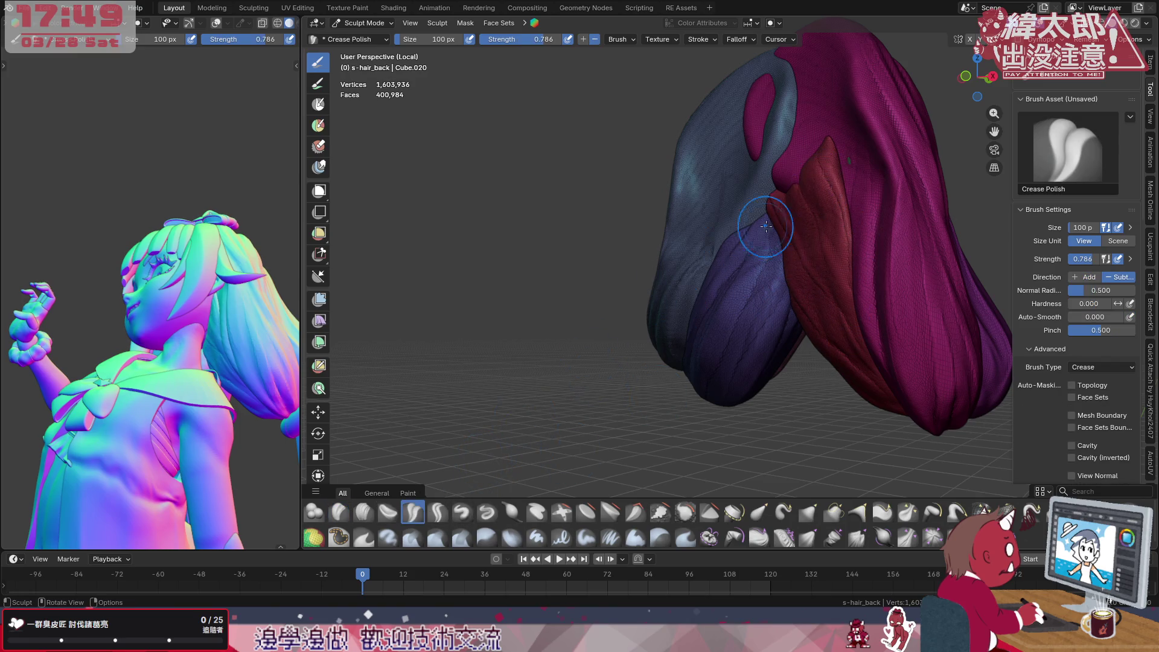
mouse_move(842, 363)
mouse_down()
mouse_move(809, 202)
mouse_move(828, 271)
mouse_up()
mouse_move(824, 200)
mouse_down()
mouse_move(869, 325)
mouse_move(820, 181)
mouse_up()
mouse_move(856, 316)
mouse_down()
mouse_move(817, 218)
mouse_move(847, 326)
mouse_move(815, 209)
mouse_up()
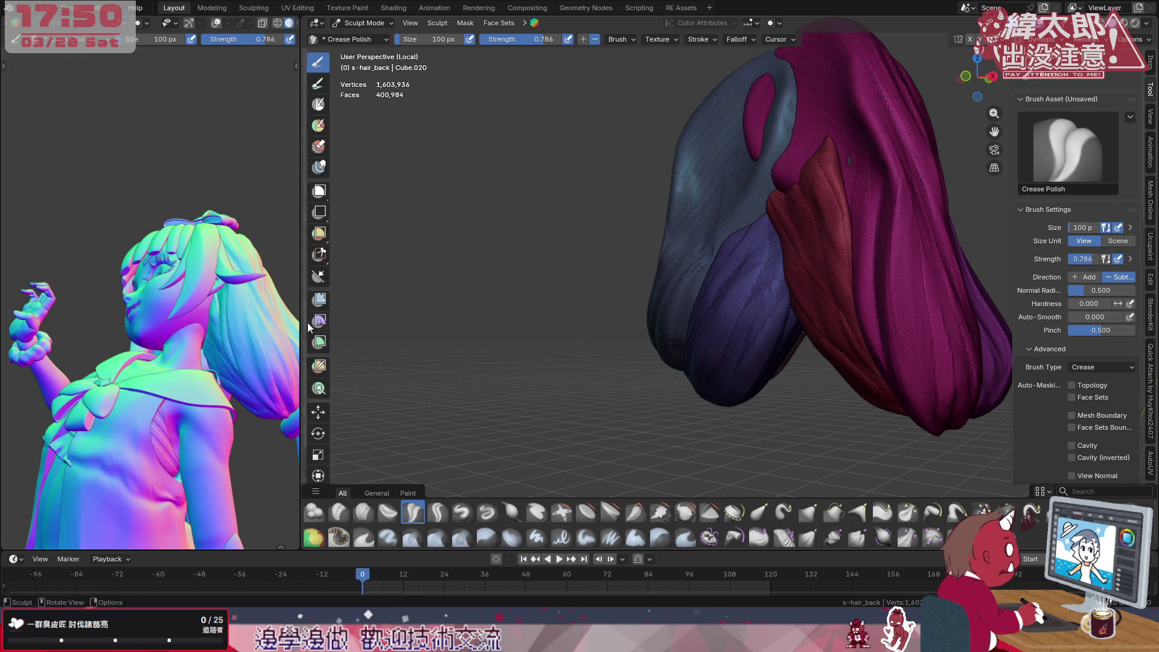
Shrink the brush to 64 px, review the reference head, and end on the Clay brush via Crease Sharp
key(f)
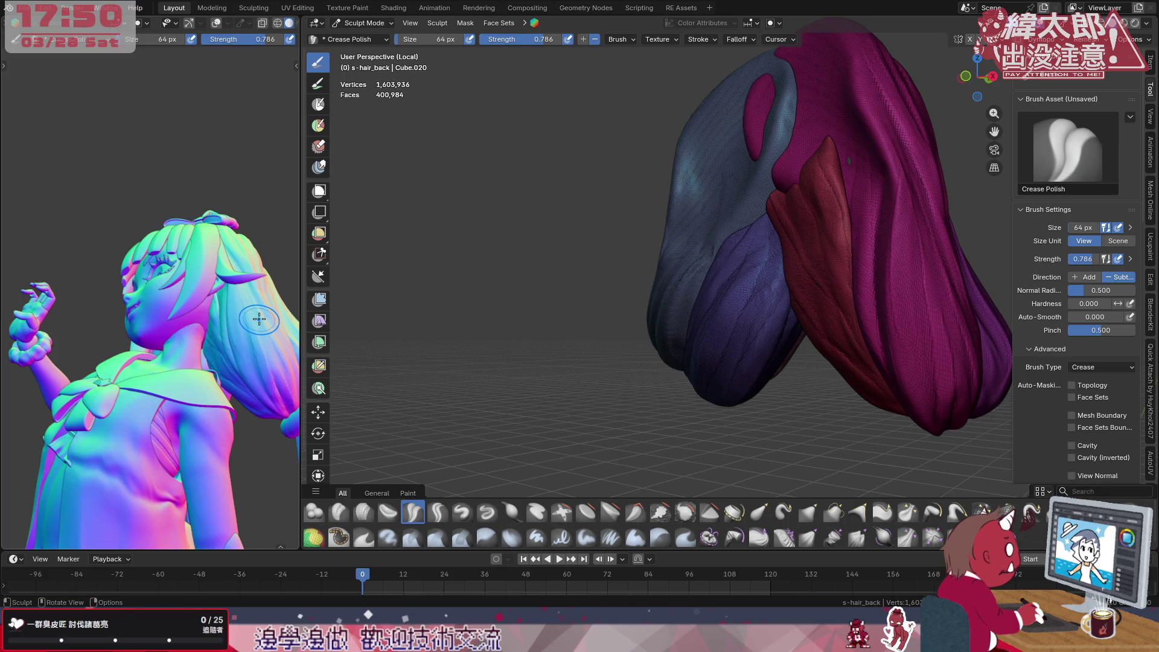
scroll(187, 264, up, 3)
middle_drag(136, 335, 254, 380)
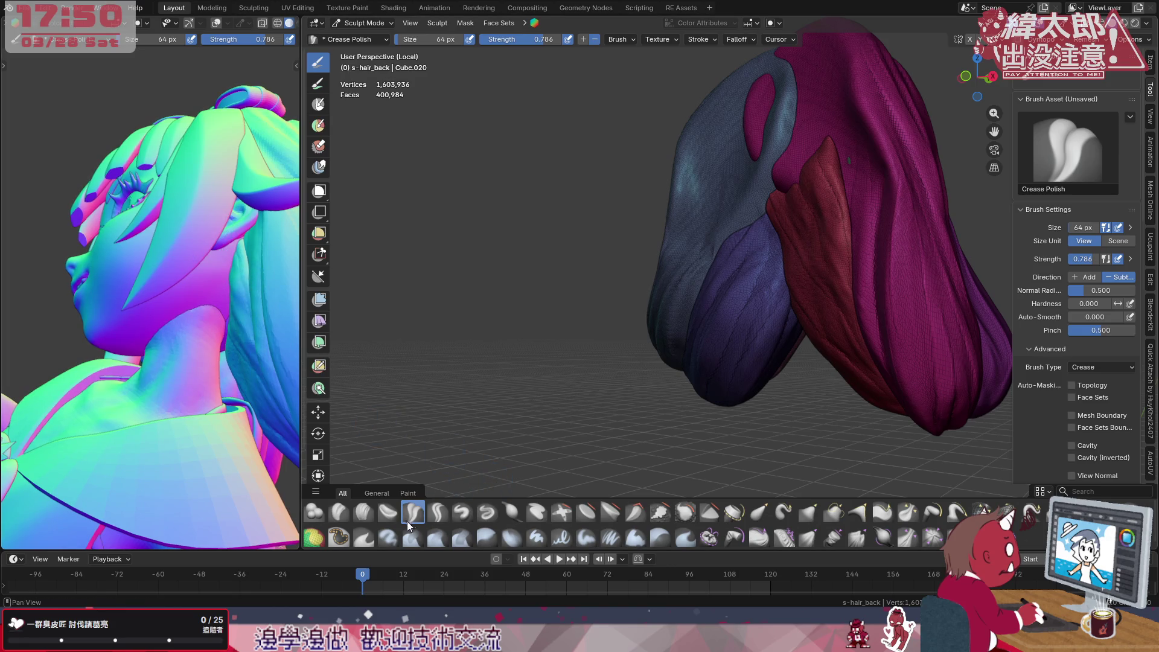
click(439, 512)
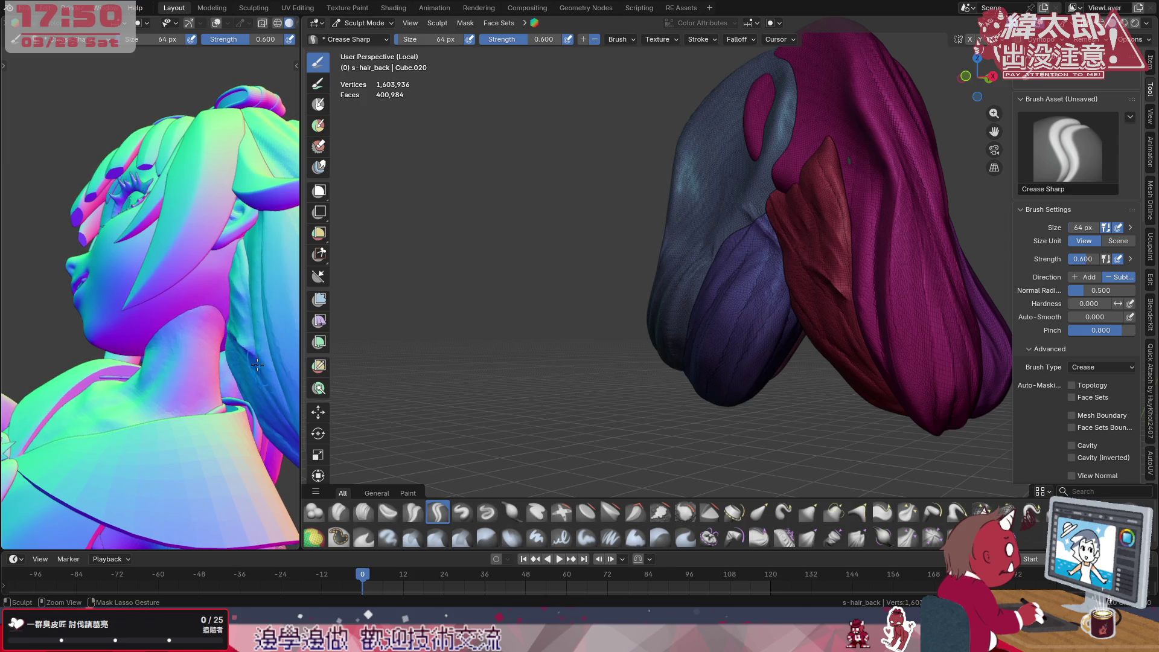
click(339, 513)
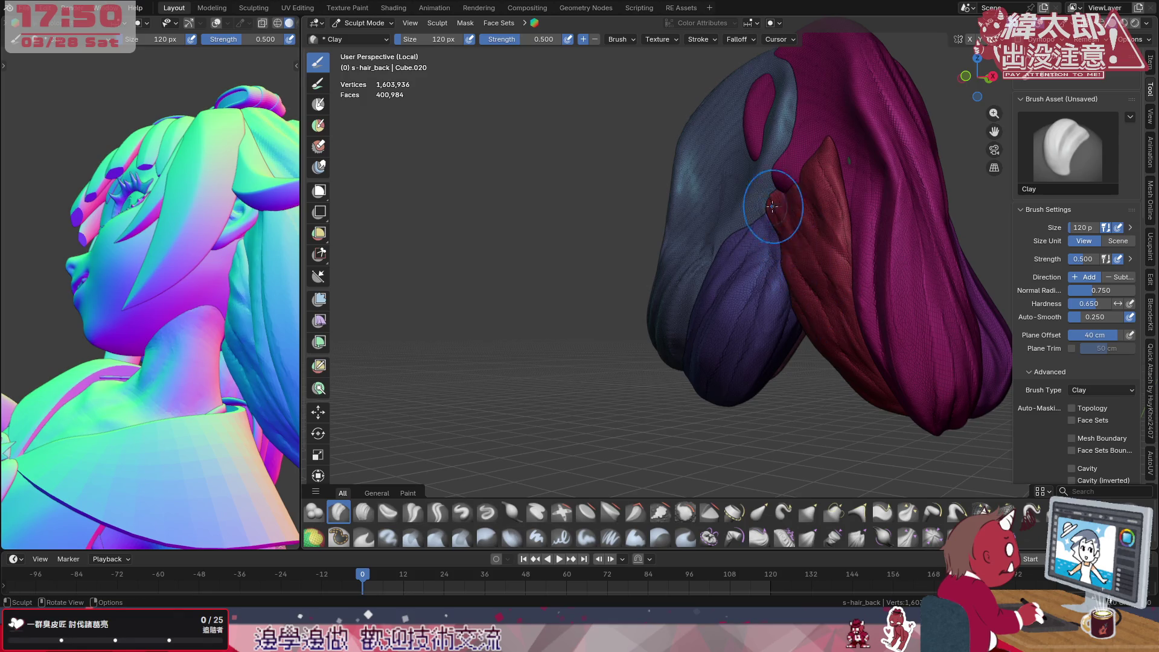
Build clay ridges onto the red strand, checking the auto-masking options along the way
middle_drag(760, 236, 811, 231)
middle_drag(244, 343, 181, 344)
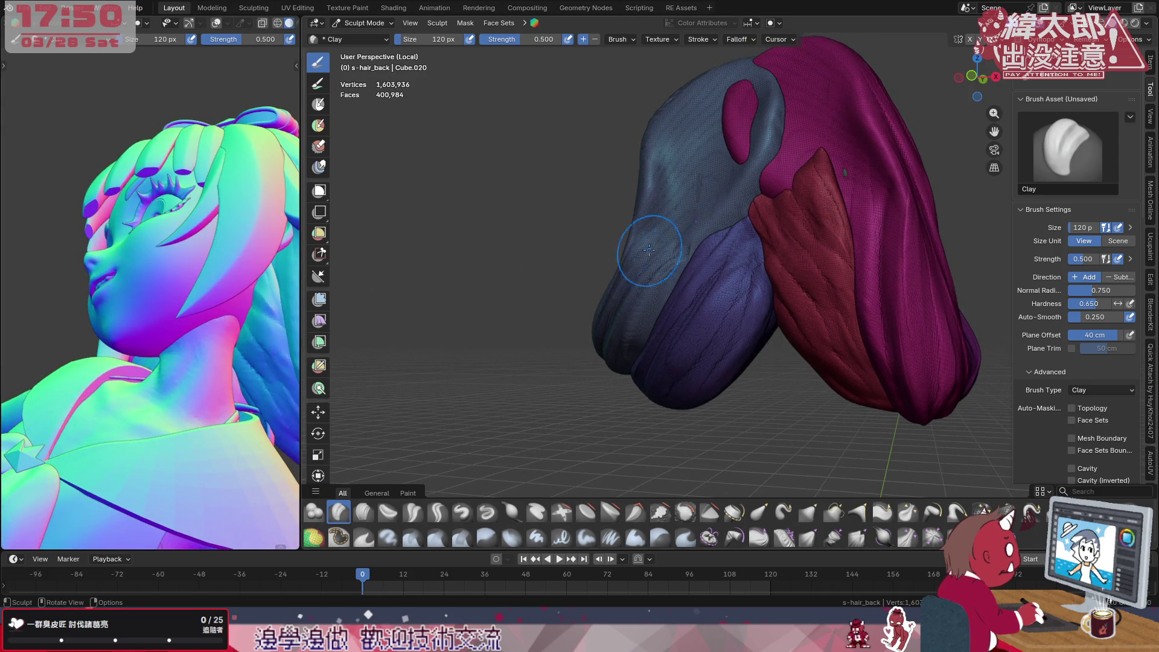
mouse_move(809, 219)
mouse_down()
mouse_move(865, 286)
mouse_move(815, 190)
mouse_move(892, 331)
mouse_up()
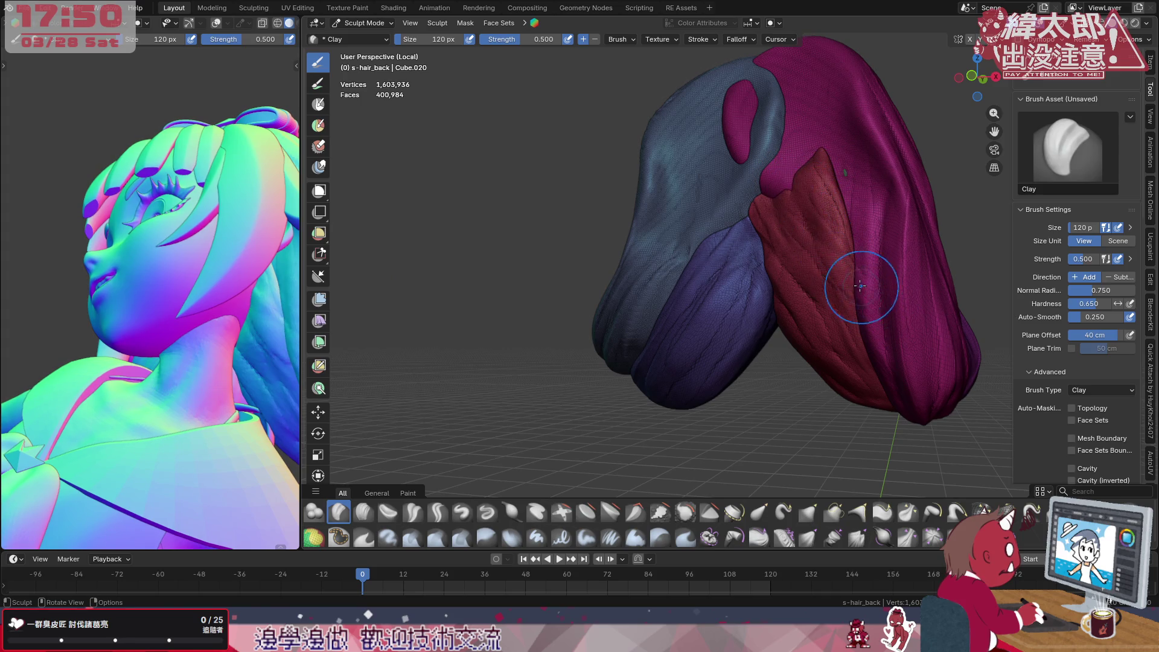
click(773, 23)
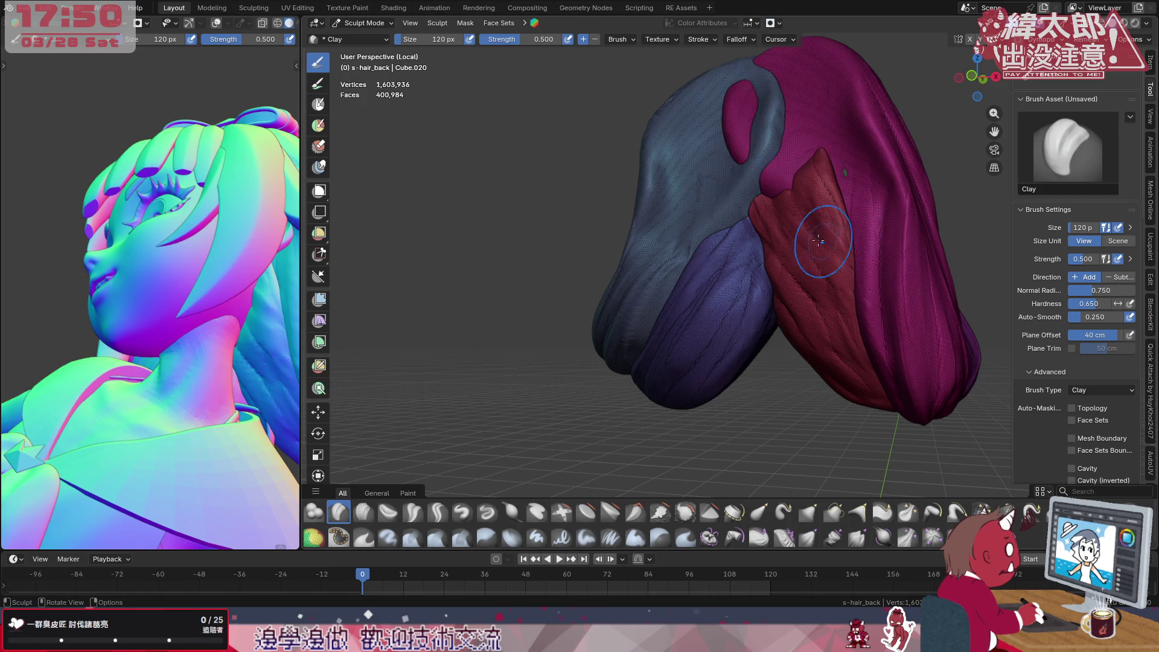
drag(841, 283, 840, 272)
mouse_move(805, 201)
mouse_down()
mouse_move(817, 236)
mouse_move(795, 200)
mouse_up()
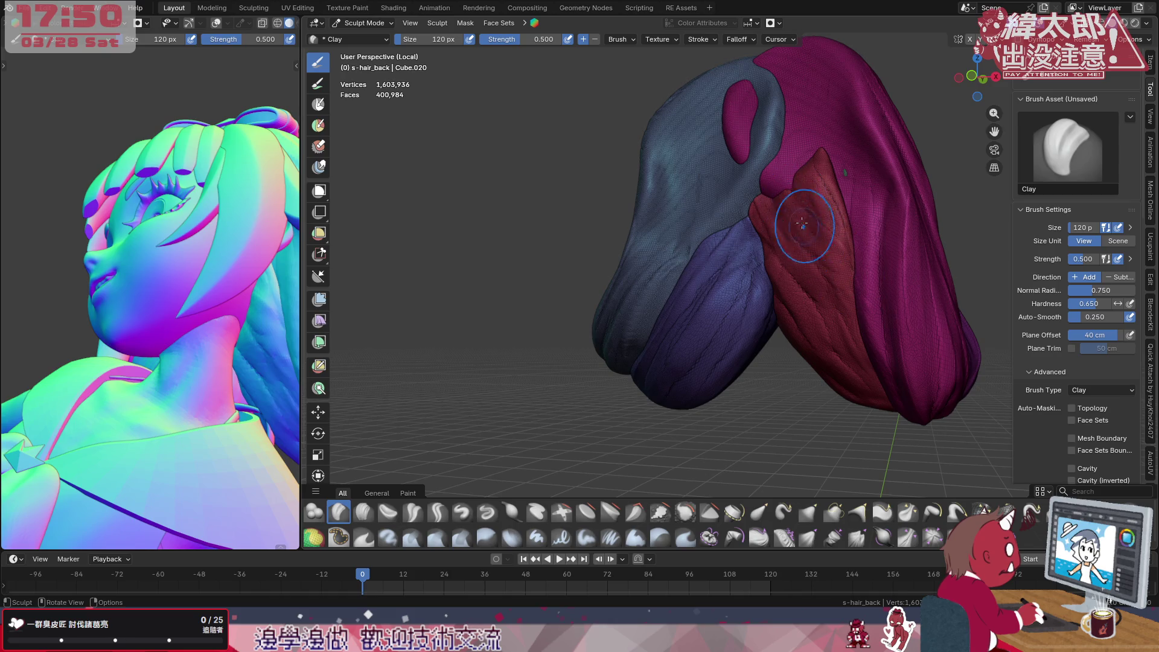
At 80 px, add finer clay strokes and ridges to the red clump, then move to Crease Polish
key(f)
click(796, 209)
drag(807, 221, 790, 213)
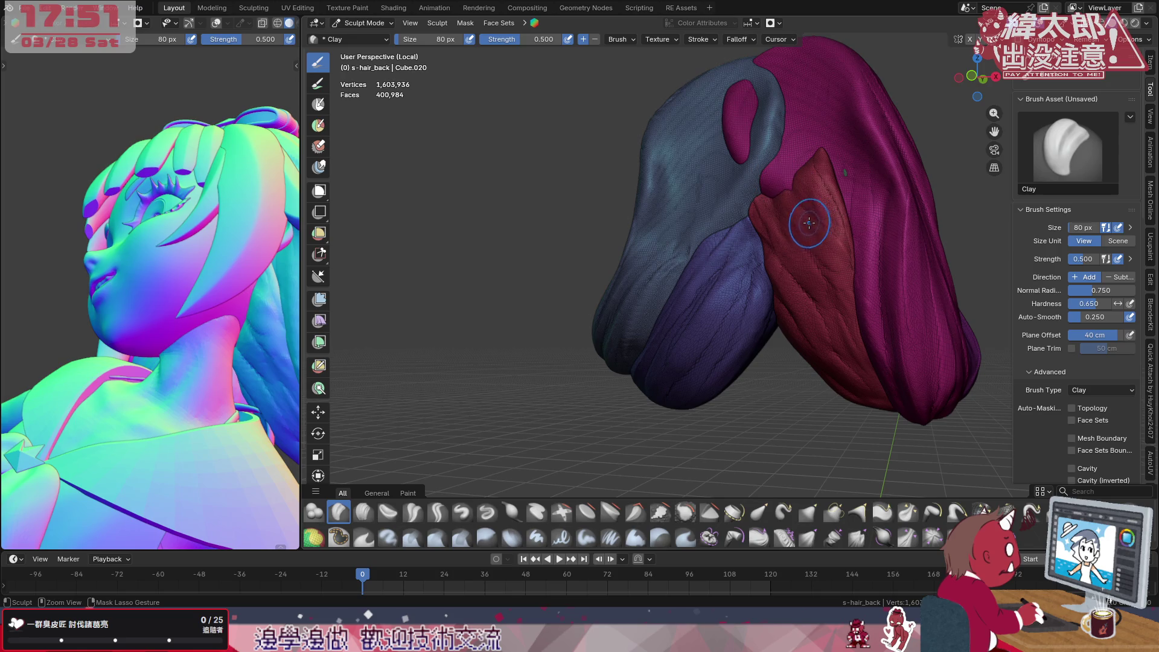
drag(846, 267, 855, 234)
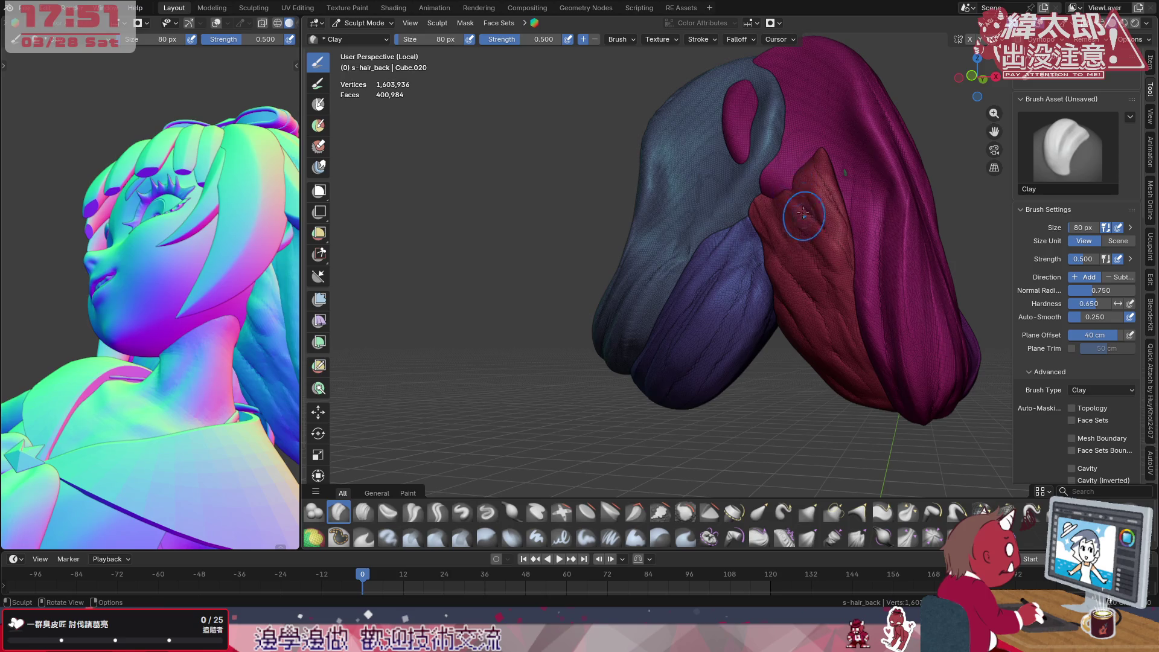
mouse_move(825, 286)
mouse_down()
mouse_move(820, 326)
mouse_move(834, 345)
mouse_up()
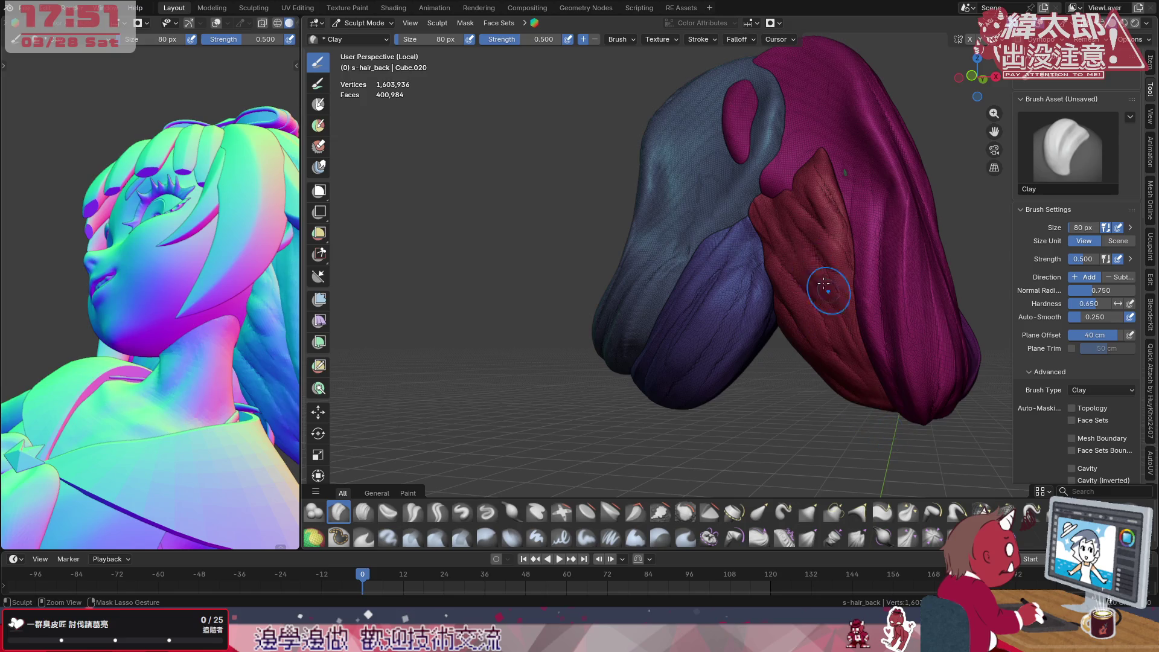
drag(825, 286, 856, 315)
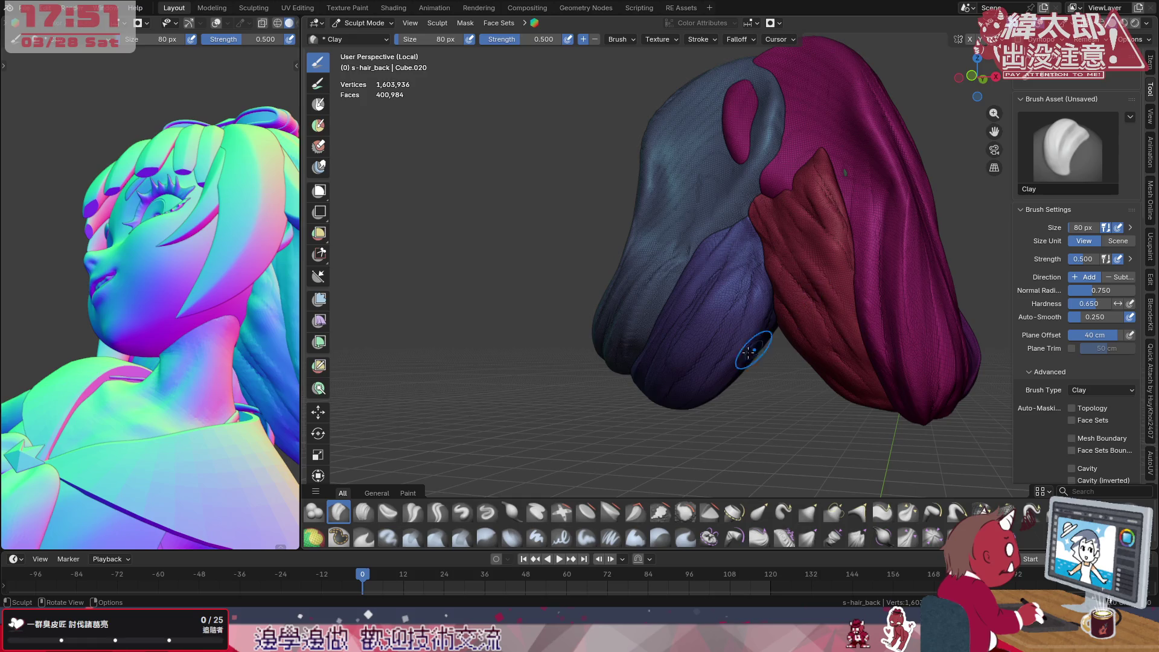
click(415, 512)
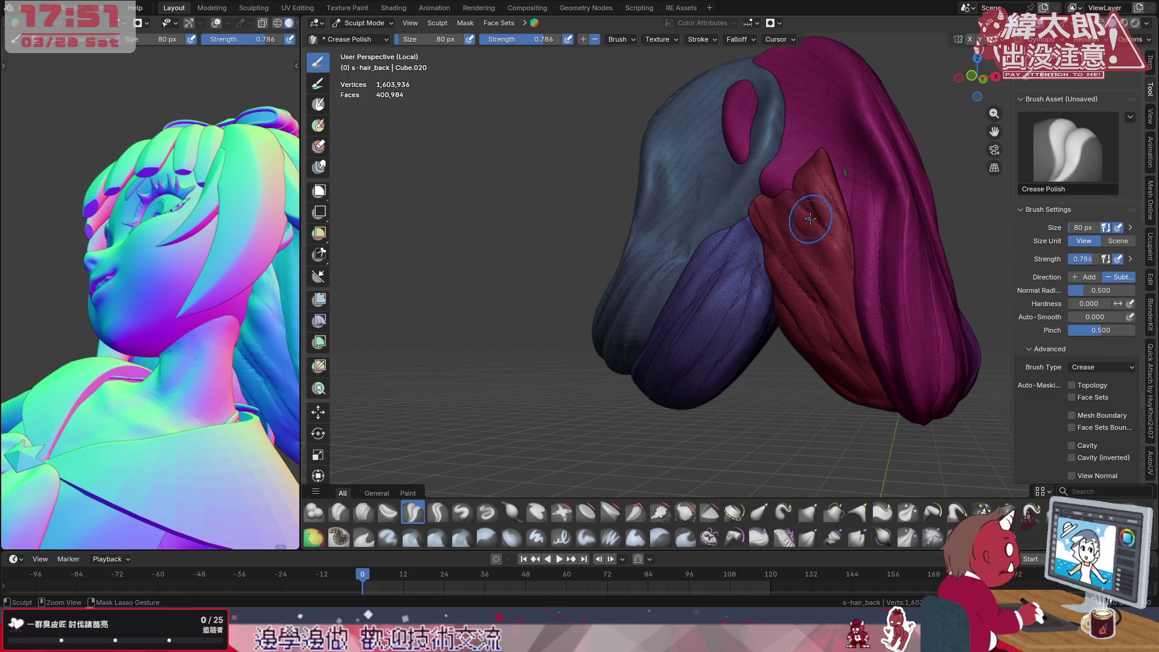
Carve crease grooves down the red strand, stepping the Crease Polish brush down to 68 px
mouse_move(833, 254)
mouse_down()
mouse_move(796, 217)
mouse_move(873, 323)
mouse_up()
drag(779, 212, 857, 337)
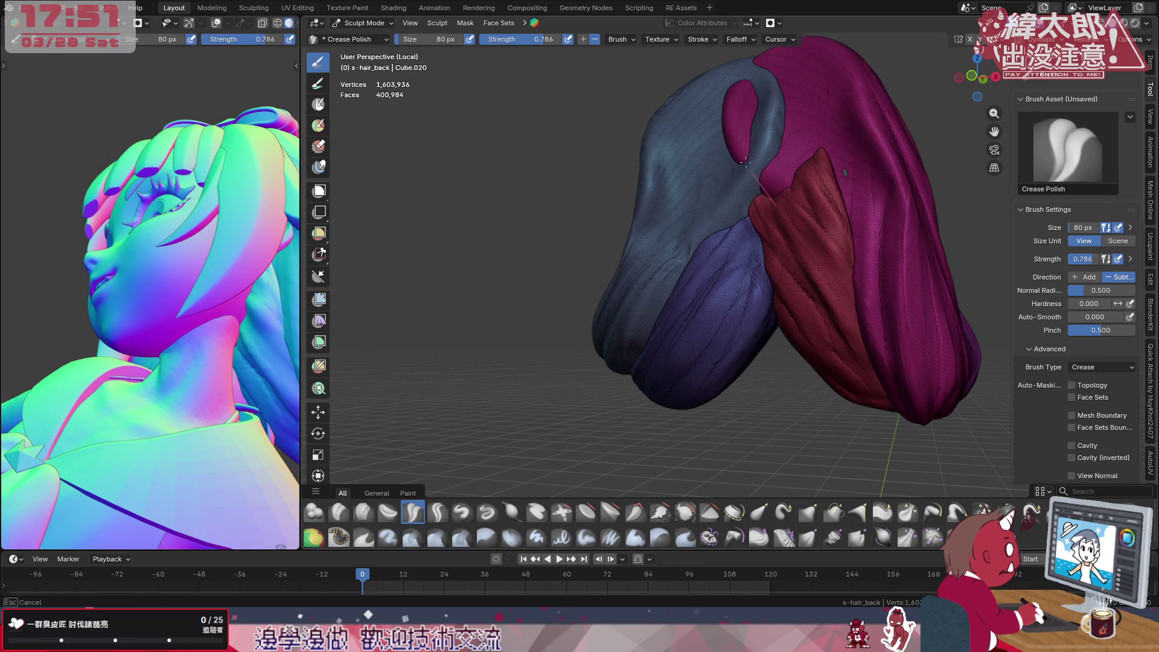
key(f)
click(820, 278)
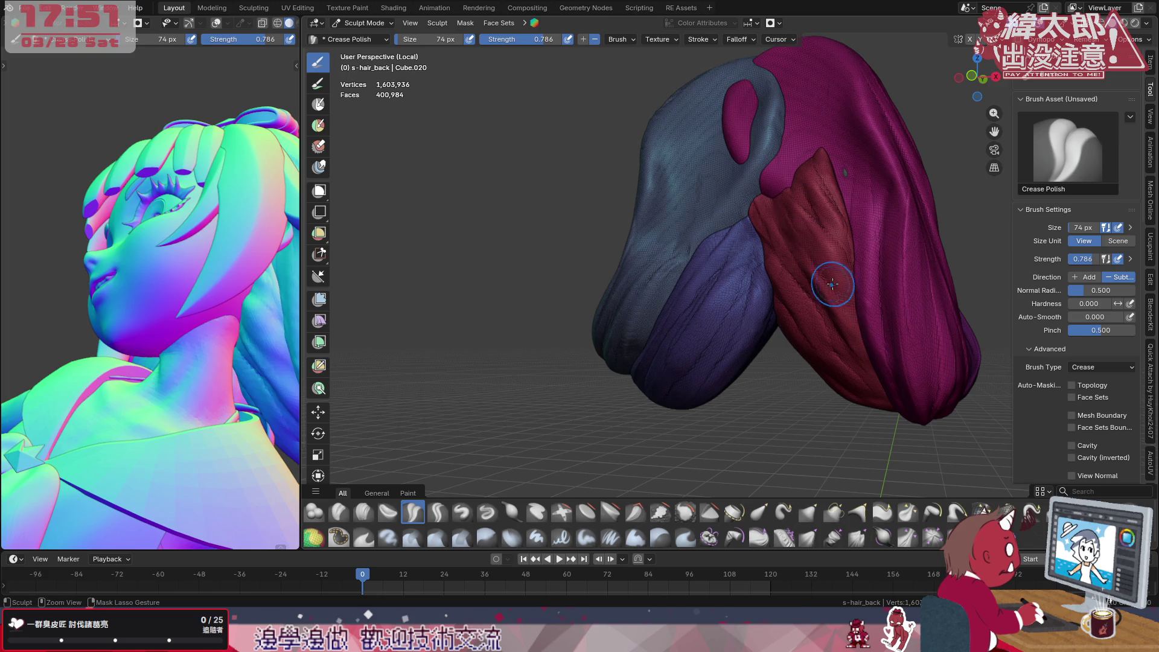
mouse_move(845, 330)
mouse_down()
mouse_move(854, 375)
mouse_move(838, 331)
mouse_up()
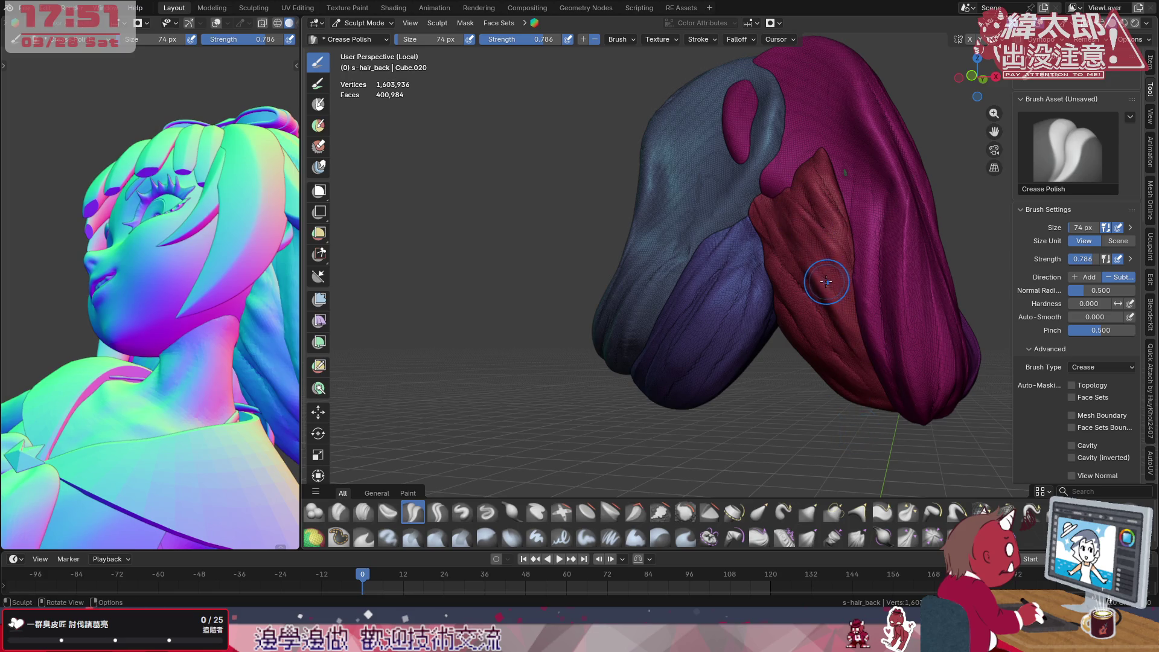
key(f)
click(826, 283)
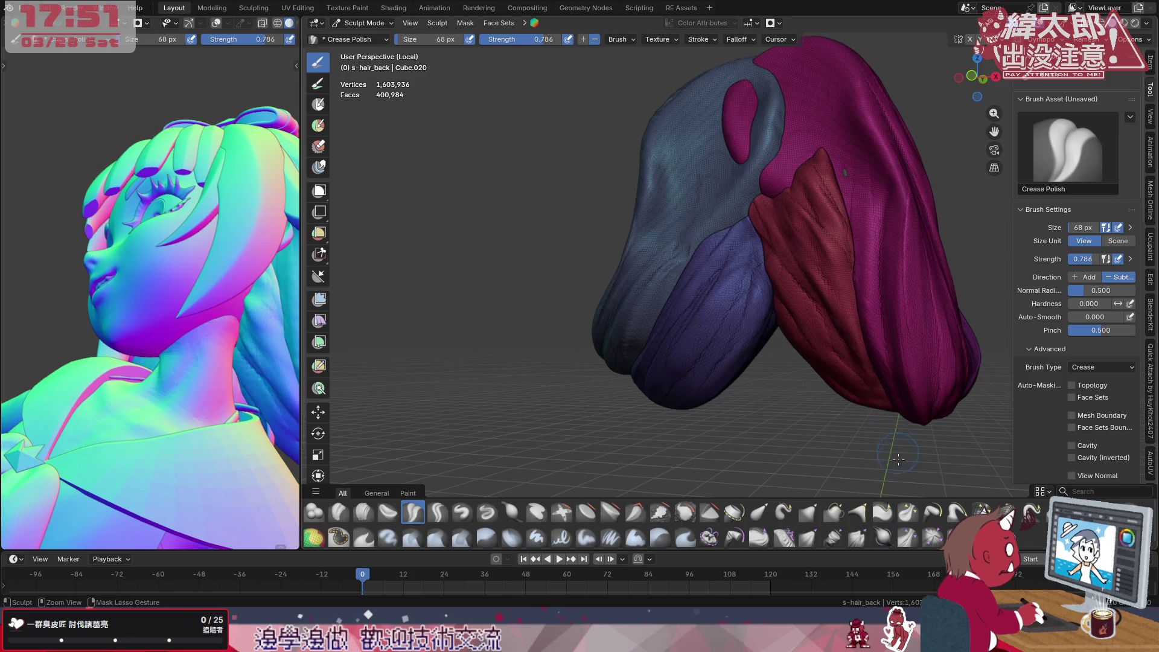
Cut a series of crease lines running up the length of the red strand
drag(796, 228, 803, 228)
drag(845, 339, 819, 272)
drag(837, 221, 822, 185)
drag(850, 304, 852, 236)
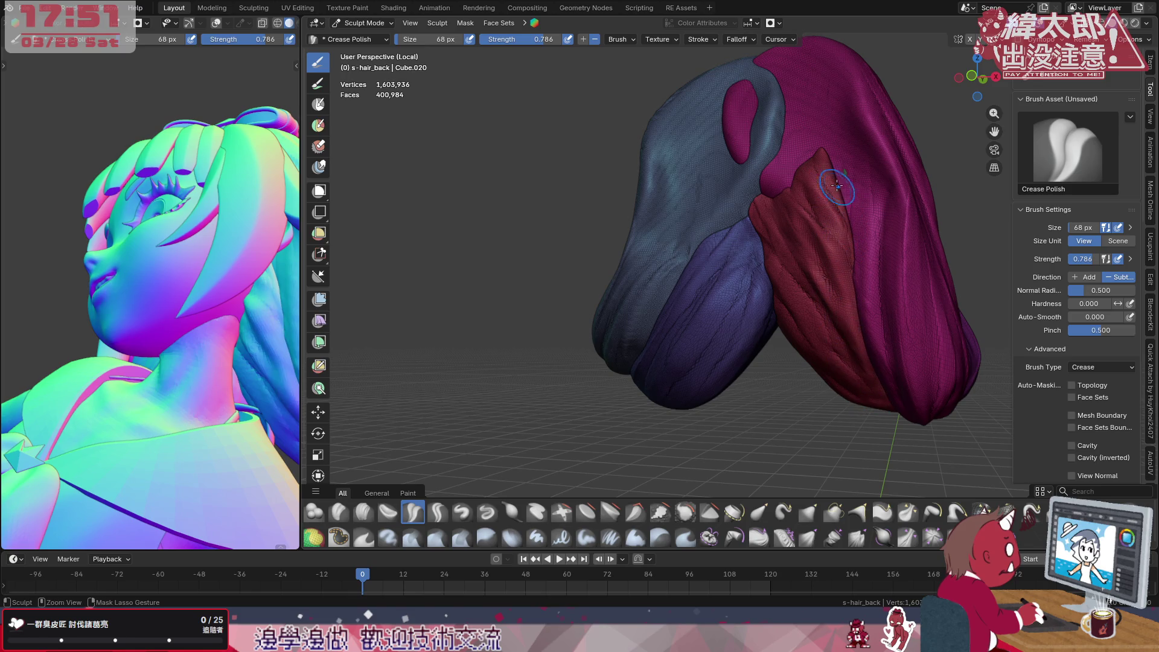
drag(874, 374, 849, 270)
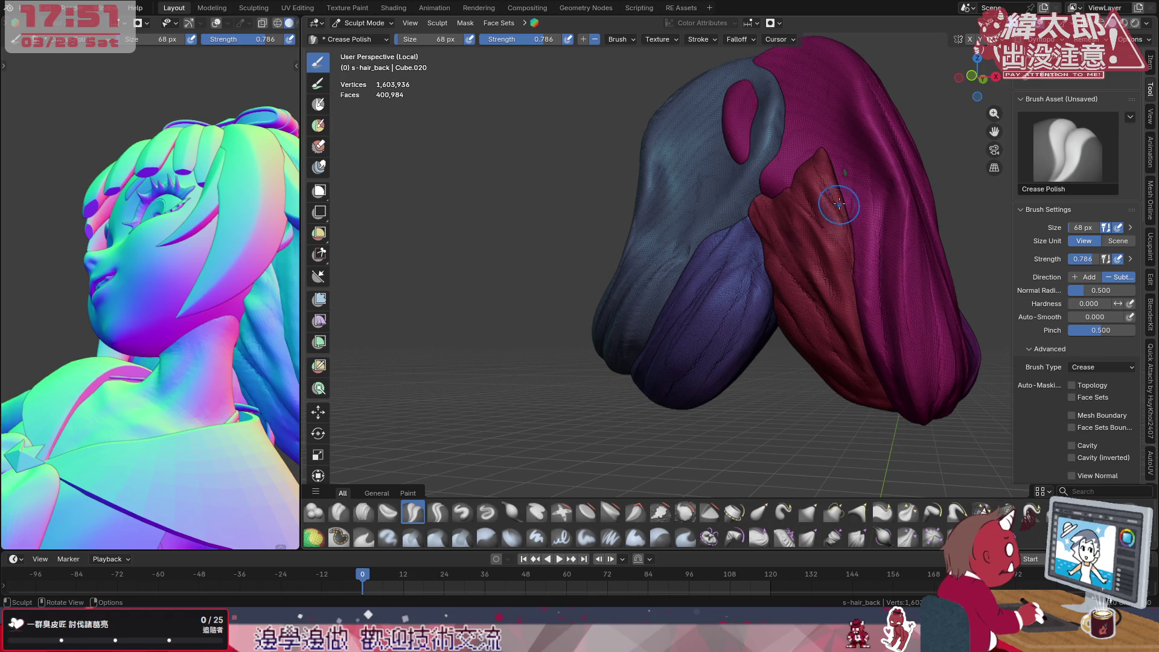
drag(859, 318, 842, 217)
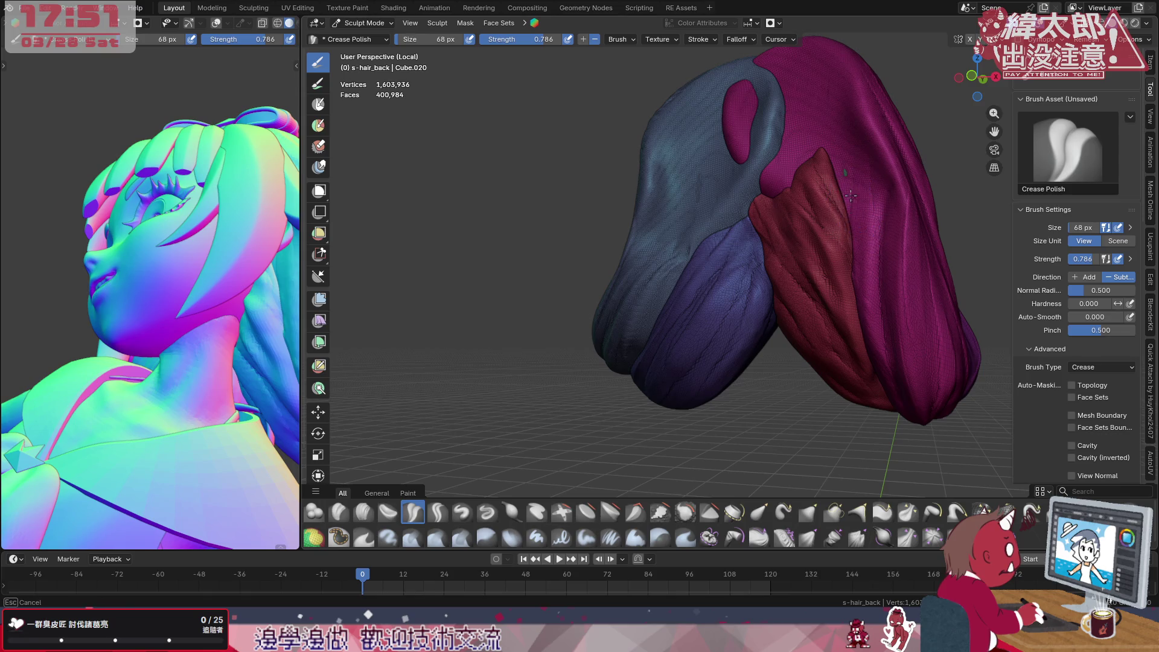
Carve a long crease up the magenta strand
drag(858, 322, 852, 236)
drag(867, 388, 856, 215)
drag(895, 439, 860, 235)
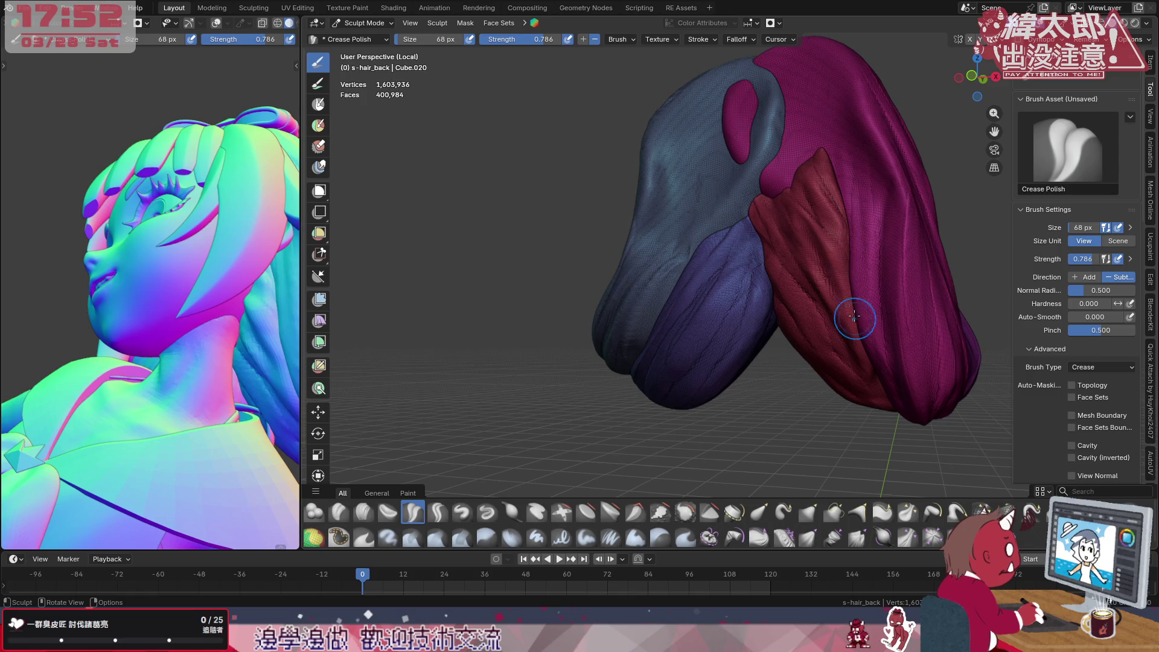
middle_drag(869, 390, 824, 255)
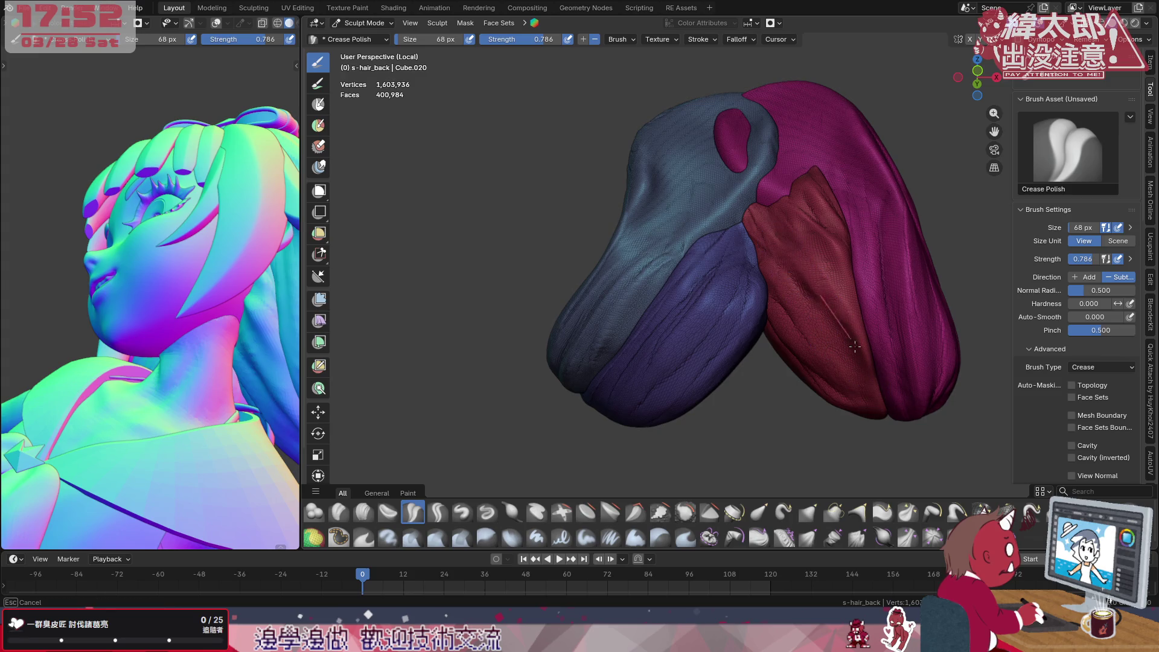
Refine and deepen the grooves along the red strand from a new angle
drag(811, 299, 837, 340)
drag(780, 272, 842, 363)
drag(804, 303, 847, 375)
drag(806, 328, 833, 308)
mouse_move(838, 412)
mouse_down()
mouse_move(826, 317)
mouse_move(856, 376)
mouse_up()
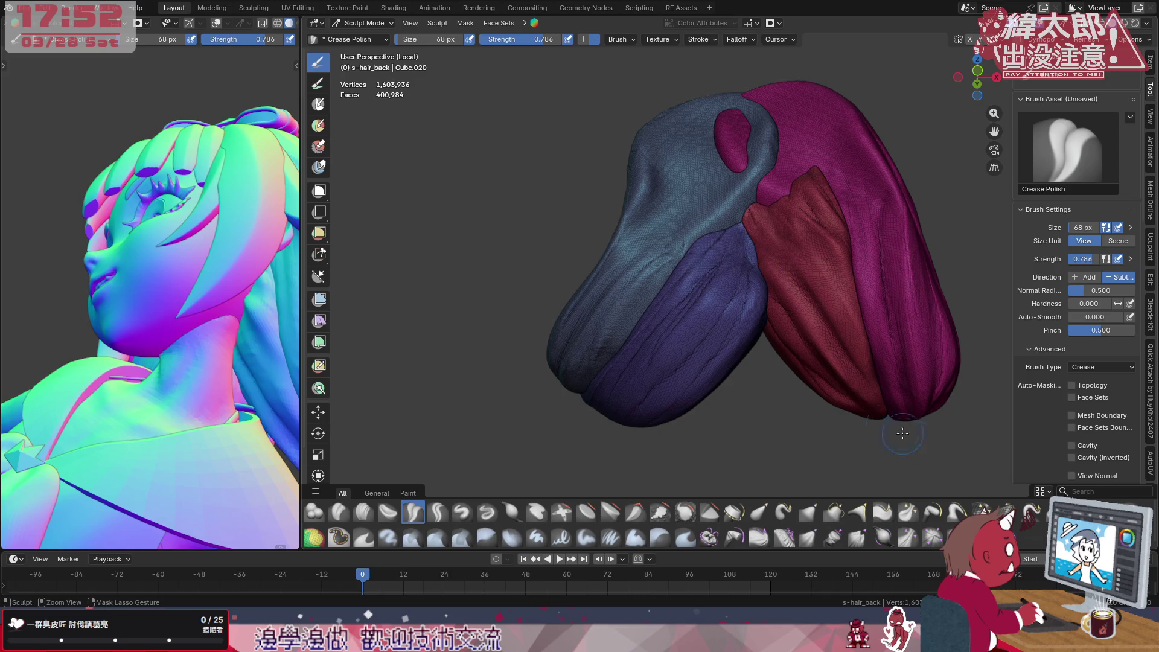
middle_drag(838, 312, 762, 390)
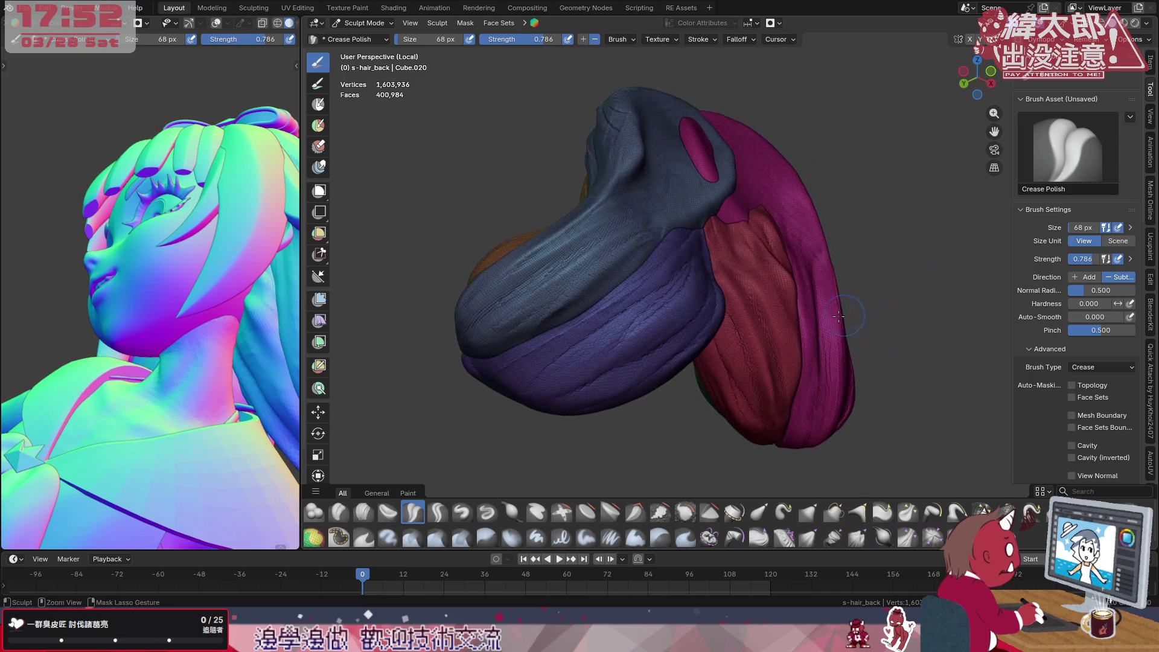
Orbit to the green strand and carve a crease near its tip
drag(765, 426, 725, 354)
mouse_move(716, 358)
middle_down()
mouse_move(699, 369)
mouse_move(805, 353)
mouse_move(788, 371)
middle_up()
mouse_move(789, 267)
middle_down()
mouse_move(725, 235)
mouse_move(795, 262)
middle_up()
drag(795, 294, 816, 247)
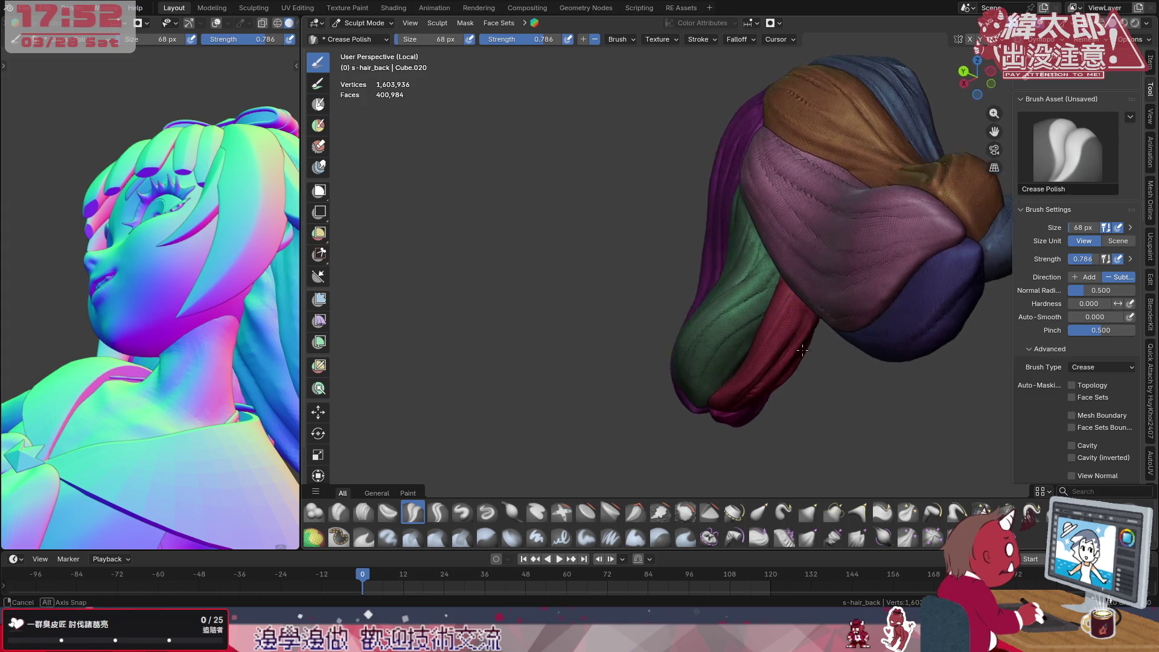
middle_drag(817, 247, 752, 299)
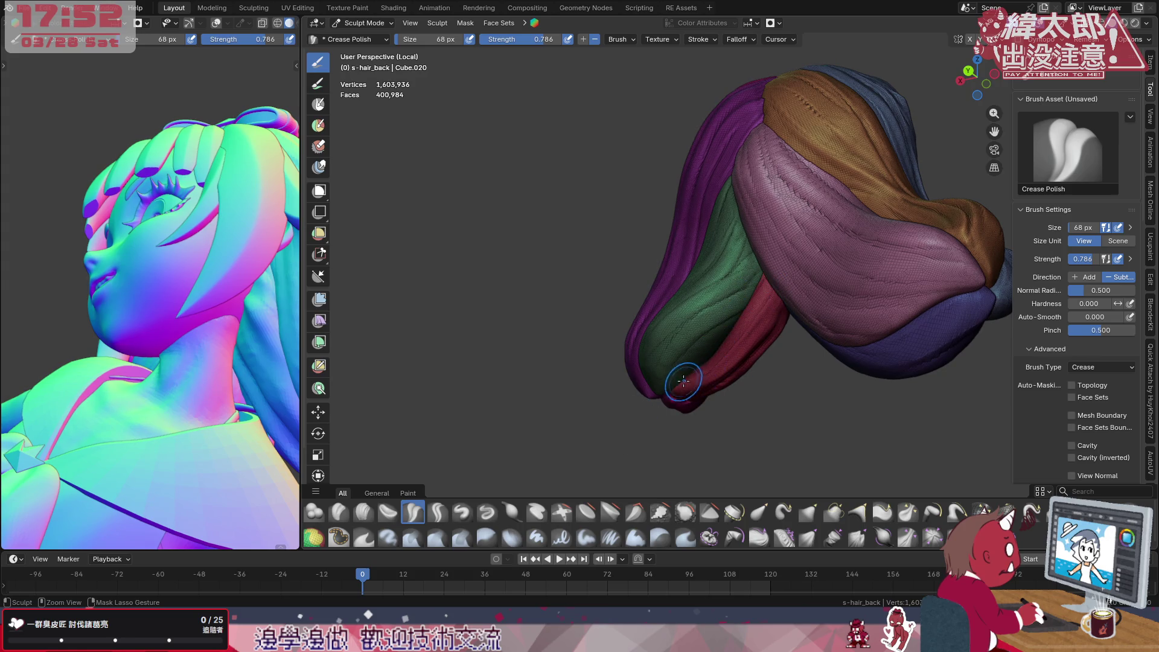
drag(706, 360, 698, 380)
Pick the Clay brush via Clay Strips for the next strokes
click(362, 512)
click(337, 512)
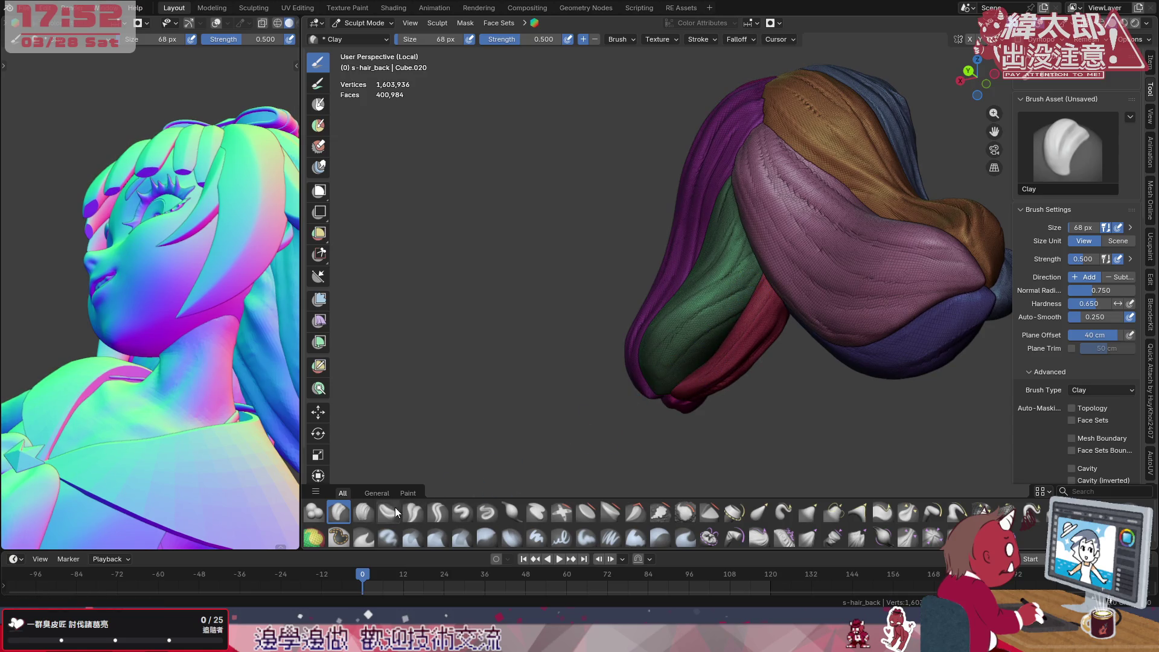
Lay Clay Strips build-up onto the strand tips, resizing the brush between strokes
click(364, 514)
middle_drag(652, 344, 688, 299)
key(bracketright)
mouse_move(650, 371)
mouse_down()
mouse_move(742, 291)
mouse_move(634, 381)
mouse_move(716, 281)
mouse_move(660, 371)
mouse_move(646, 368)
mouse_up()
key(f)
click(670, 357)
key(f)
click(704, 322)
Check the hair from the other side, settle on a medium 76 px brush and choose Draw
key(f)
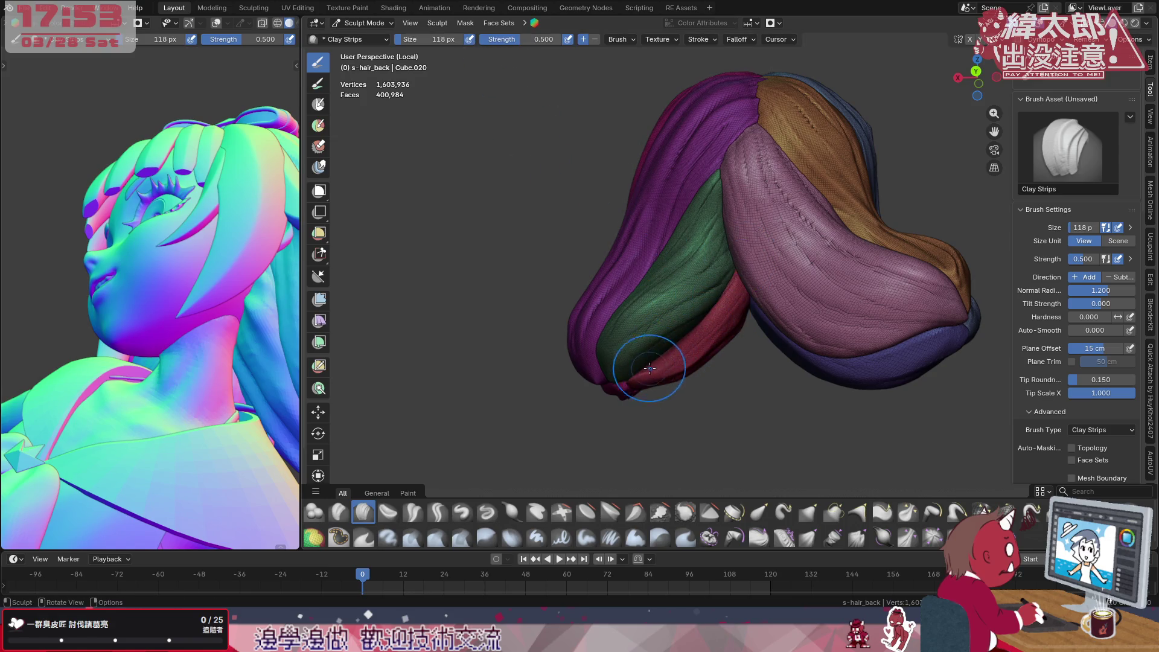
middle_drag(729, 350, 800, 333)
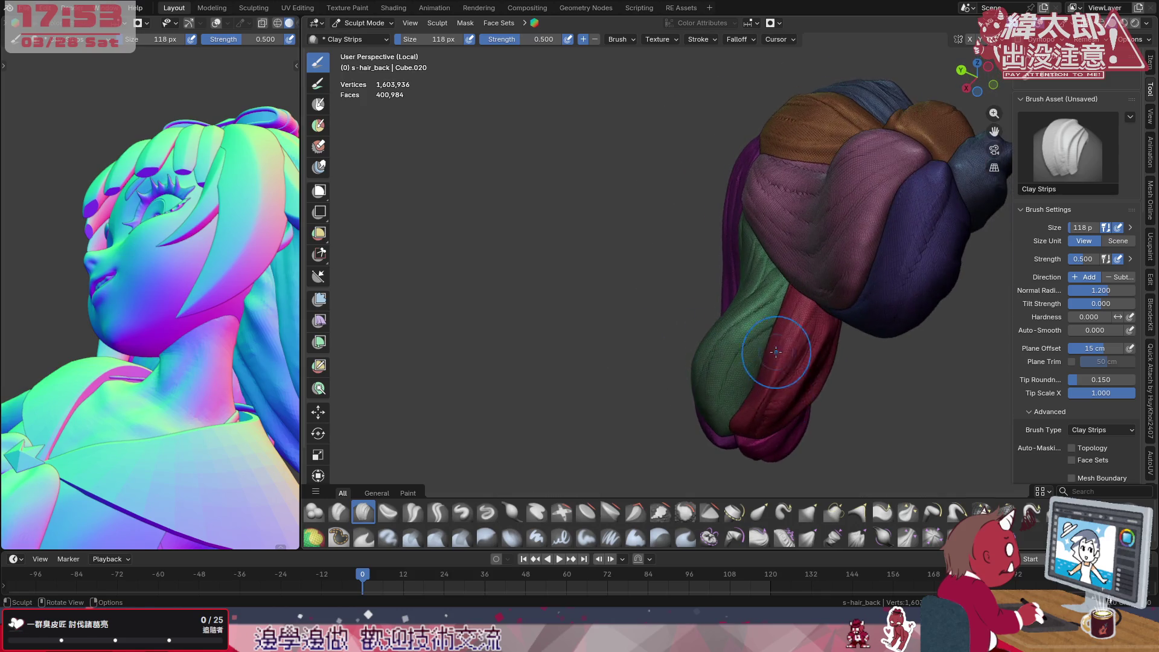
mouse_move(761, 381)
middle_down()
mouse_move(792, 335)
mouse_move(725, 358)
middle_up()
key(f)
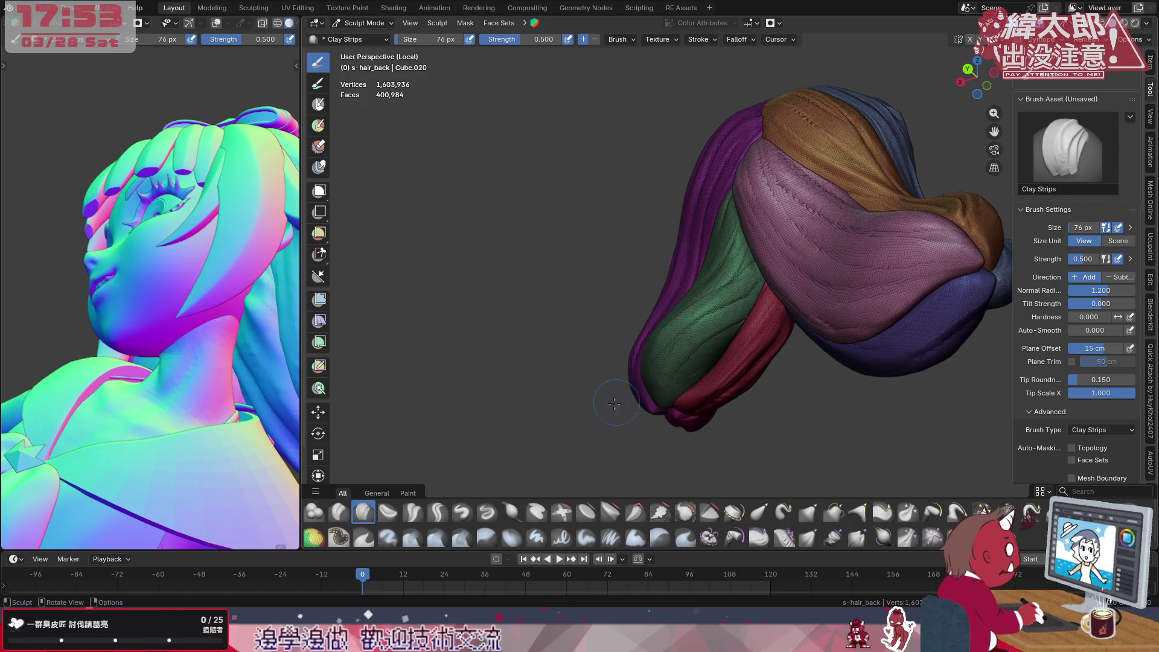
click(462, 512)
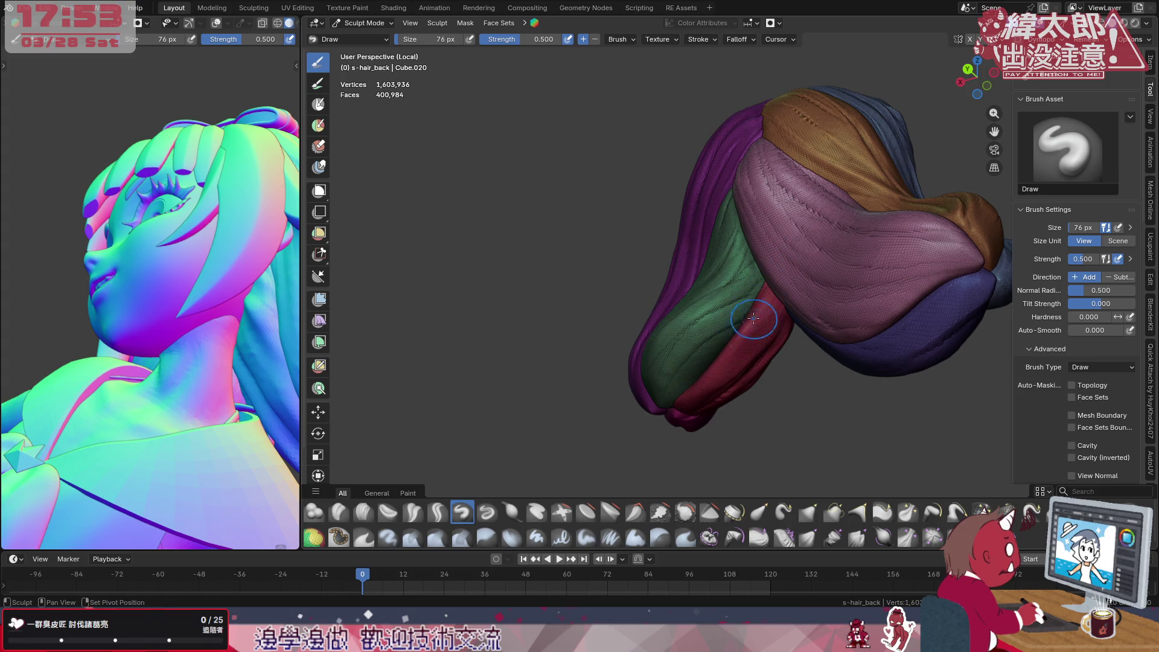
Turn both views to show the hair from behind at closer range and choose Clay Strips
mouse_move(695, 394)
middle_down()
mouse_move(716, 335)
mouse_move(702, 327)
mouse_move(668, 359)
mouse_move(688, 358)
mouse_move(653, 333)
middle_up()
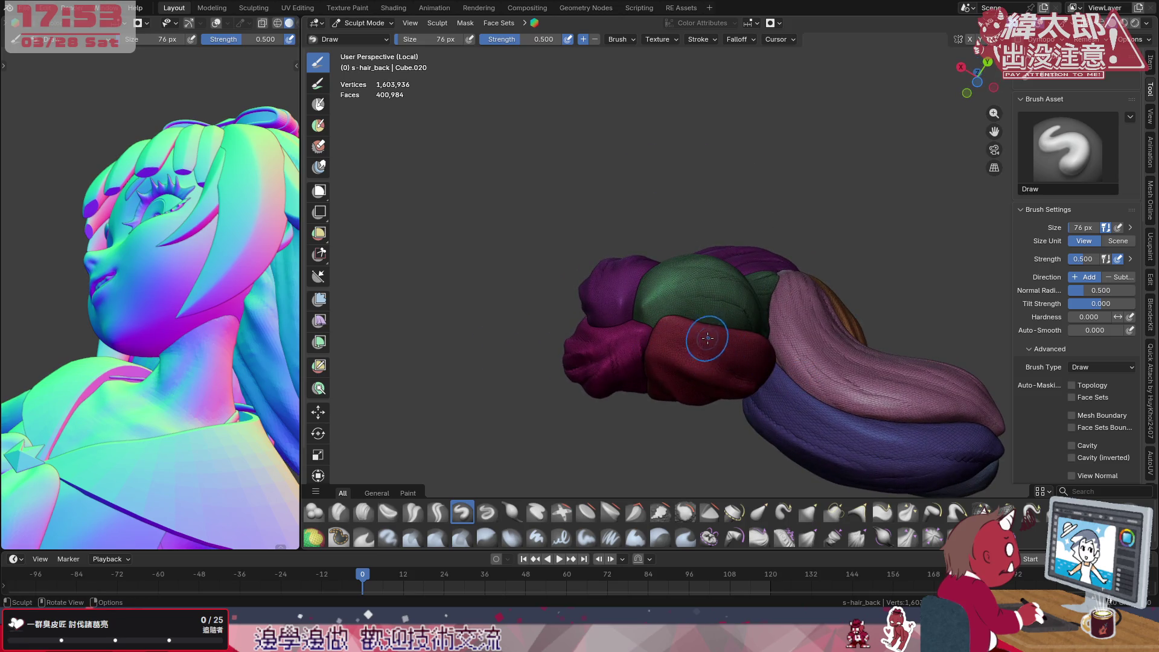
mouse_move(257, 388)
middle_down()
mouse_move(236, 398)
mouse_move(252, 409)
mouse_move(227, 412)
middle_up()
mouse_move(707, 358)
middle_down()
mouse_move(783, 316)
mouse_move(794, 326)
middle_up()
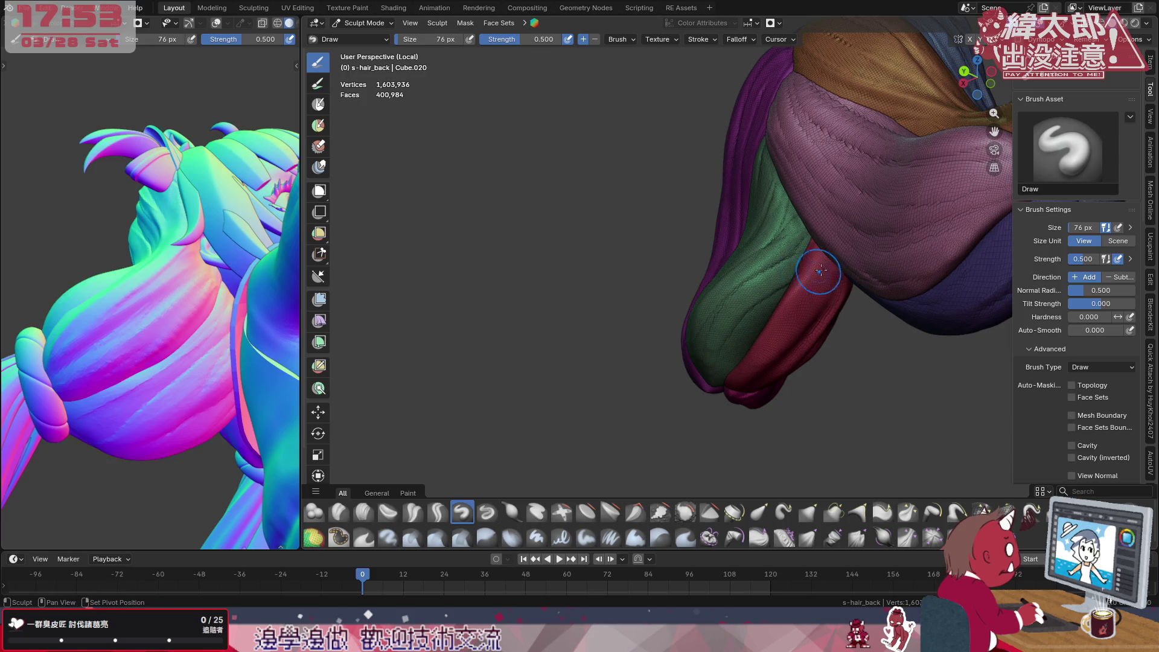
middle_drag(735, 336, 482, 460)
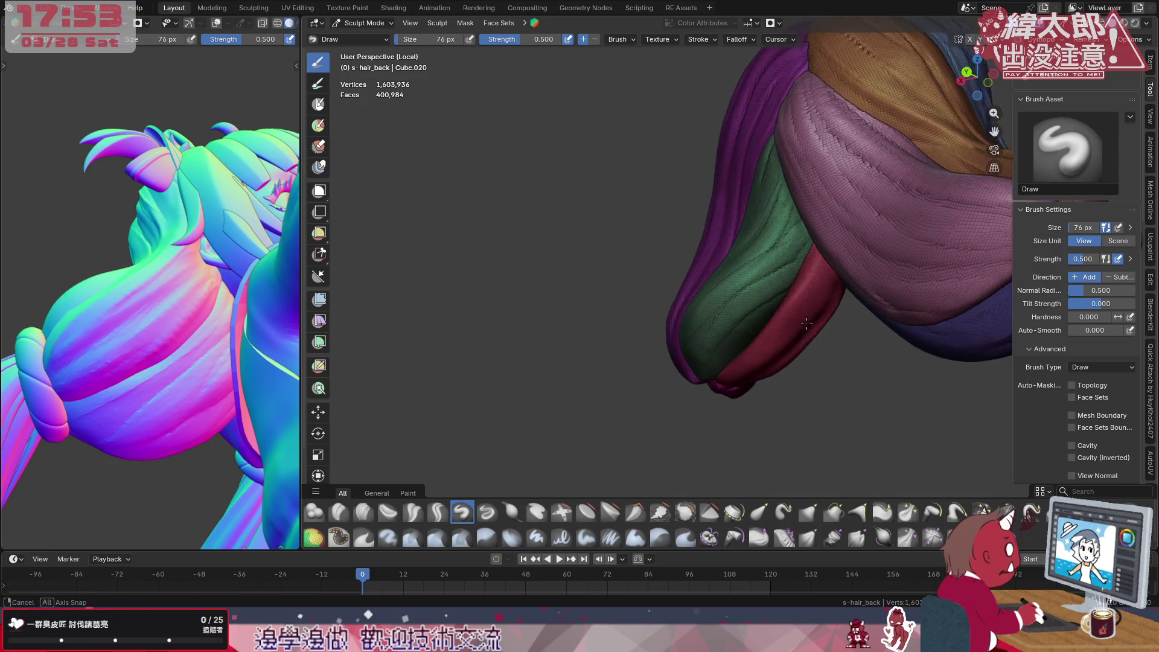
click(361, 513)
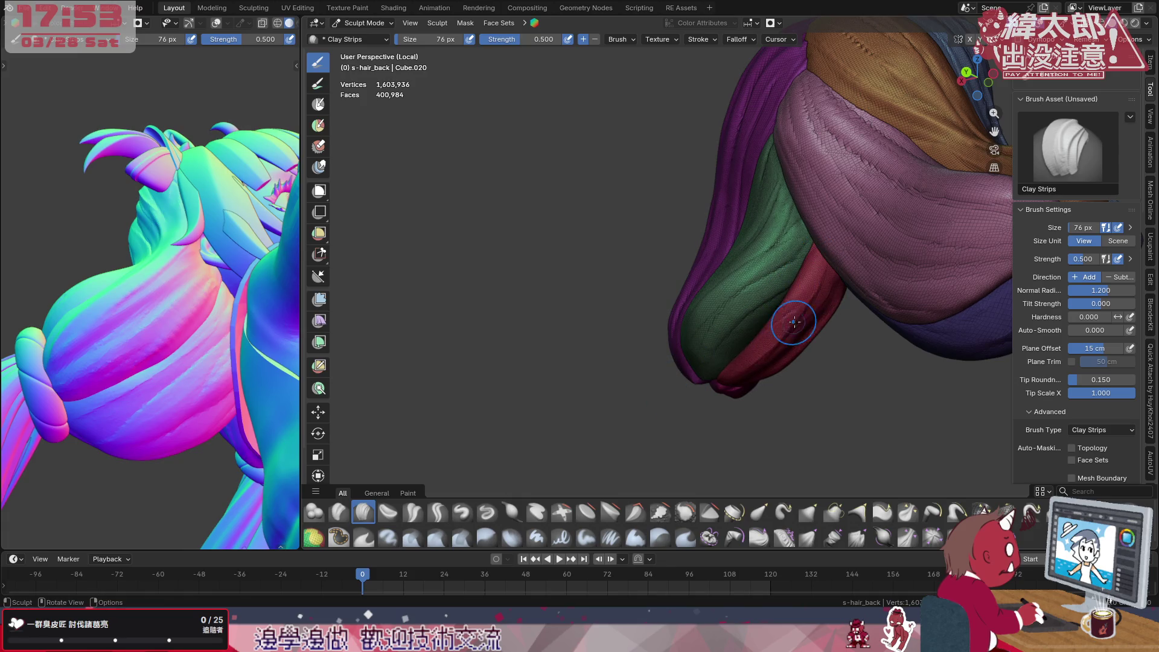
View the red clump from below, try a clay-strip stroke down it and undo it
middle_drag(783, 335, 806, 272)
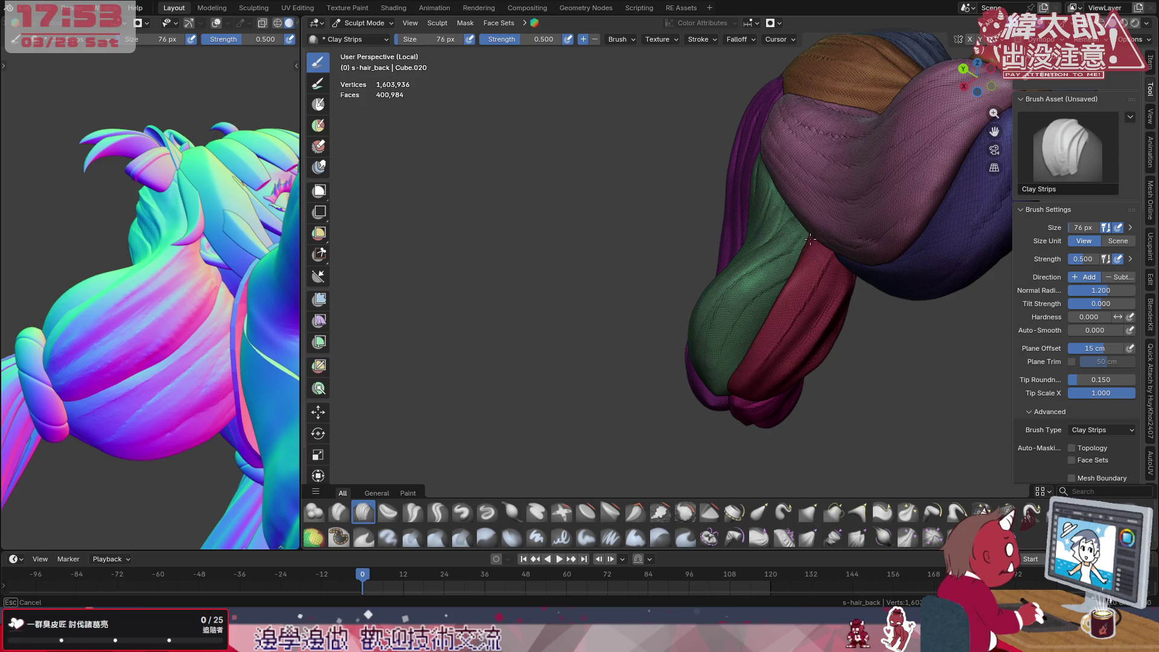
middle_drag(784, 261, 780, 311)
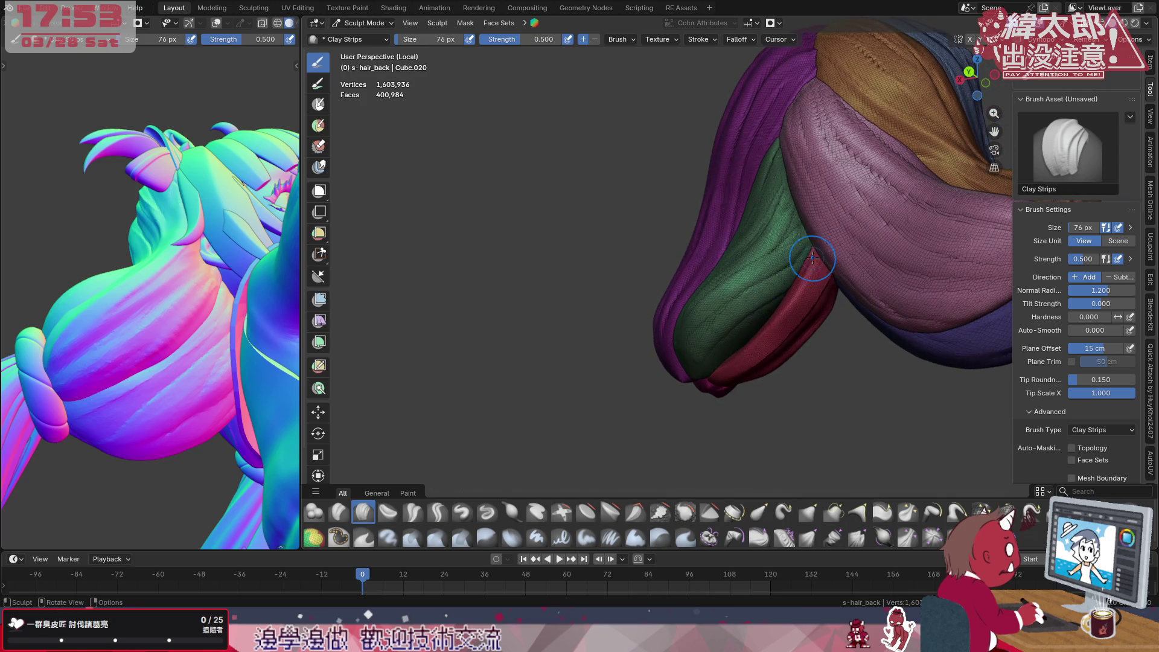
mouse_move(852, 398)
middle_down()
mouse_move(779, 326)
mouse_move(786, 285)
middle_up()
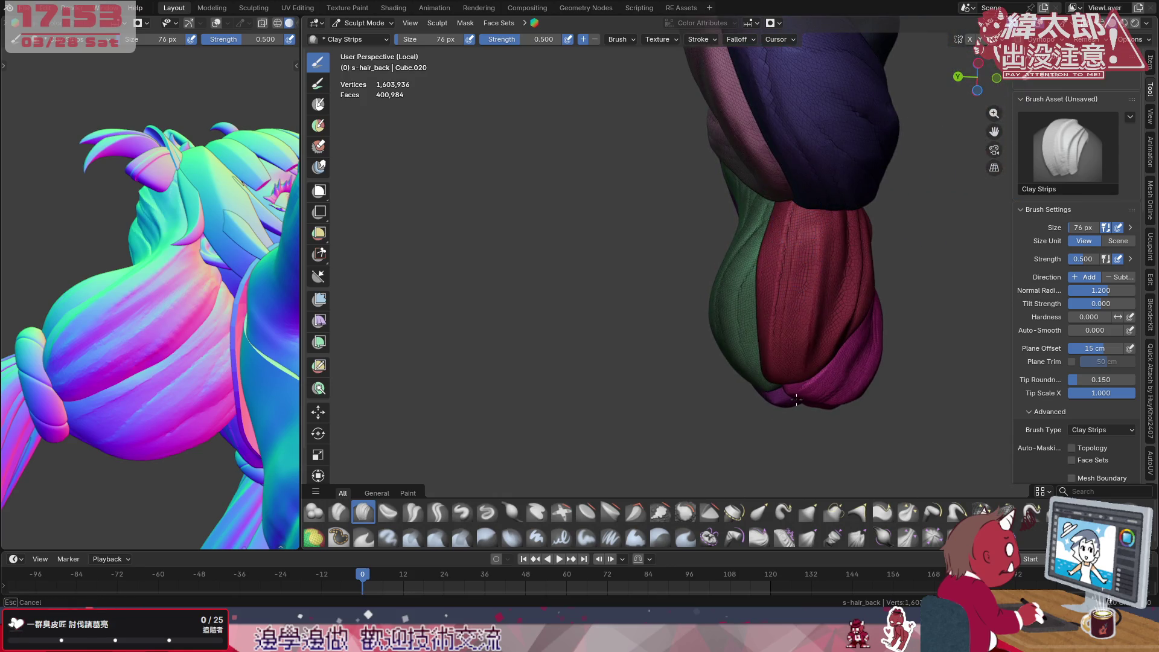
drag(799, 209, 790, 295)
key(ctrl+z)
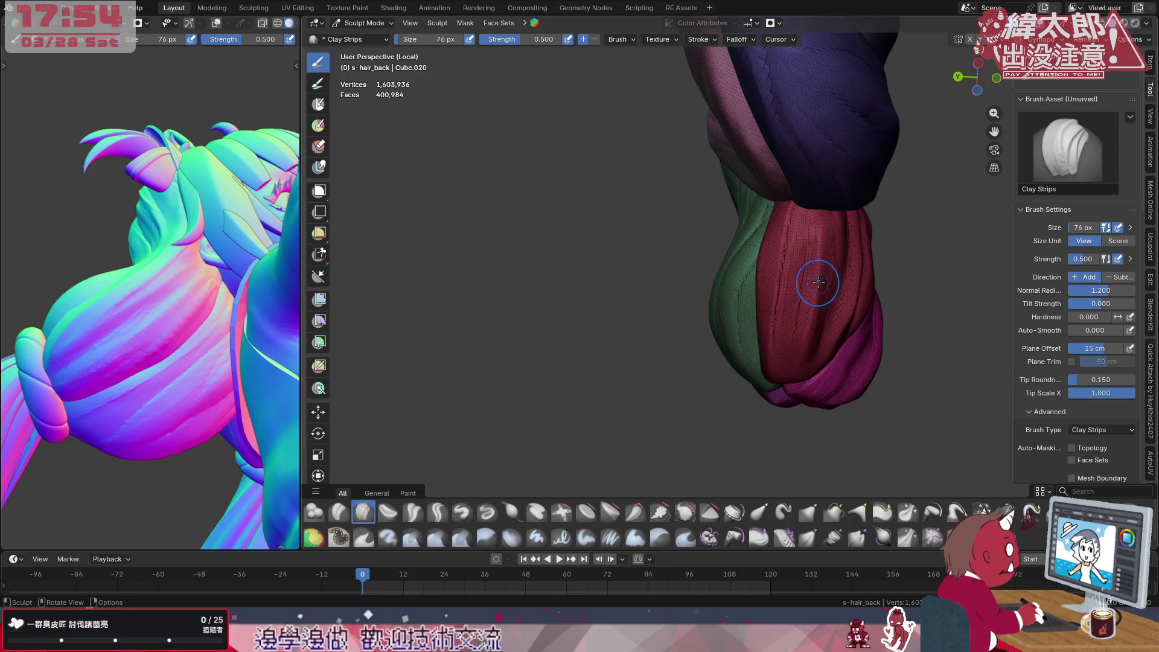
Move in closer and lay a clay-strip ridge up along the red clump
middle_drag(820, 299, 823, 287)
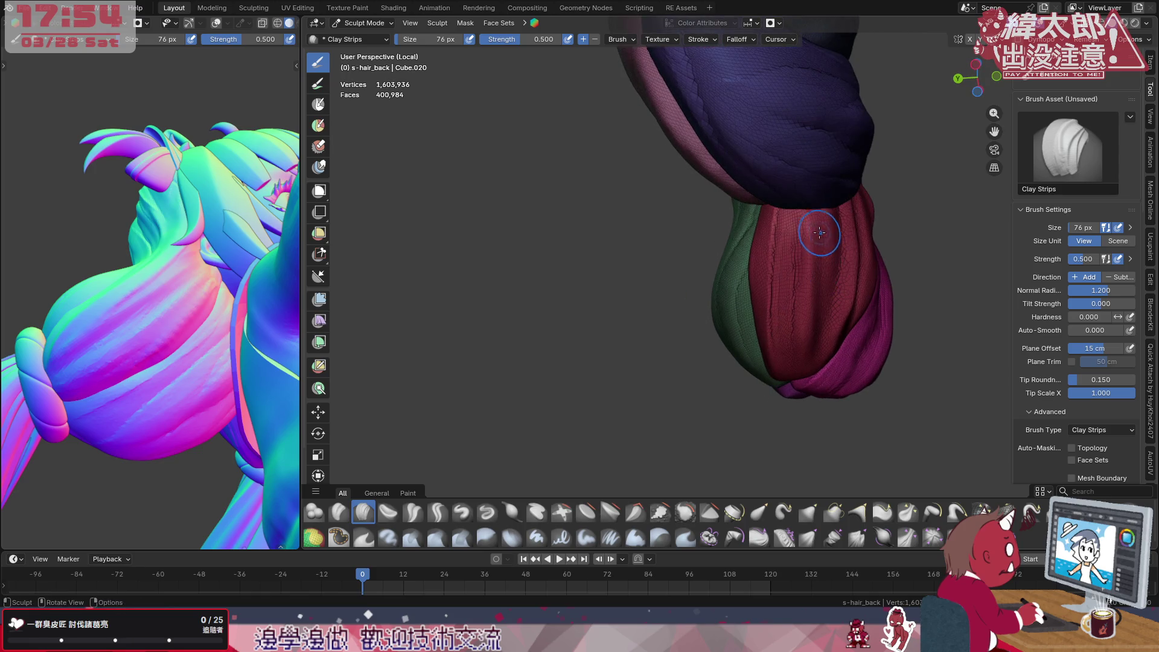
middle_drag(820, 236, 790, 288)
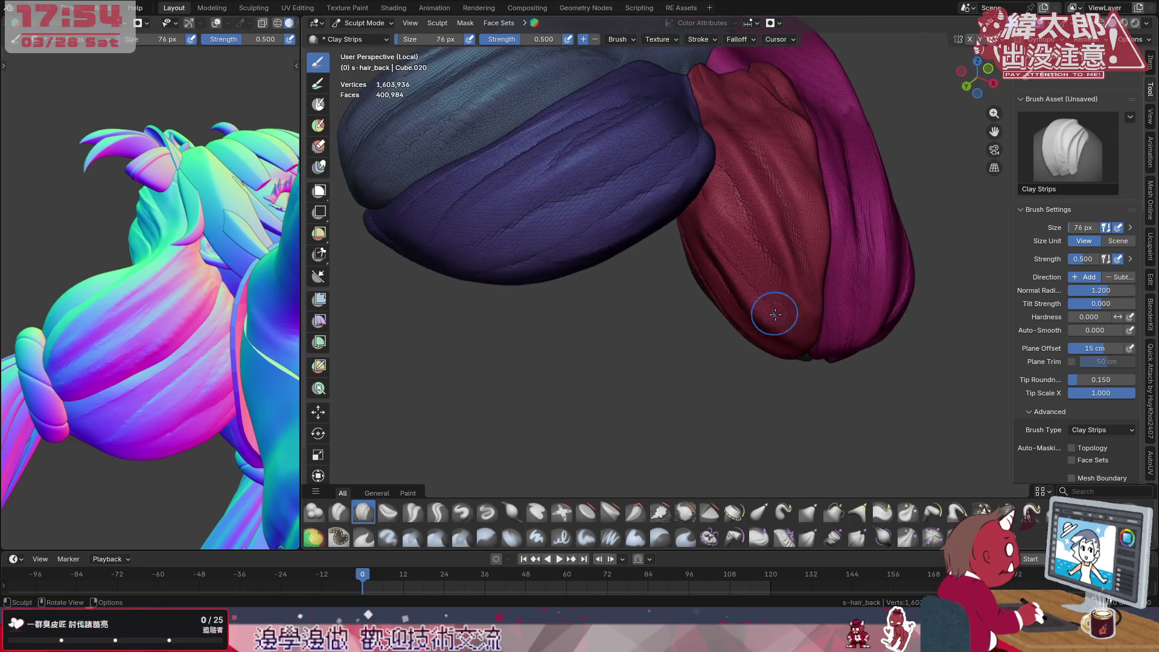
drag(716, 212, 776, 332)
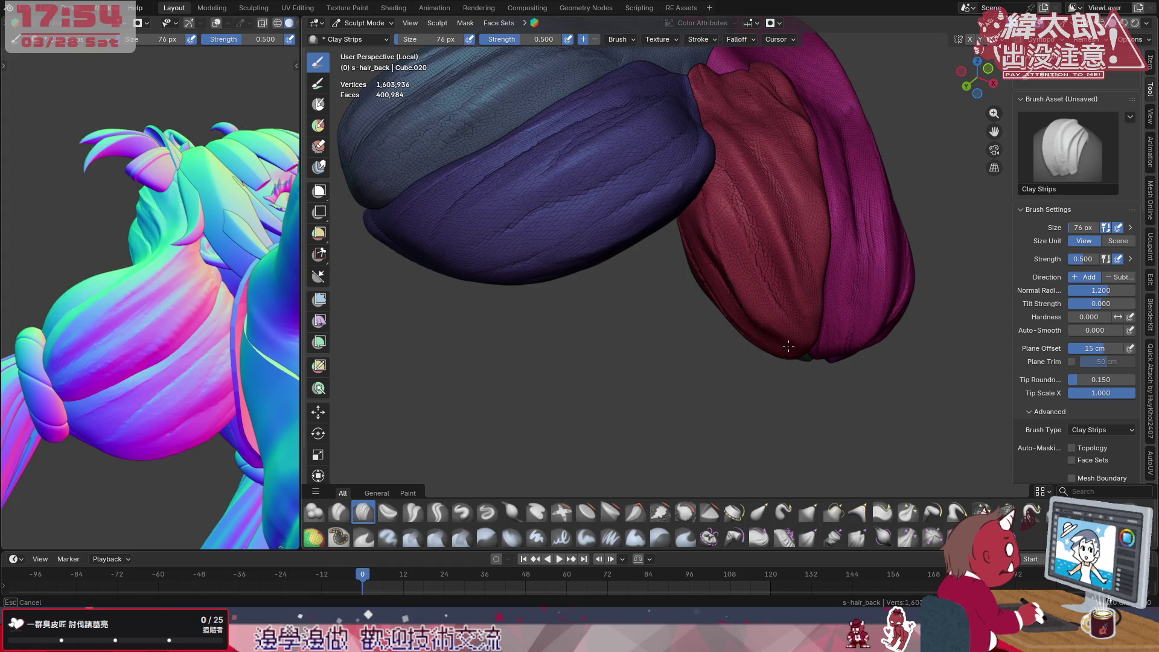
drag(739, 256, 716, 211)
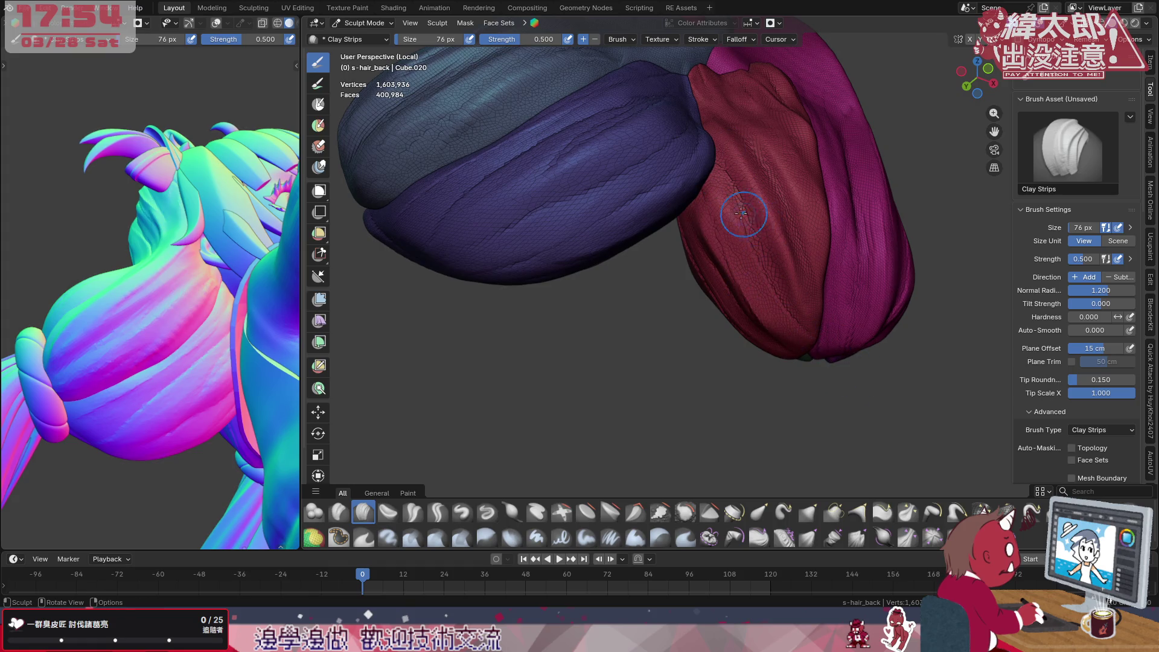
mouse_move(760, 241)
middle_down()
mouse_move(771, 189)
mouse_move(781, 227)
middle_up()
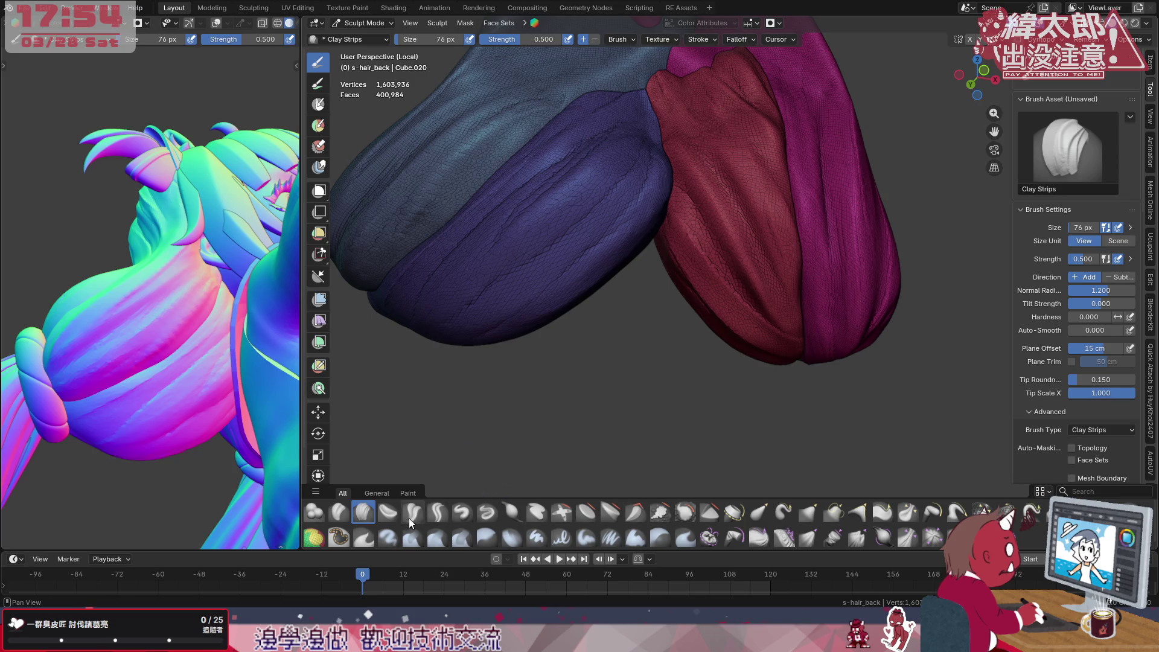
Settle on Crease Polish after Crease Sharp and carve a groove into the red clump
click(438, 512)
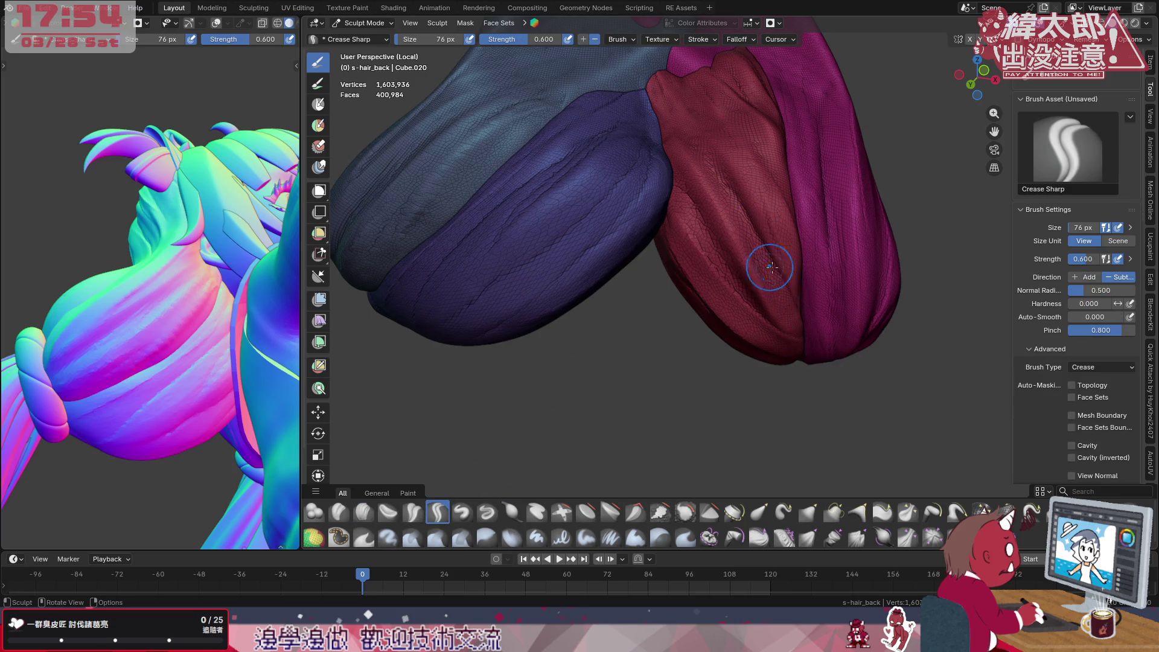
mouse_move(800, 196)
middle_down()
mouse_move(772, 224)
mouse_move(761, 181)
middle_up()
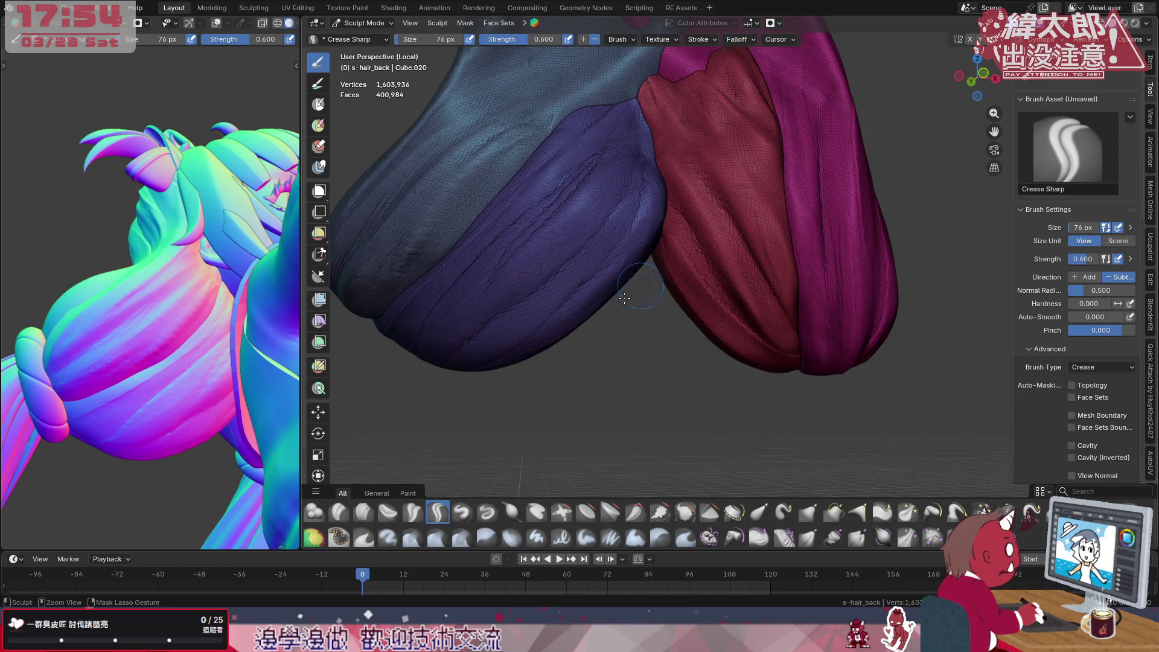
click(413, 514)
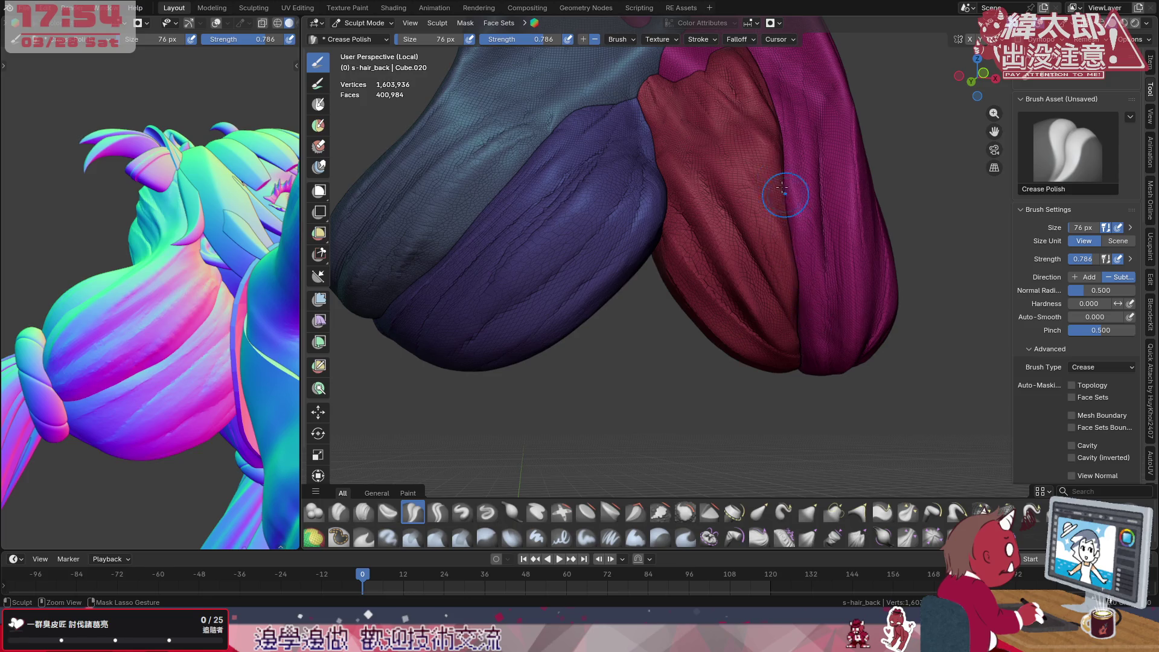
drag(740, 113, 798, 263)
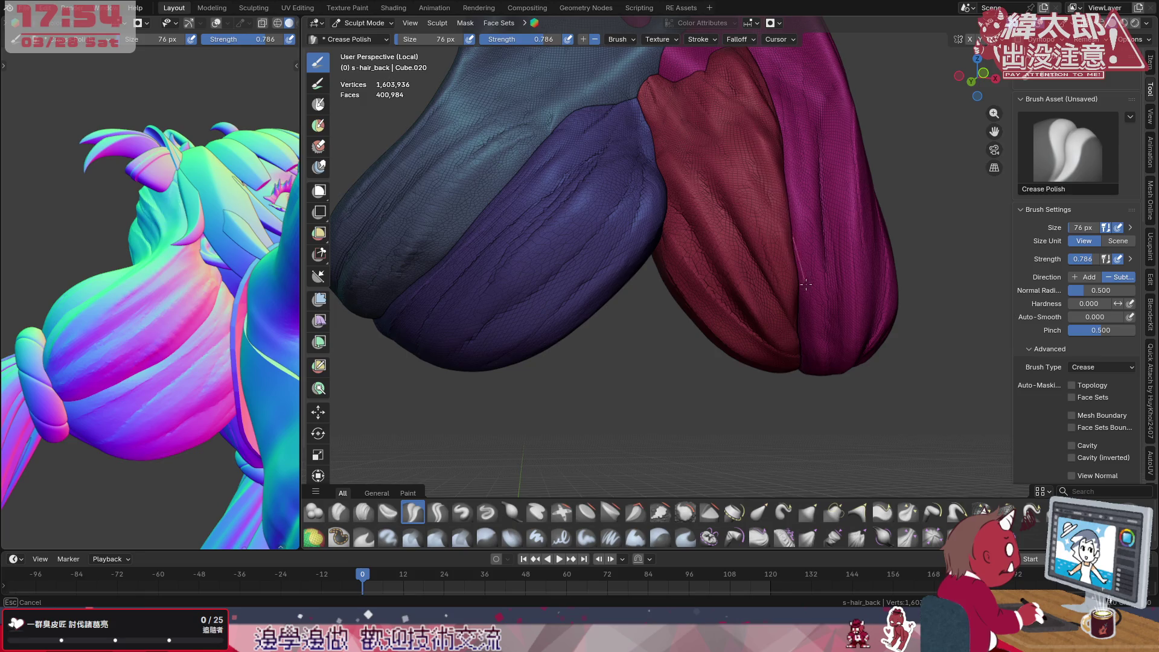
Carve a crease along the purple clump and extend it down its edge
mouse_move(273, 345)
middle_down()
mouse_move(305, 355)
mouse_move(271, 342)
middle_up()
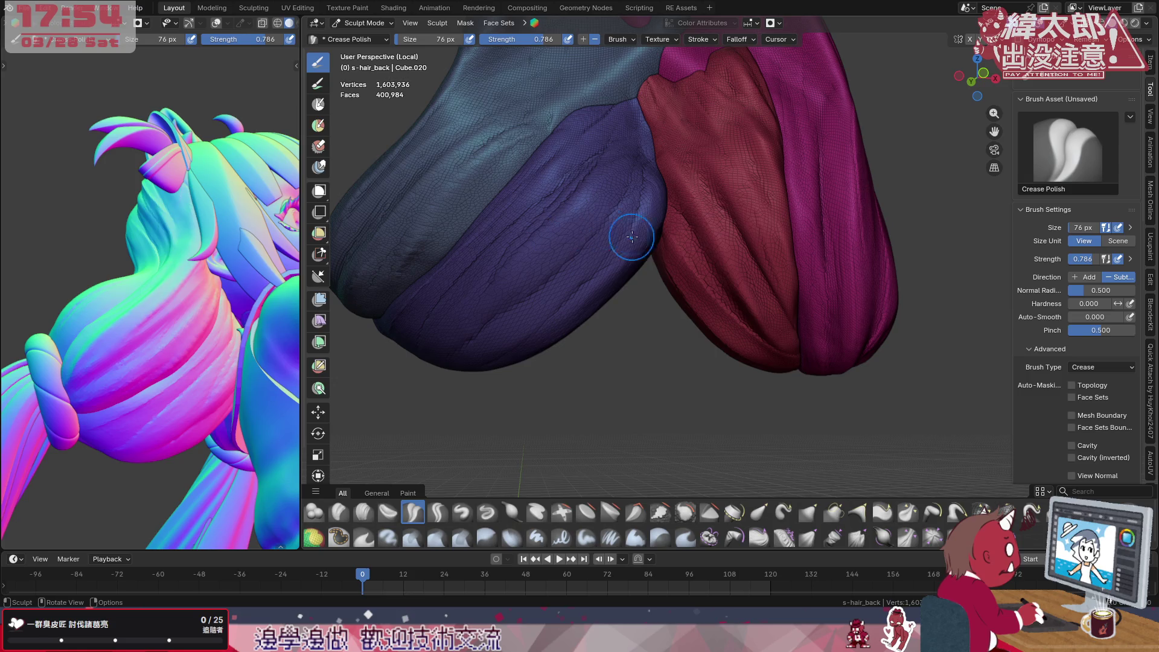
middle_drag(744, 136, 625, 214)
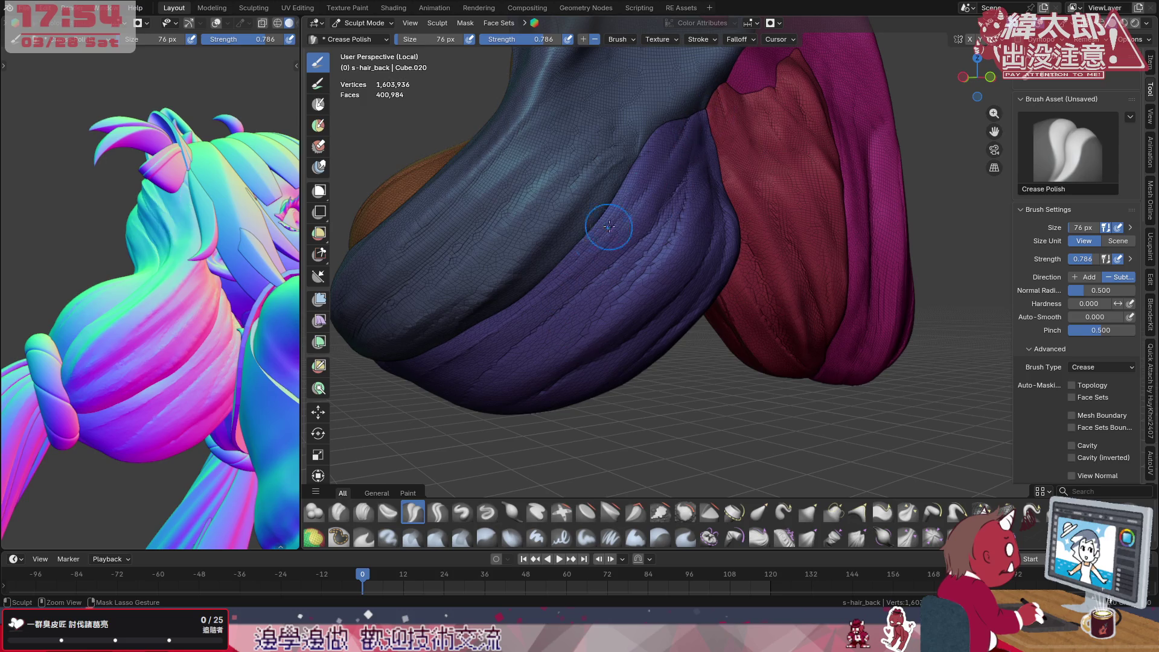
drag(616, 244, 581, 283)
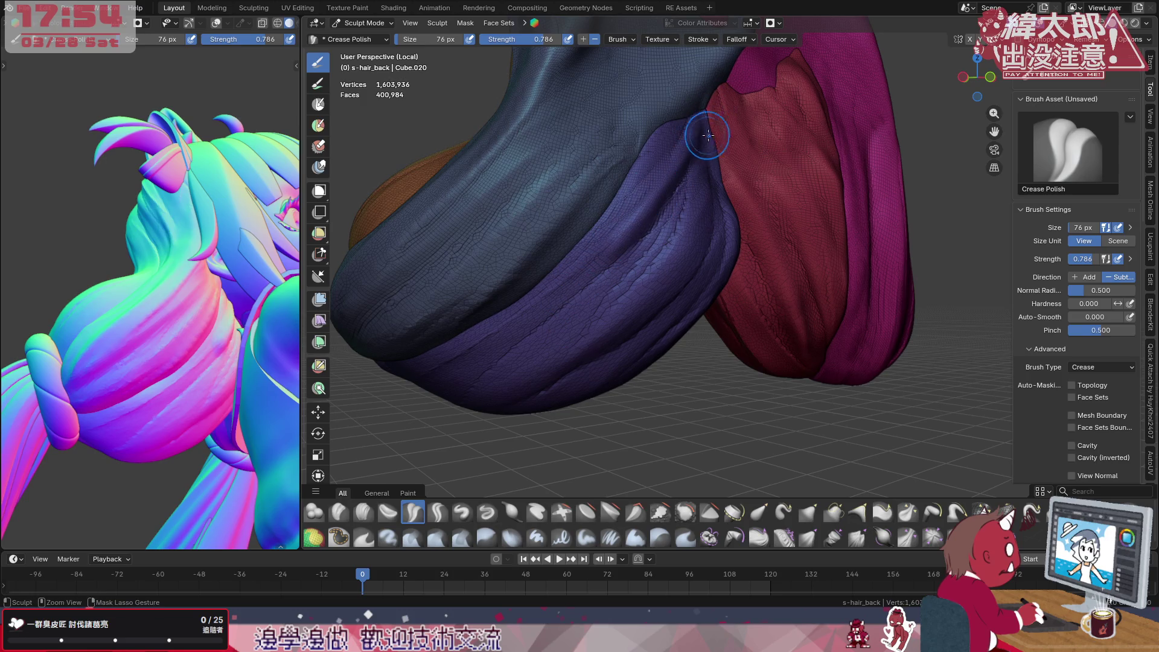
drag(698, 149, 693, 236)
With a large Grab brush, pull the purple strand's edge up over the navy clump
click(809, 513)
middle_drag(797, 363, 785, 290)
key(f)
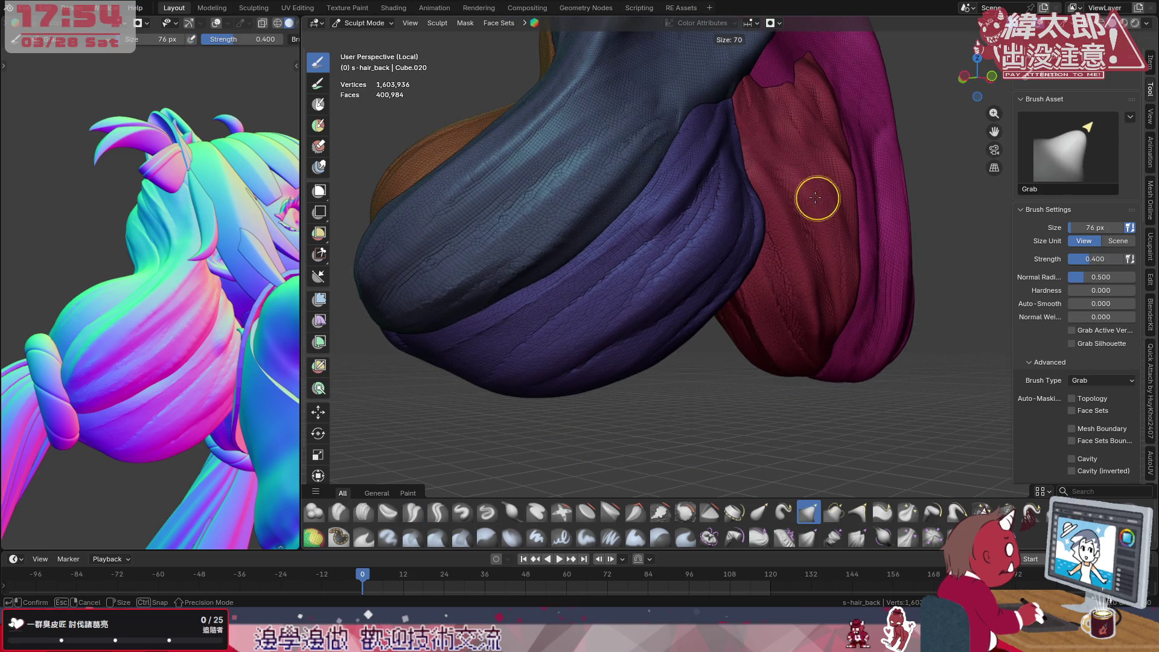
click(833, 226)
mouse_move(815, 227)
middle_down()
mouse_move(797, 136)
mouse_move(725, 98)
mouse_move(707, 181)
middle_up()
mouse_move(675, 145)
mouse_down()
mouse_move(667, 163)
mouse_move(638, 151)
mouse_up()
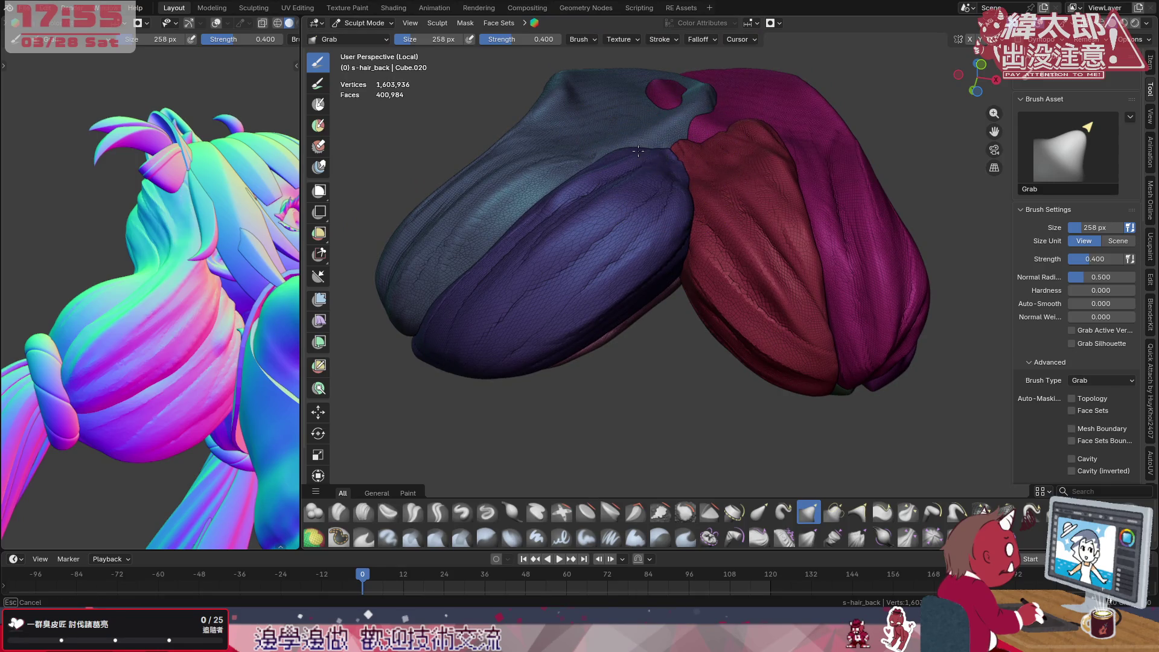
middle_drag(639, 145, 775, 177)
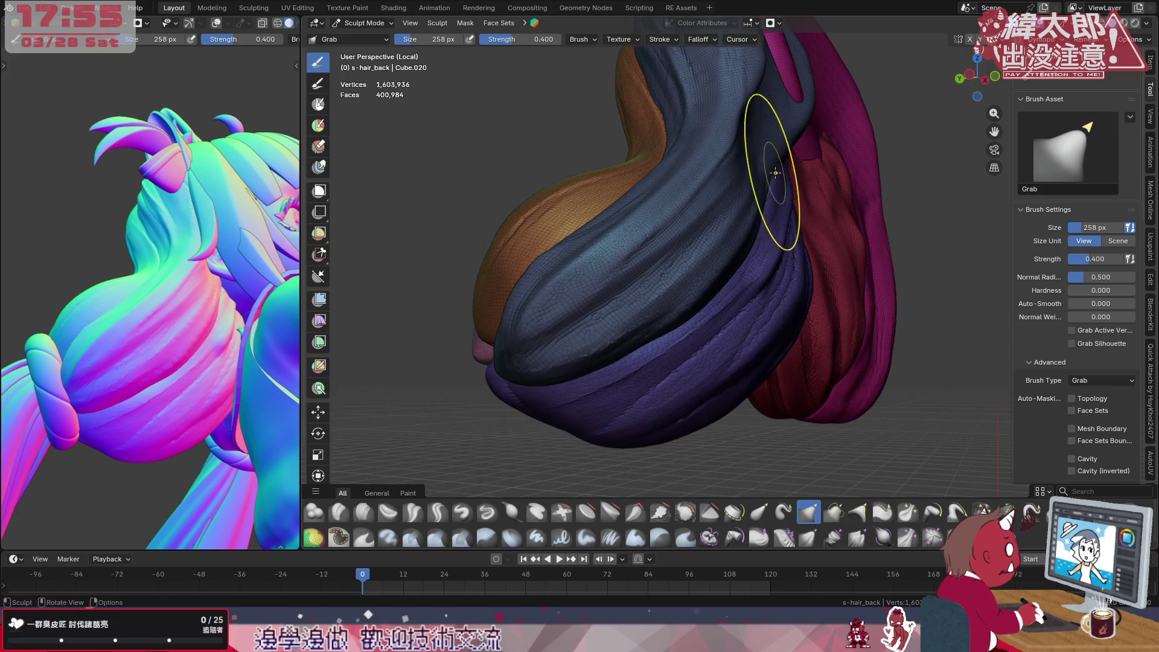
scroll(775, 172, up, 1)
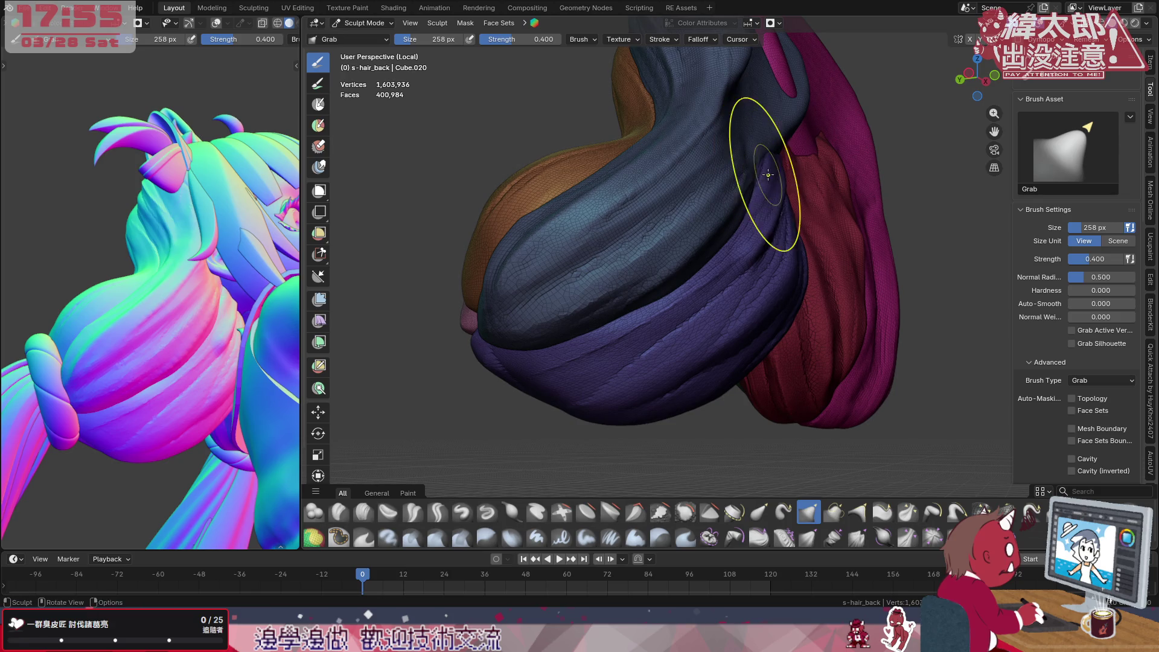
key(f)
click(763, 179)
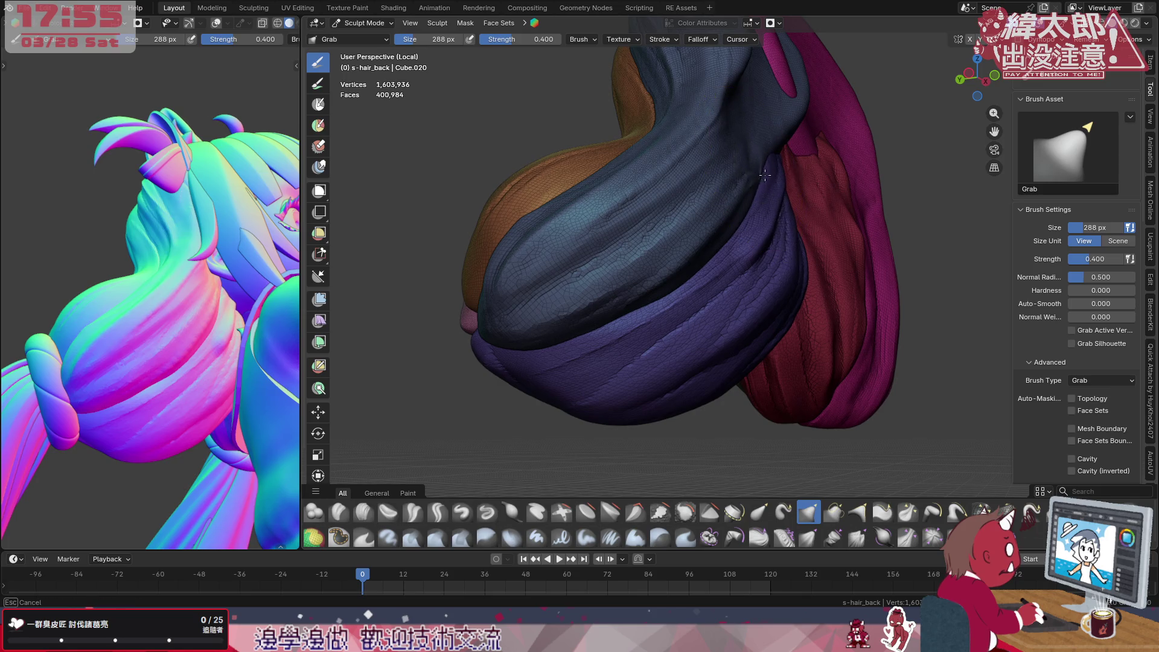
mouse_move(768, 177)
mouse_down()
mouse_move(753, 201)
mouse_move(763, 191)
mouse_up()
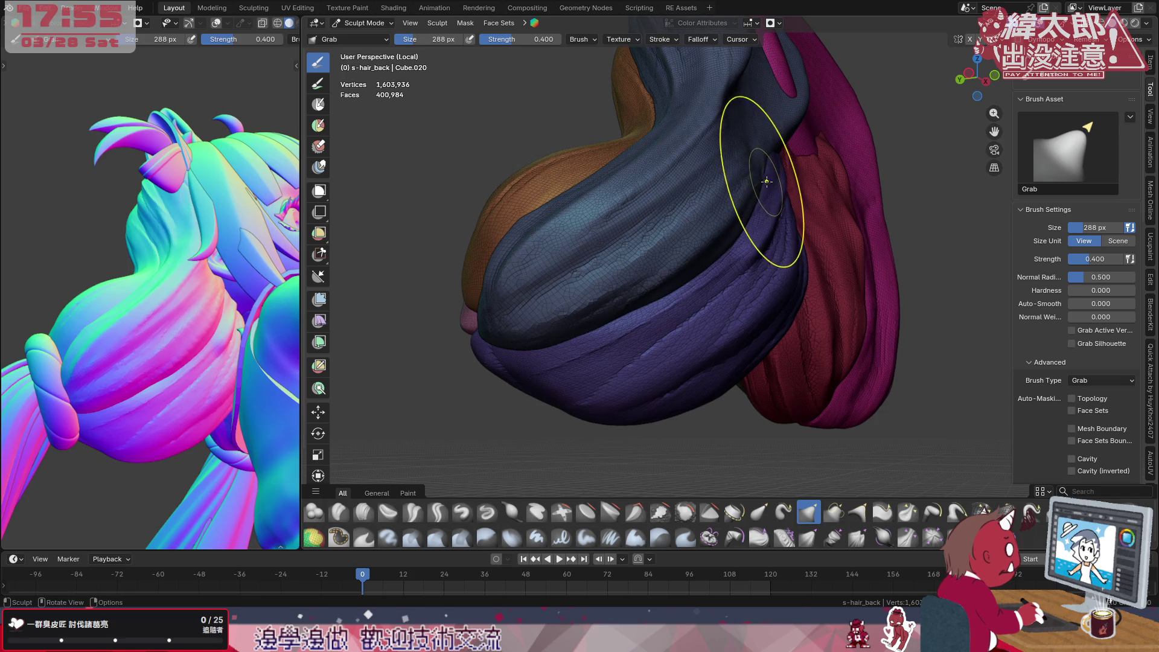
drag(788, 180, 794, 220)
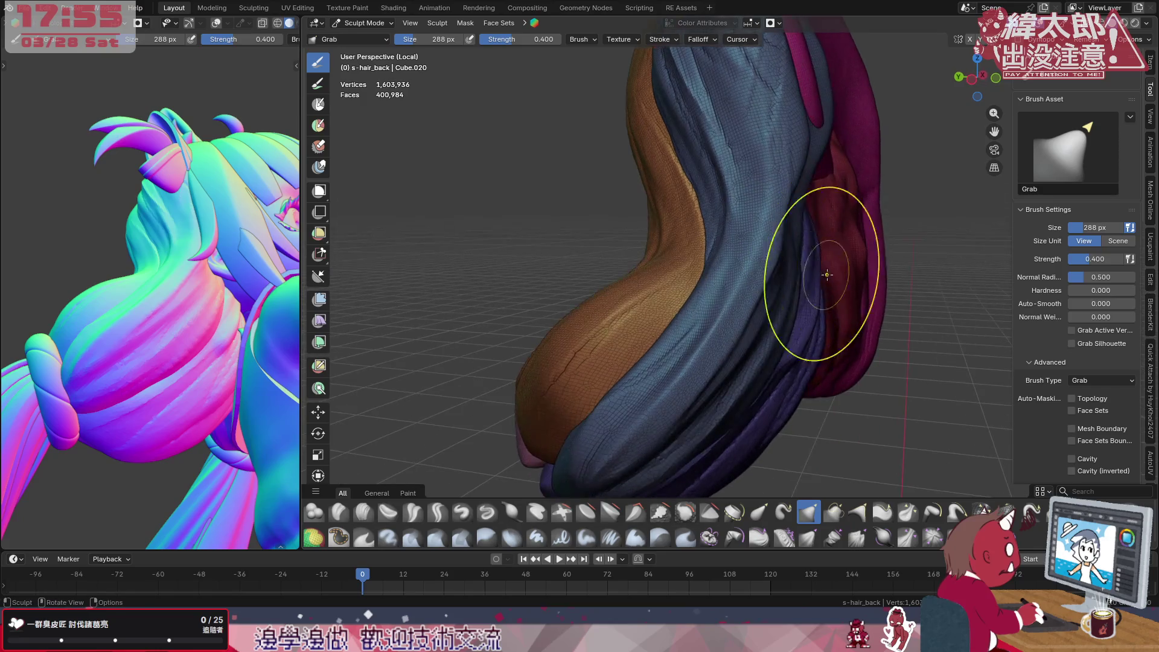
Inspect the clumps from the side while adjusting the Grab brush radius
middle_drag(820, 261, 768, 245)
key(f)
click(714, 332)
key(f)
click(724, 299)
mouse_move(734, 290)
middle_down()
mouse_move(871, 257)
mouse_move(818, 264)
middle_up()
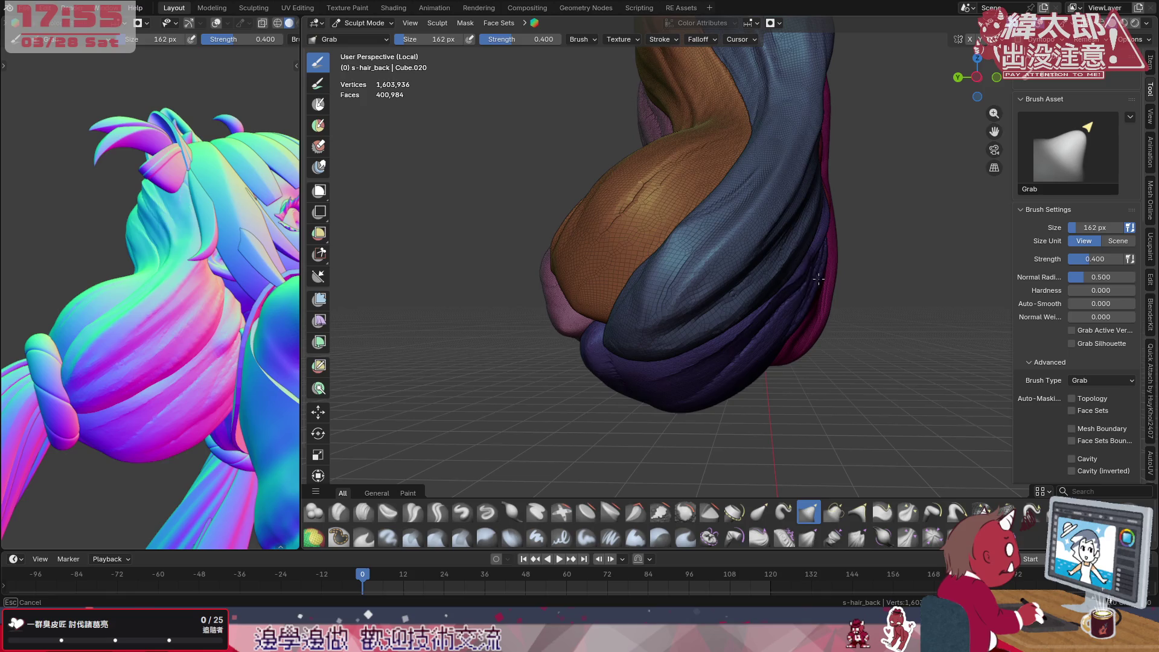
key(f)
click(797, 281)
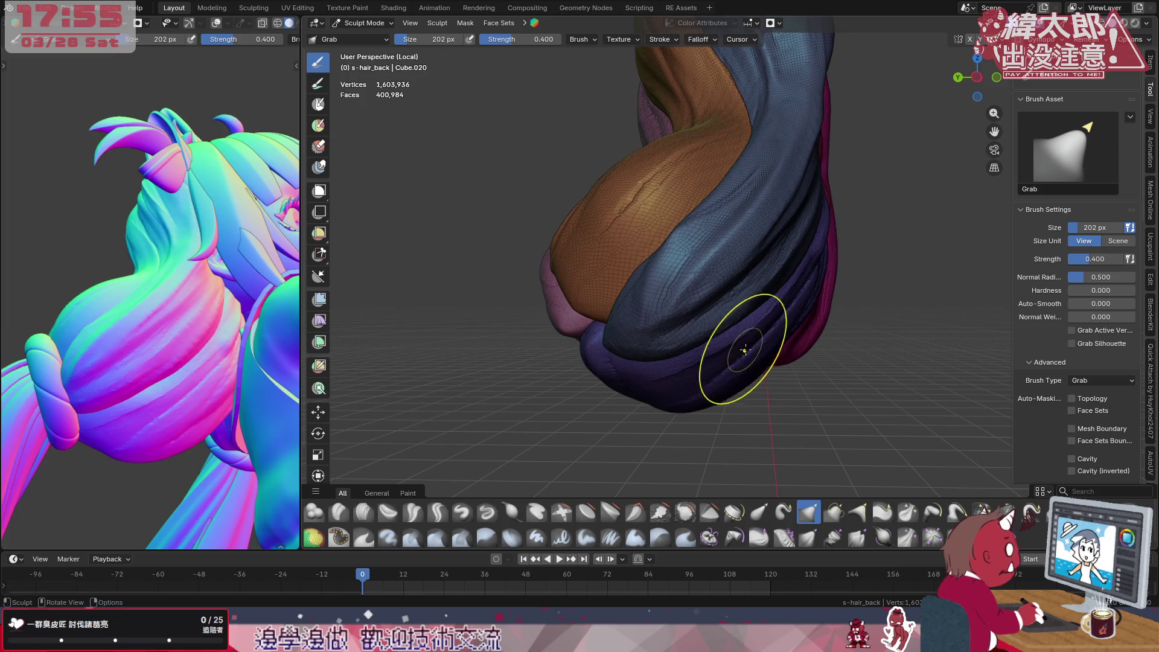
middle_drag(820, 272, 796, 309)
key(bracketleft)
key(bracketleft)
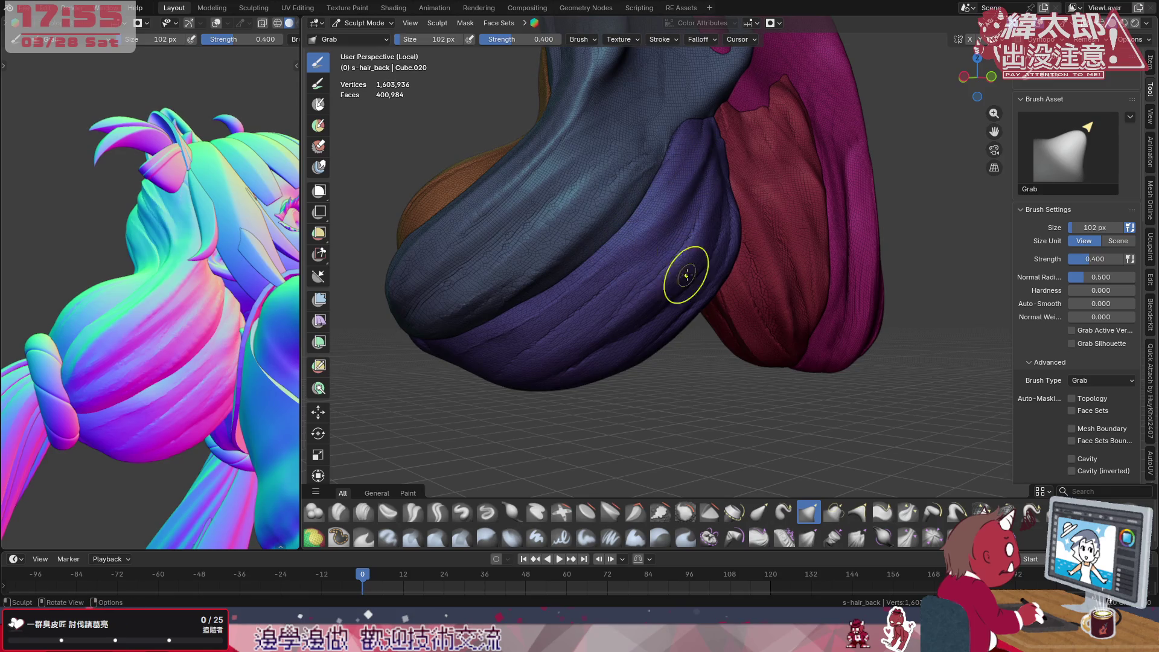
Check the mesh in grey wireframe, restore face-set shading and choose Flatten/Contrast
key(alt+z)
key(z)
click(625, 389)
click(594, 515)
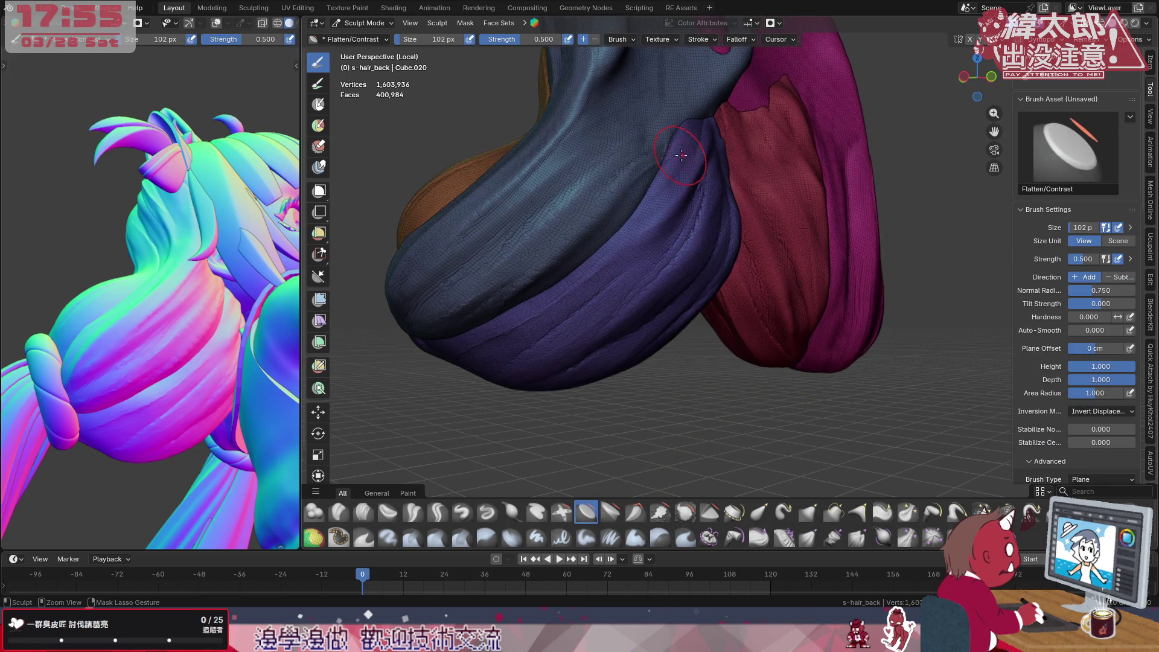
Flatten the ridge along the seam between the navy and purple clumps
middle_drag(682, 156, 755, 240)
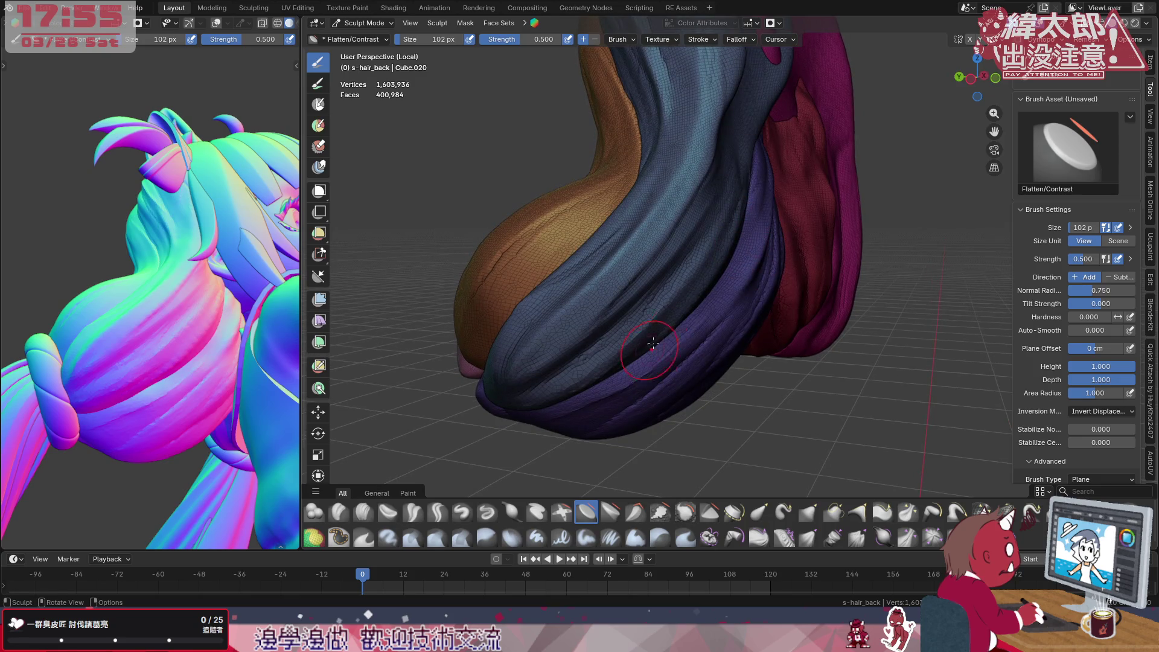
drag(657, 341, 649, 357)
drag(750, 217, 711, 288)
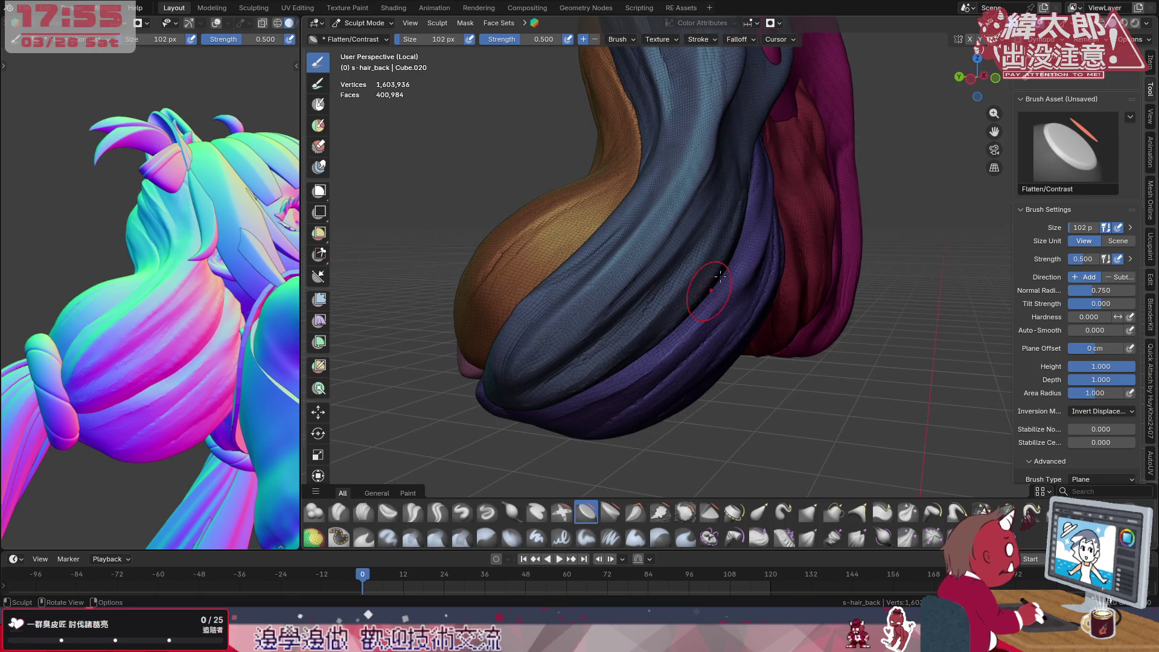
middle_drag(762, 204, 662, 225)
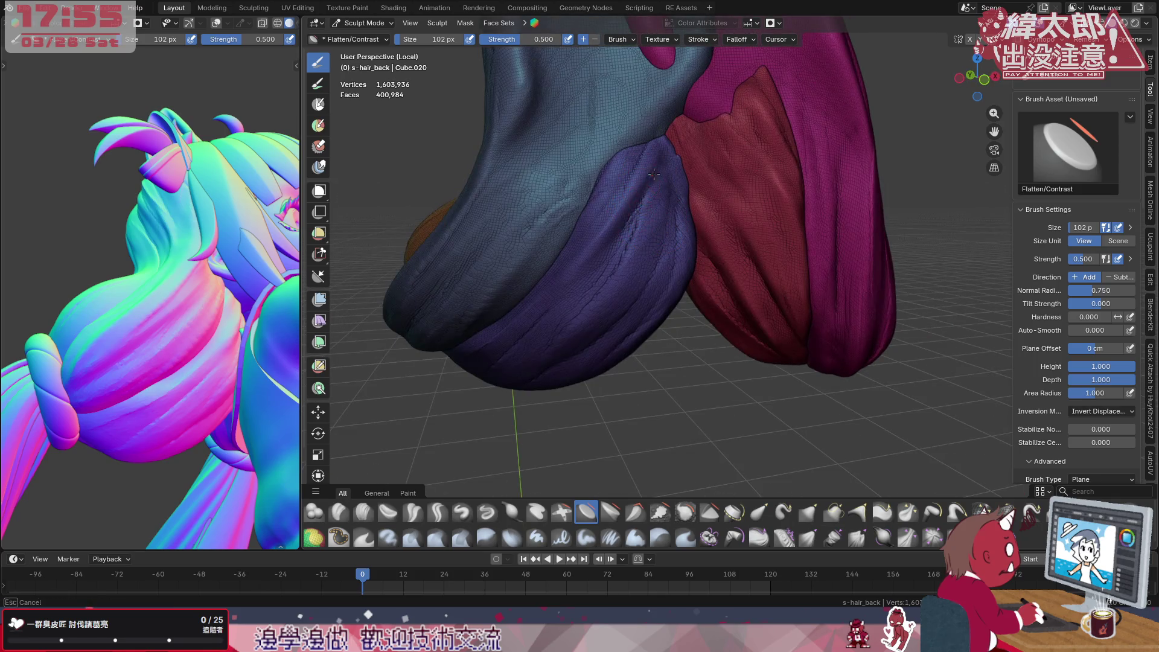
Check the seam from another angle and return to the Grab brush, starting a radius change
middle_drag(662, 201, 827, 247)
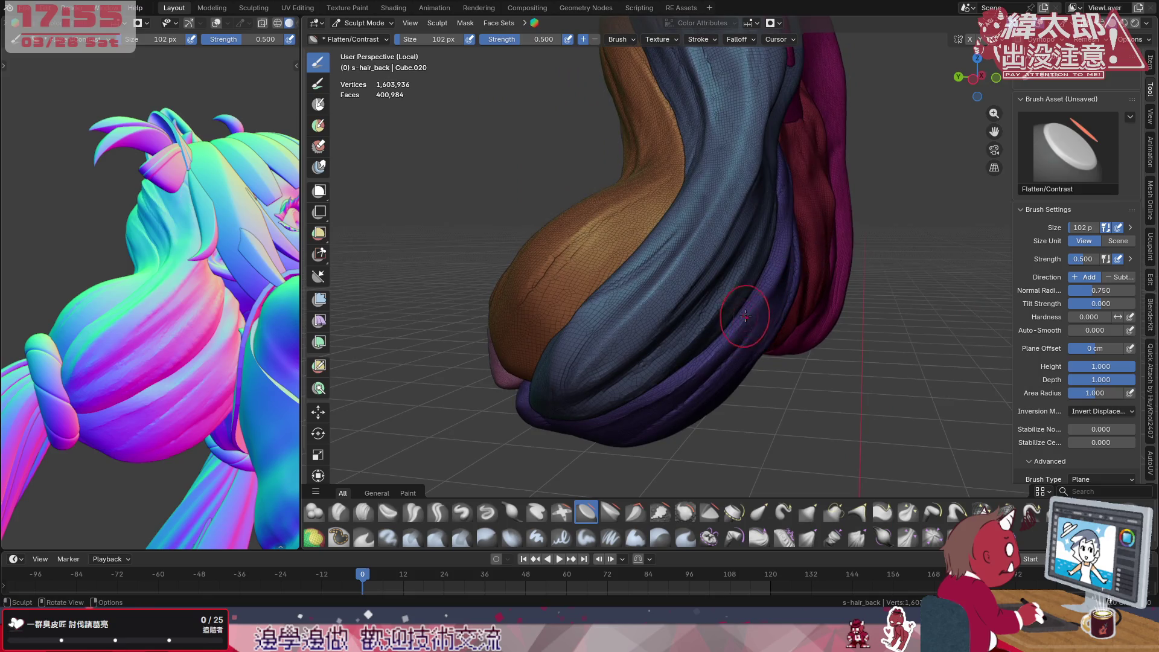
click(807, 514)
key(f)
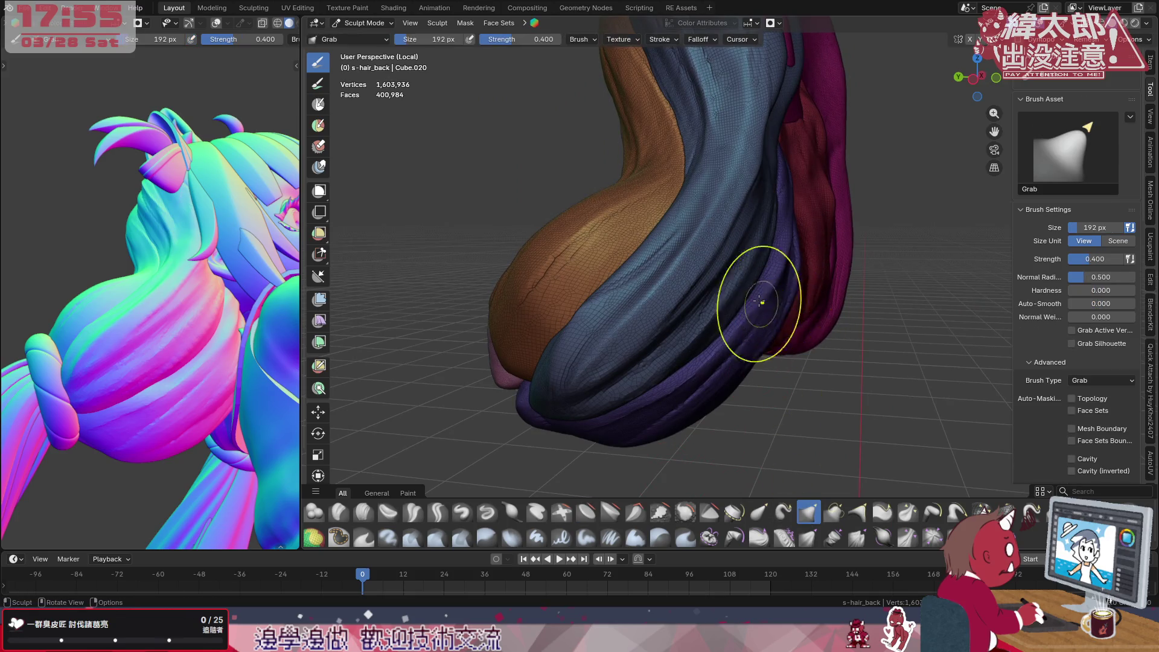
Confirm the larger brush, switch to Elastic Grab and view the clumps from above
click(796, 313)
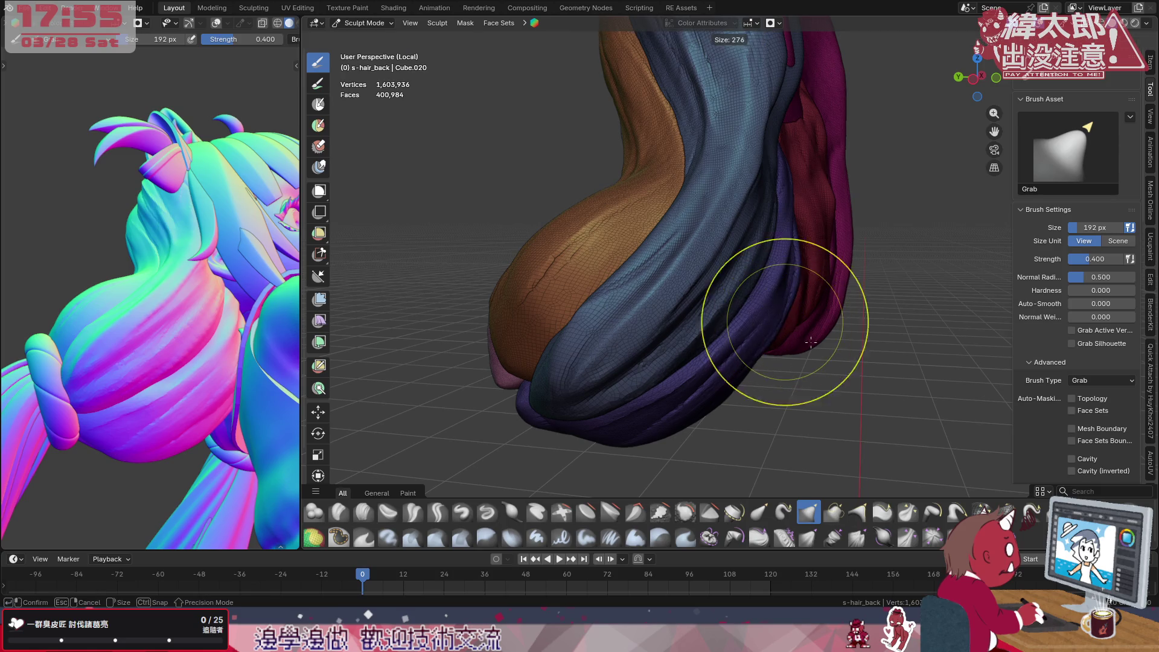
click(760, 513)
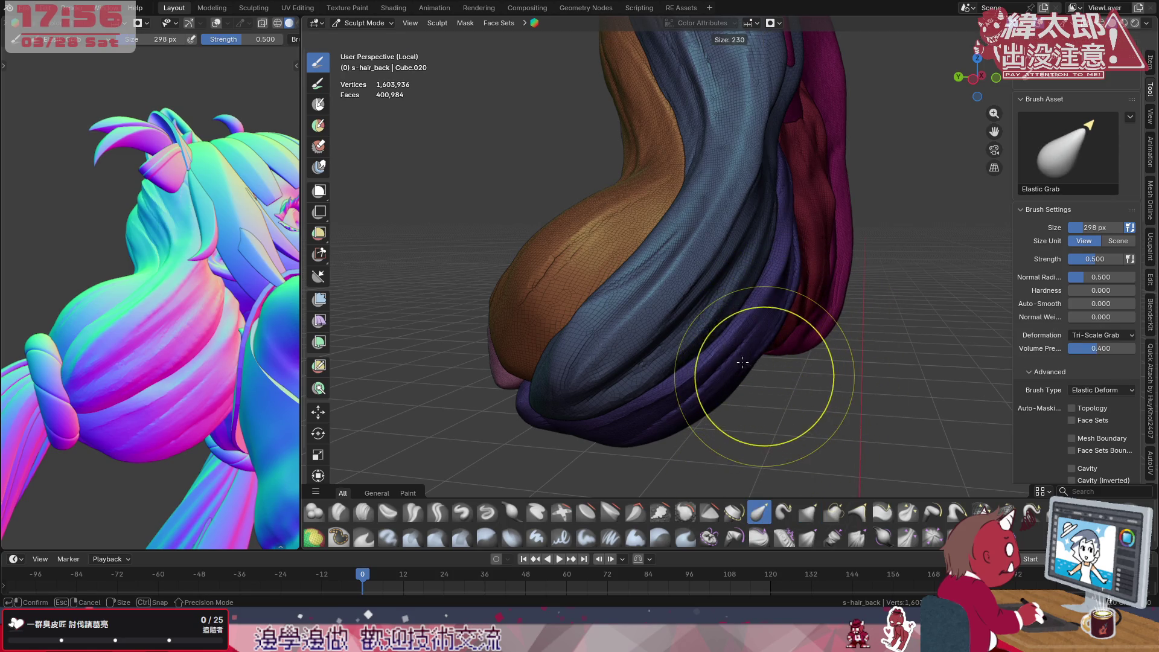
middle_drag(770, 380, 813, 331)
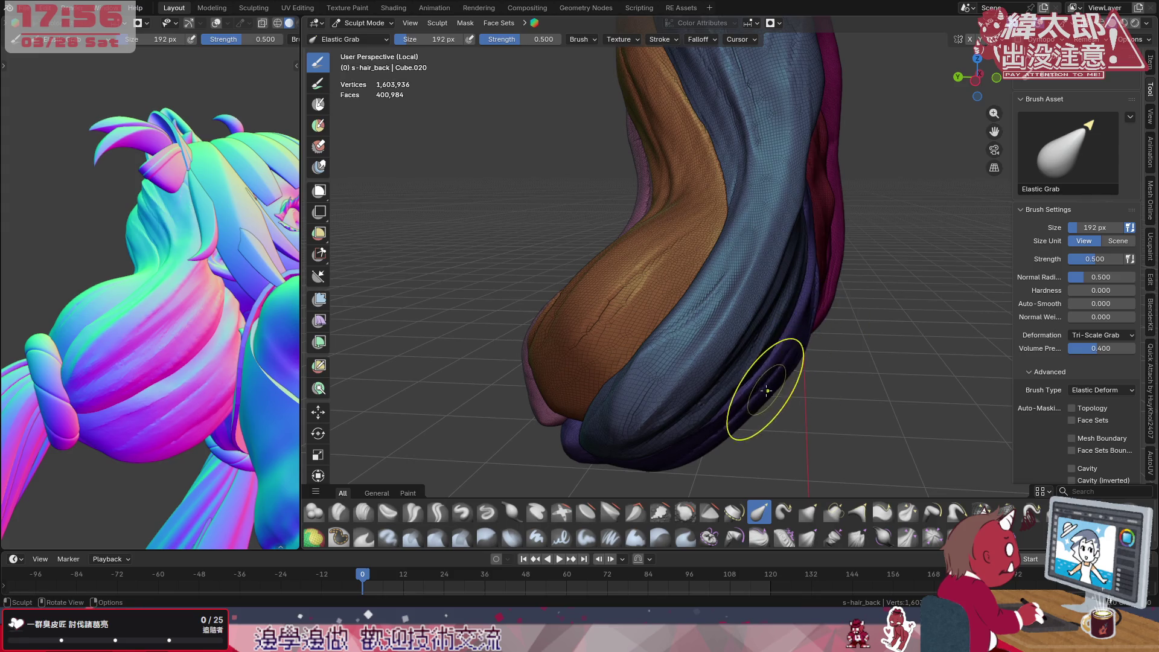
mouse_move(788, 362)
middle_down()
mouse_move(832, 289)
mouse_move(820, 218)
middle_up()
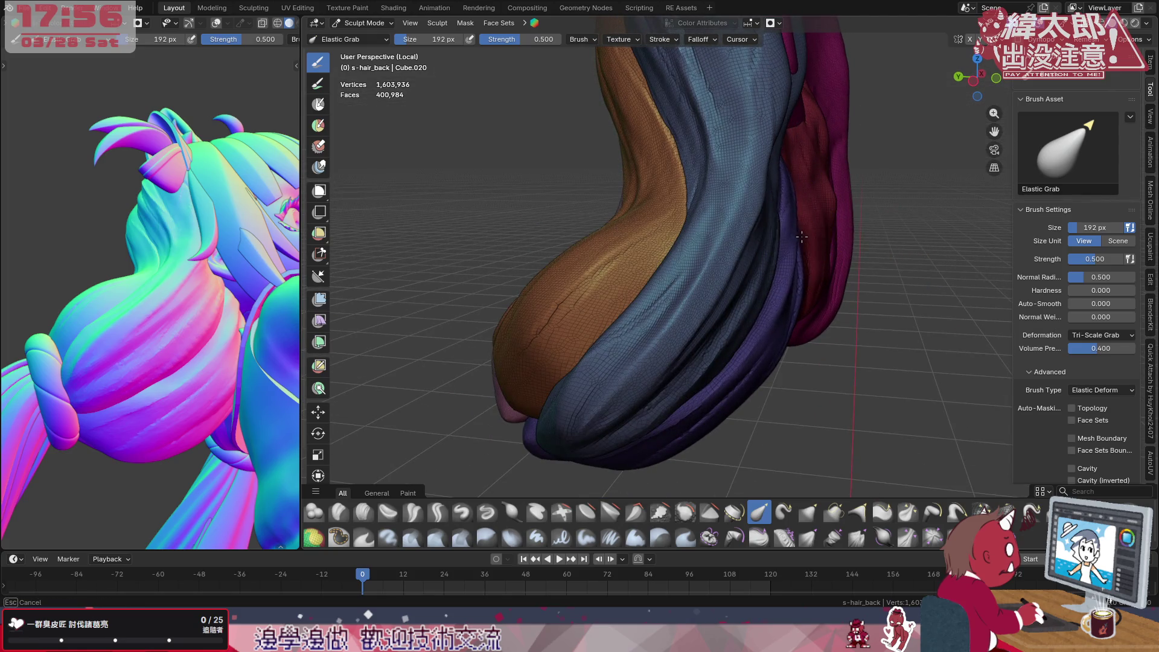
mouse_move(827, 279)
middle_down()
mouse_move(692, 136)
mouse_move(635, 226)
middle_up()
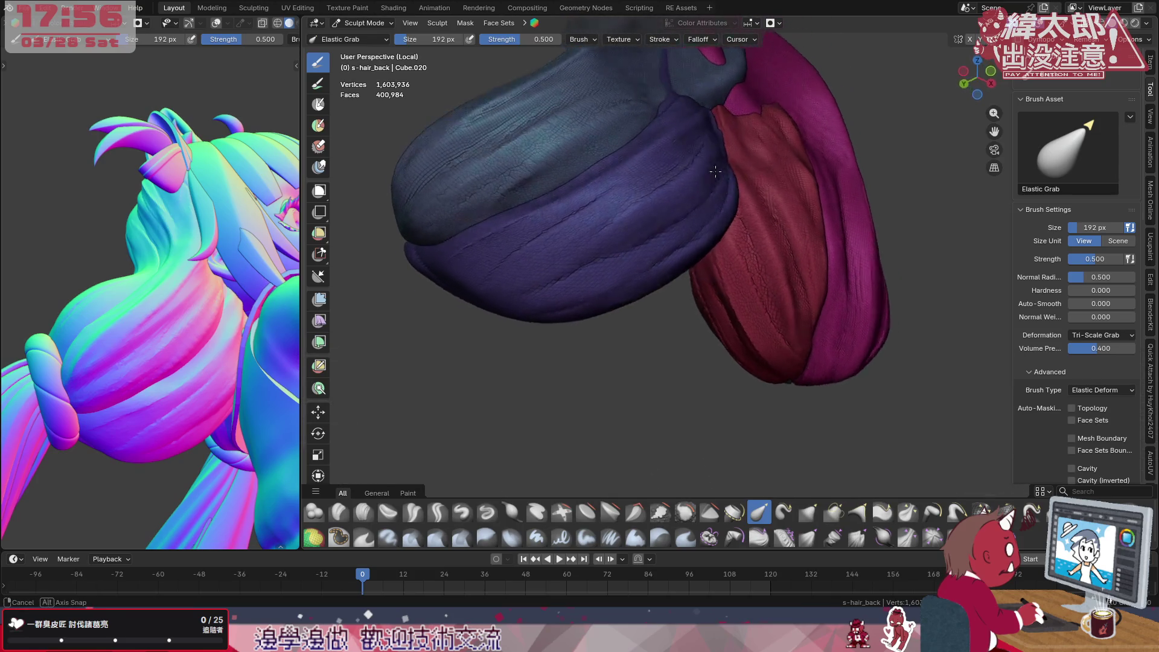
Inspect the hair in main and reference views, then make Flatten/Contrast the active brush
mouse_move(227, 308)
middle_down()
mouse_move(288, 387)
mouse_move(263, 344)
middle_up()
middle_drag(599, 262, 725, 272)
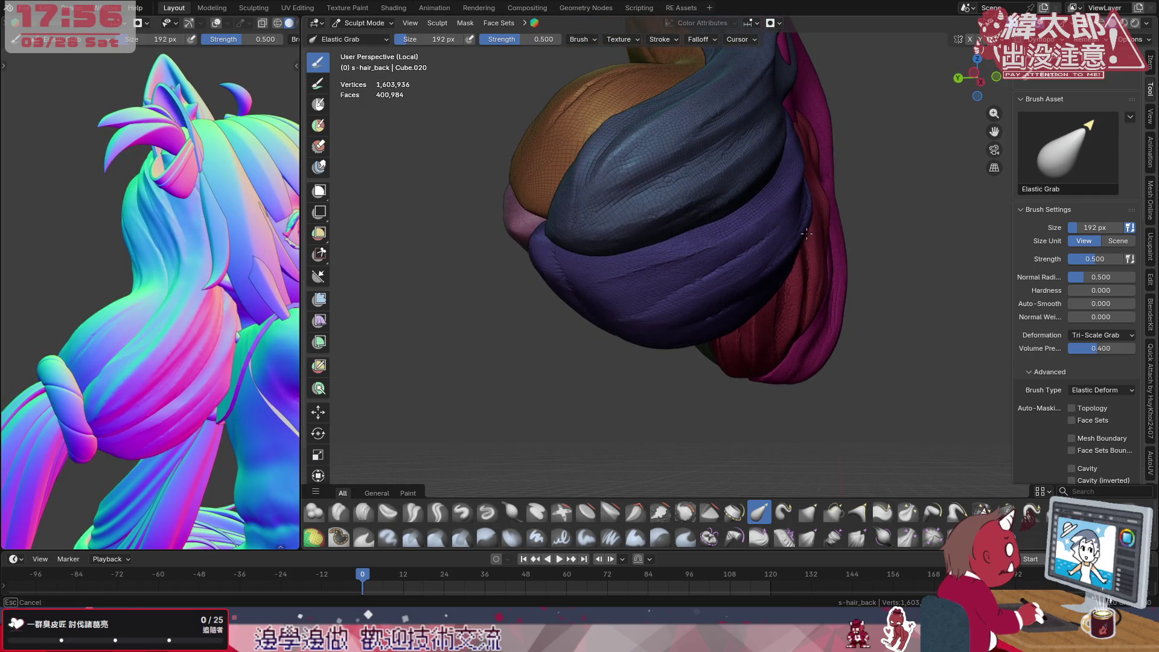
middle_drag(793, 243, 795, 249)
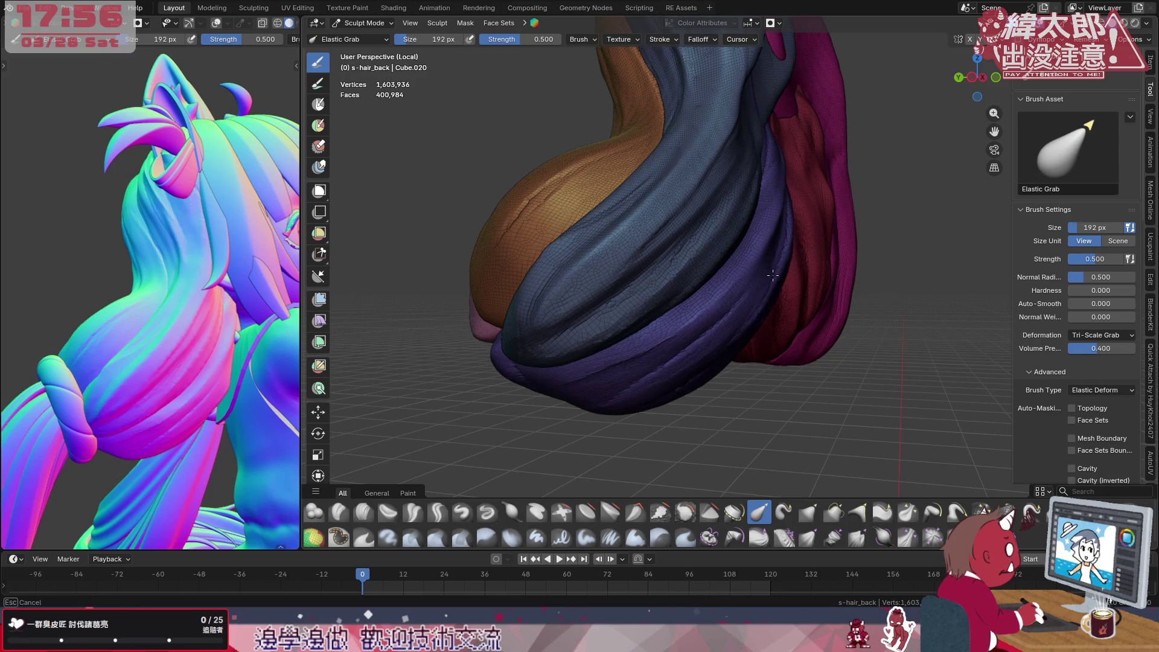
mouse_move(772, 275)
middle_down()
mouse_move(695, 212)
mouse_move(557, 240)
mouse_move(634, 299)
mouse_move(652, 344)
middle_up()
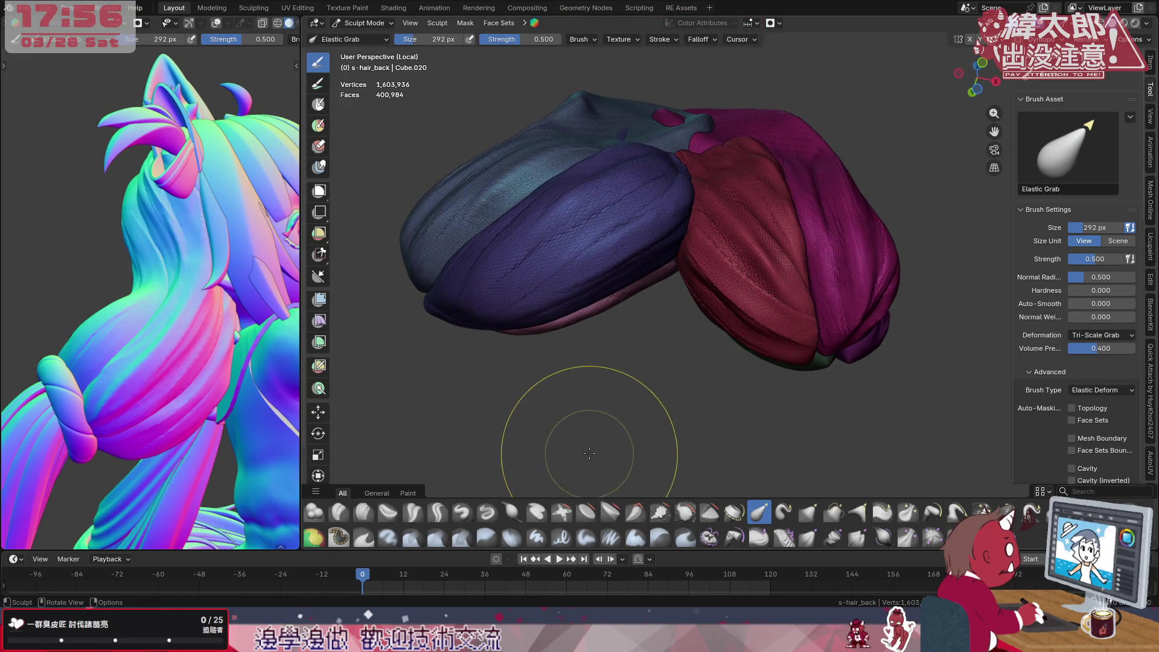
click(586, 511)
With a smaller brush, flatten the purple clump's surface and the neighbouring blue lock
key(f)
ctrl+middle_drag(665, 132, 632, 195)
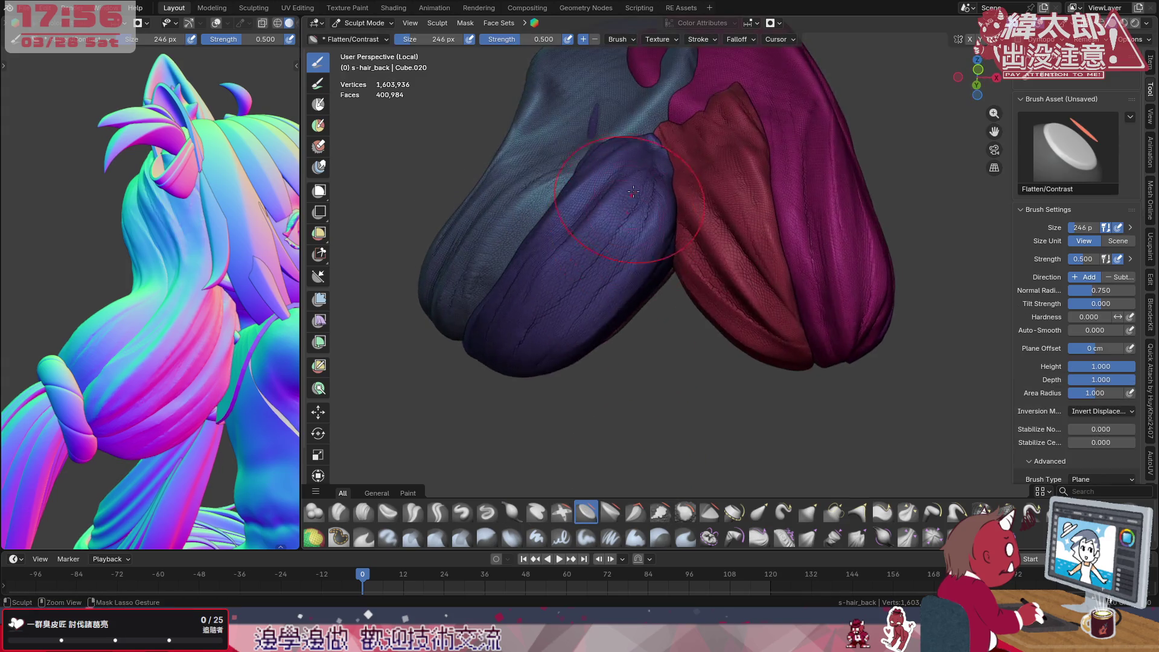
drag(614, 213, 639, 182)
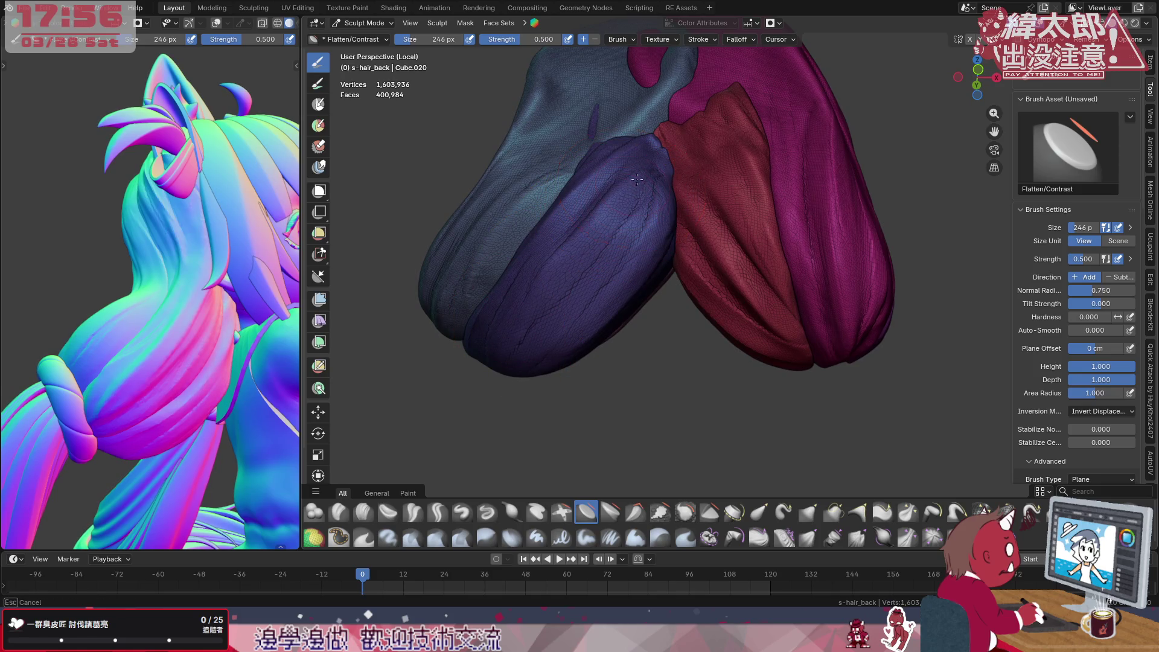
drag(650, 250, 578, 321)
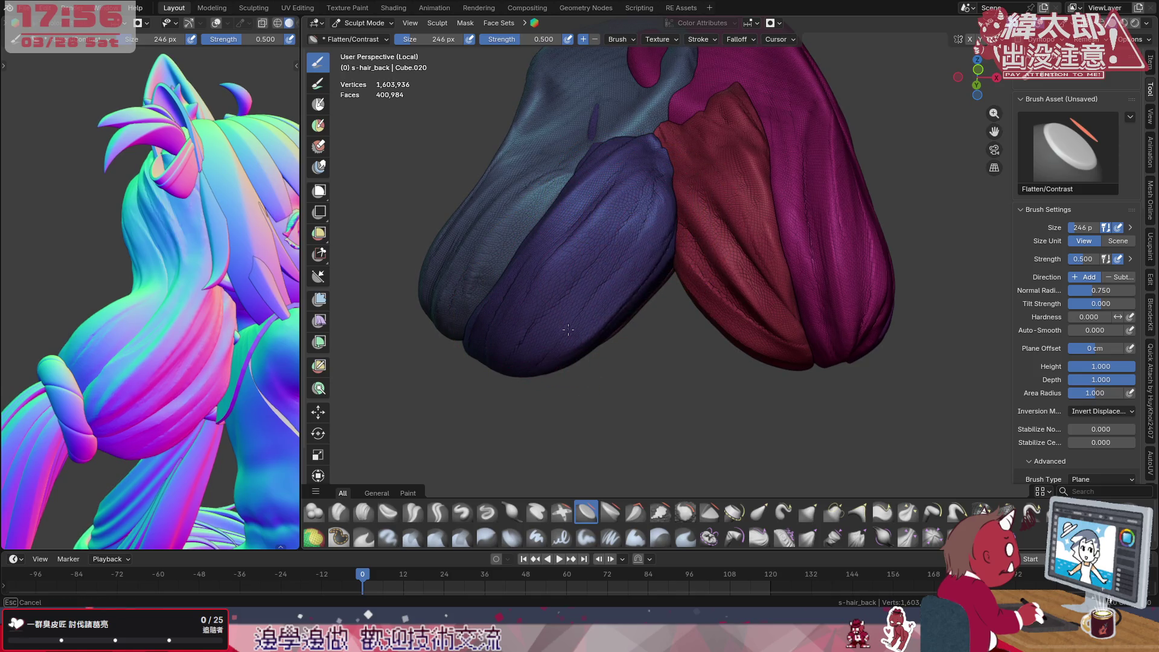
drag(650, 206, 543, 308)
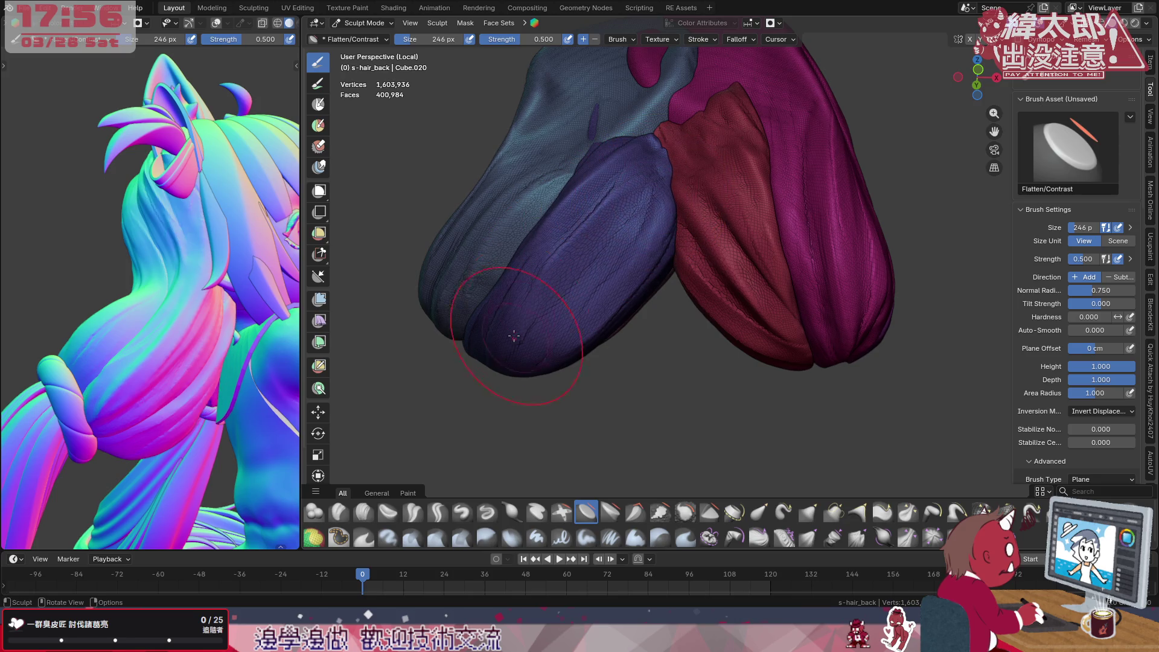
drag(611, 274, 580, 227)
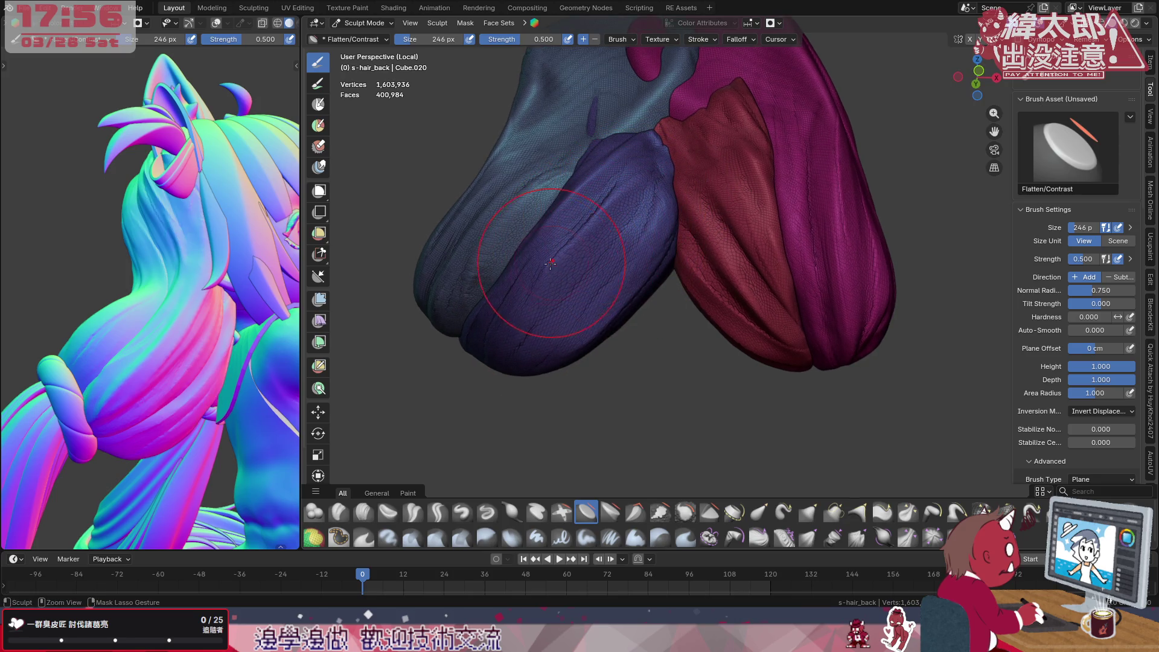
drag(540, 283, 563, 260)
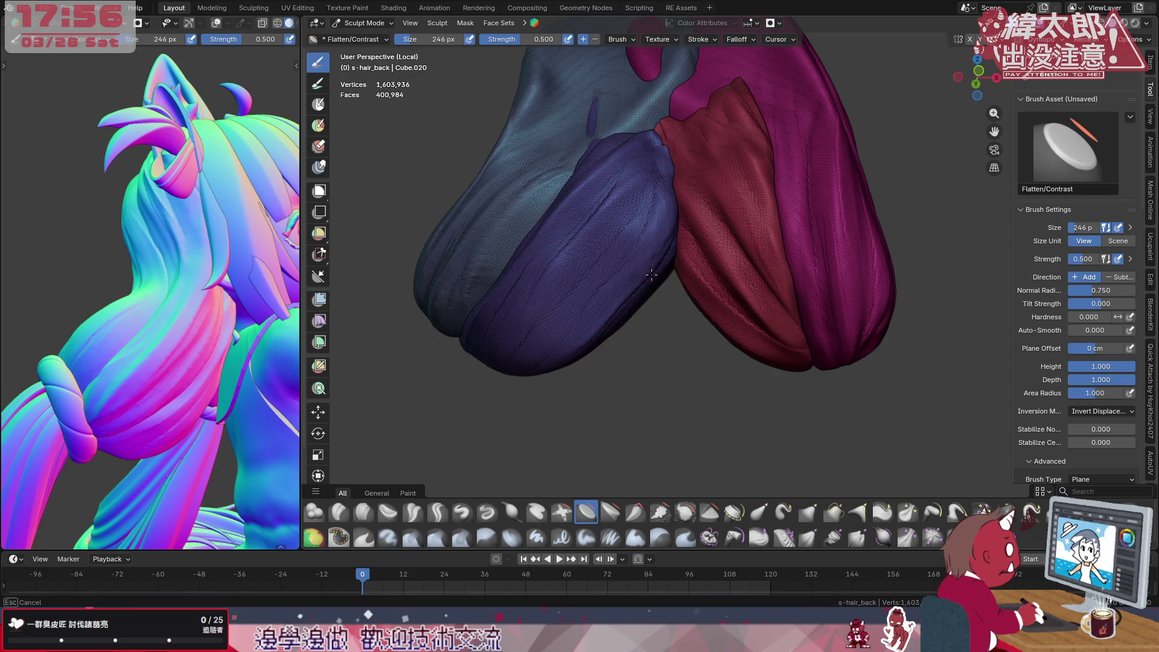
From new angles, flatten the dark blue clump and the blue–purple seam at 192 px
mouse_move(585, 337)
middle_down()
mouse_move(588, 288)
mouse_move(650, 291)
middle_up()
mouse_move(699, 134)
middle_down()
mouse_move(678, 288)
mouse_move(759, 301)
middle_up()
drag(759, 302, 711, 294)
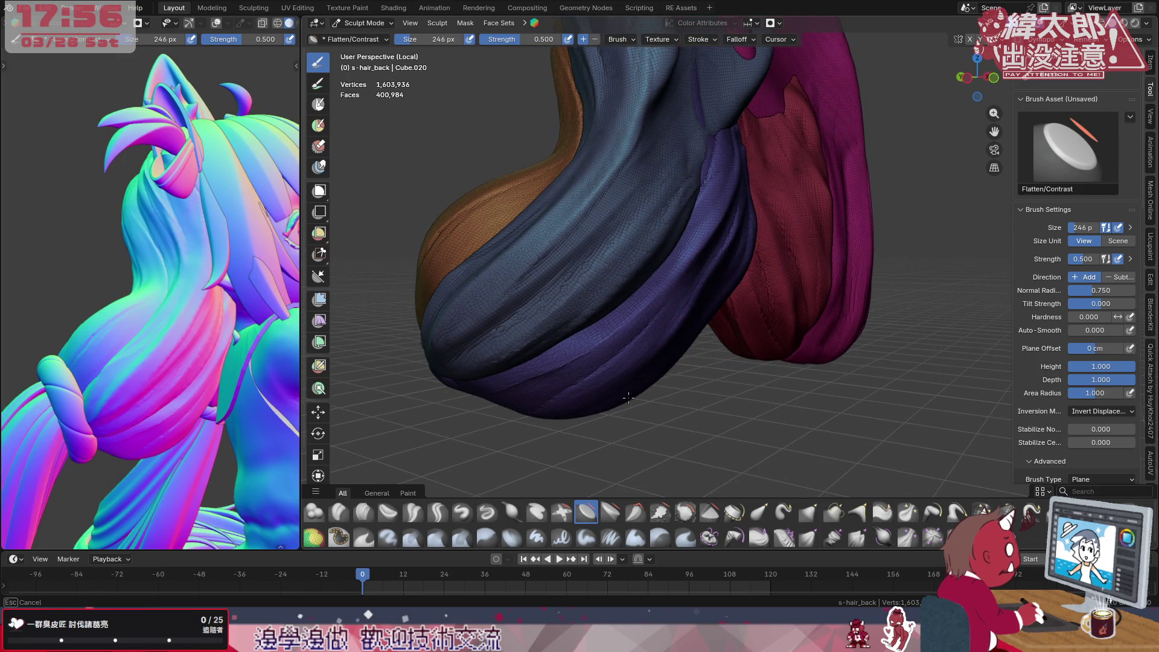
middle_drag(647, 386, 725, 299)
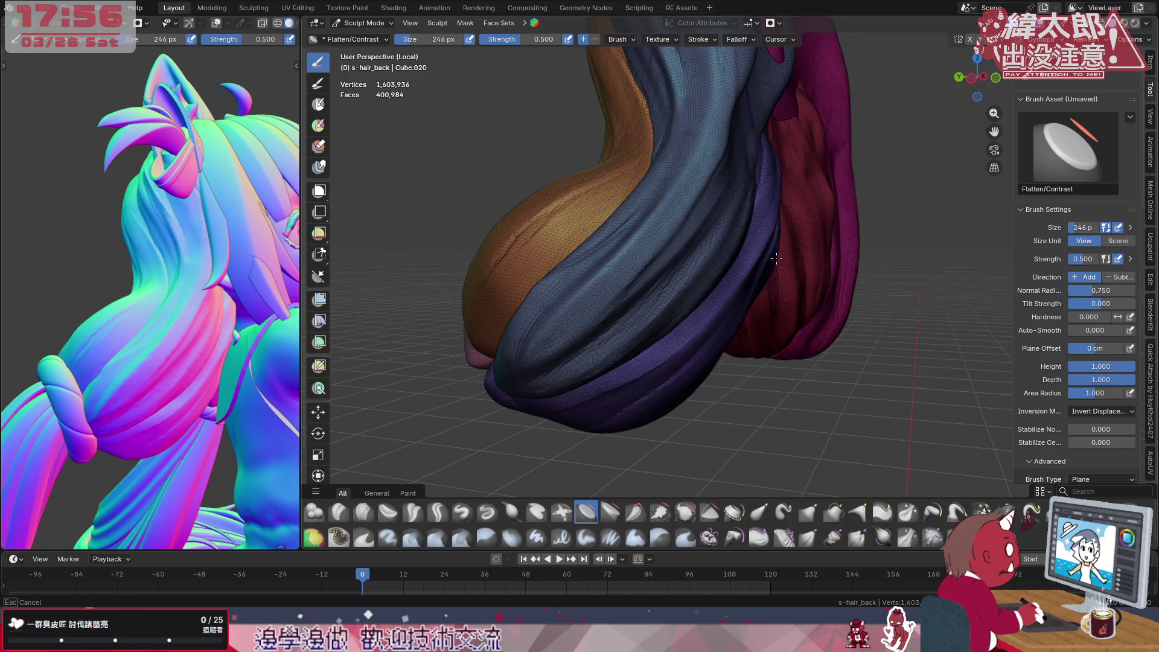
scroll(722, 342, up, 2)
drag(716, 271, 705, 211)
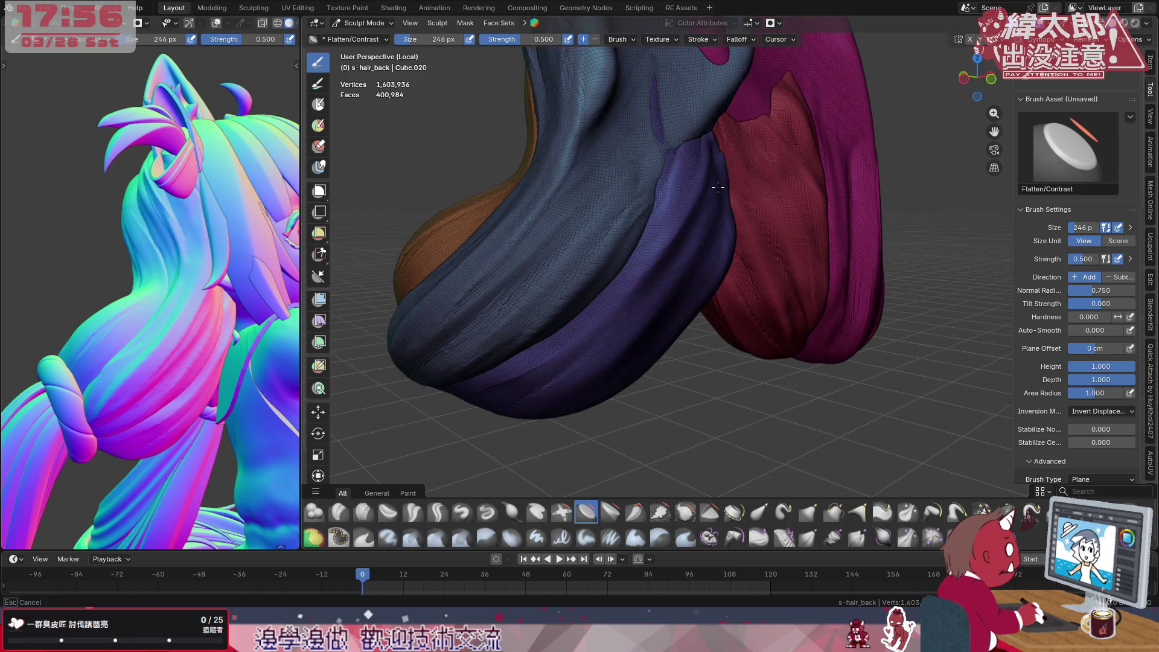
middle_drag(722, 186, 724, 225)
key(f)
click(704, 223)
drag(678, 281, 665, 321)
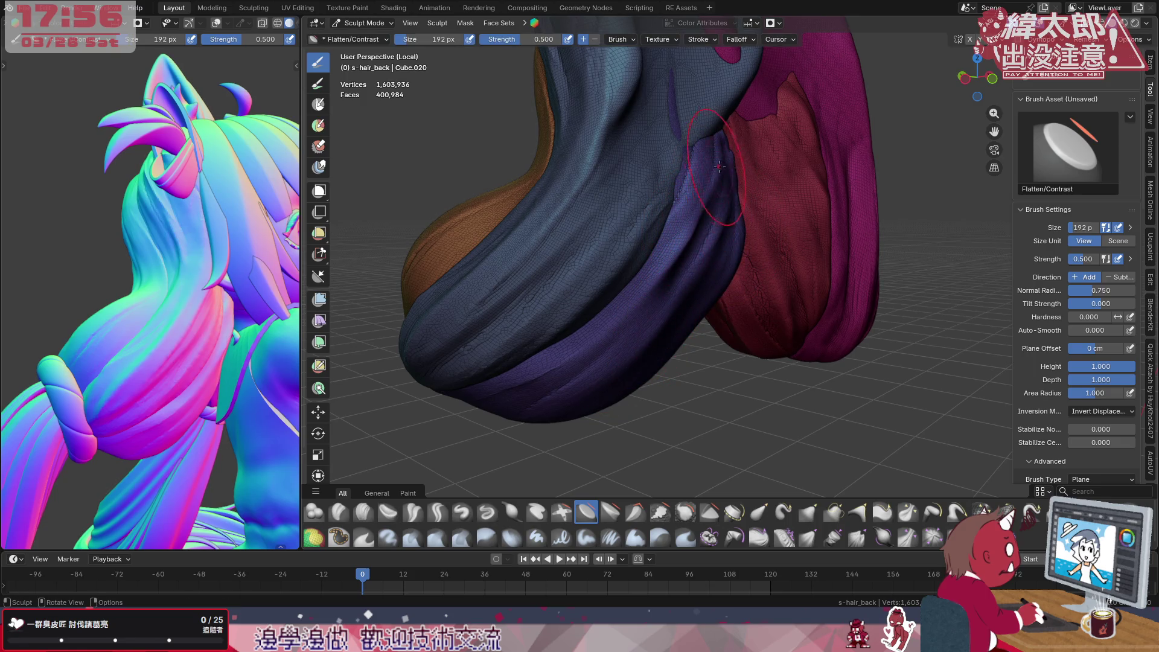
Review the clumps against the reference preview and make Clay Strips the active brush
mouse_move(689, 299)
middle_down()
mouse_move(761, 271)
mouse_move(768, 283)
middle_up()
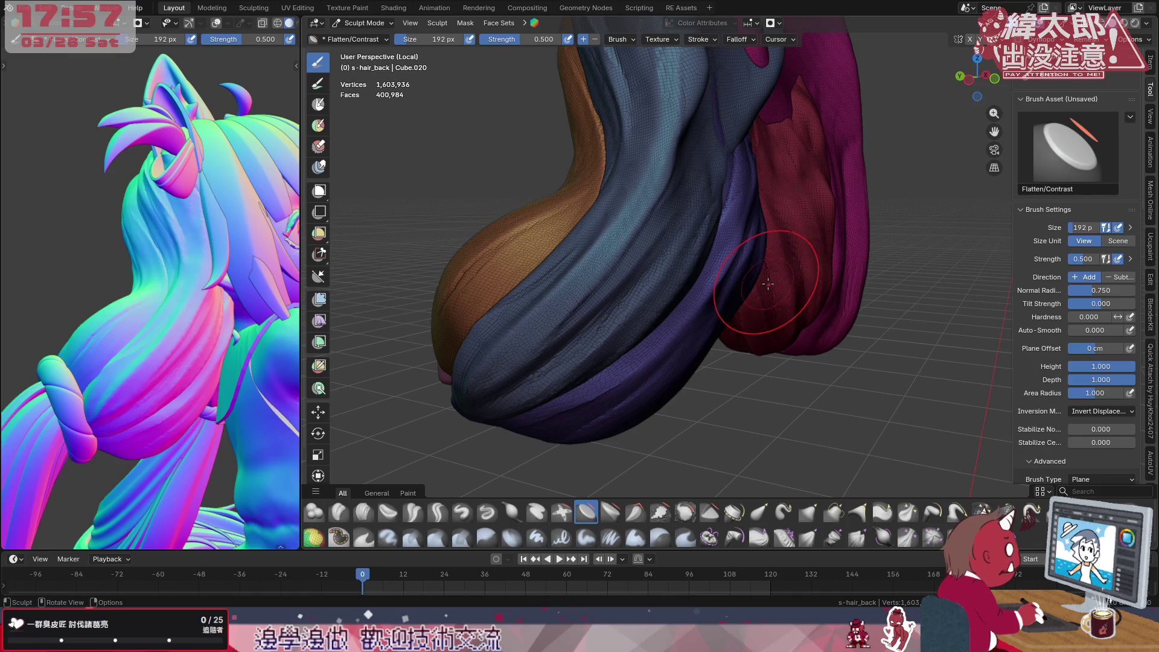
mouse_move(236, 335)
middle_down()
mouse_move(267, 342)
mouse_move(411, 296)
middle_up()
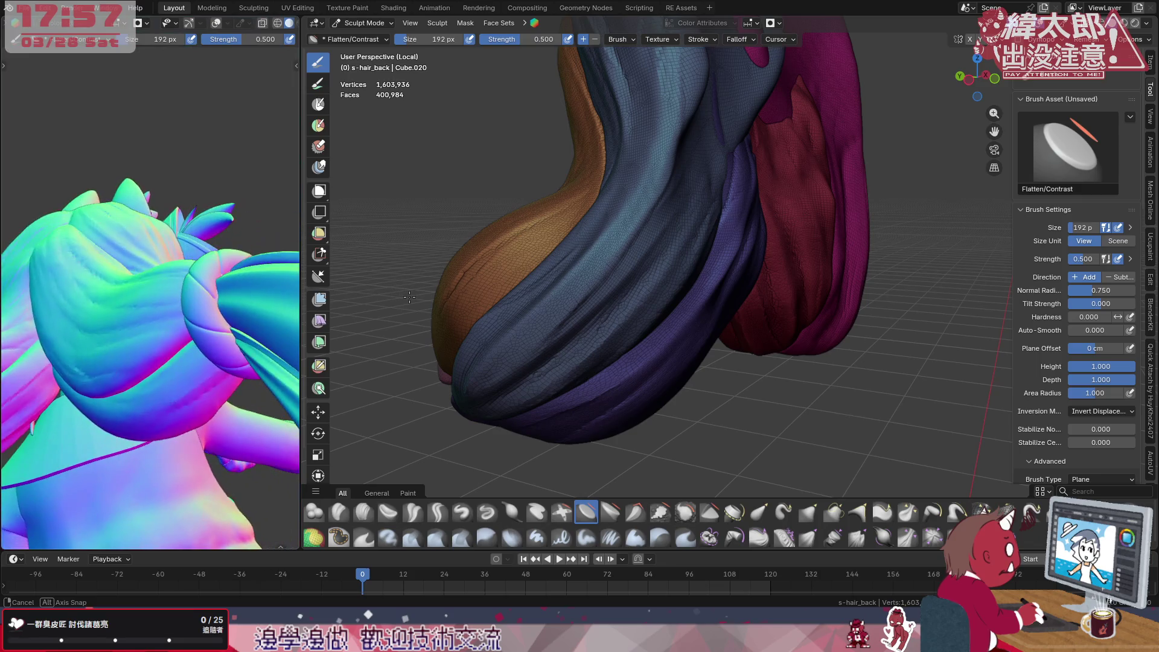
mouse_move(208, 387)
shift+middle_down()
mouse_move(307, 348)
mouse_move(271, 363)
shift+middle_up()
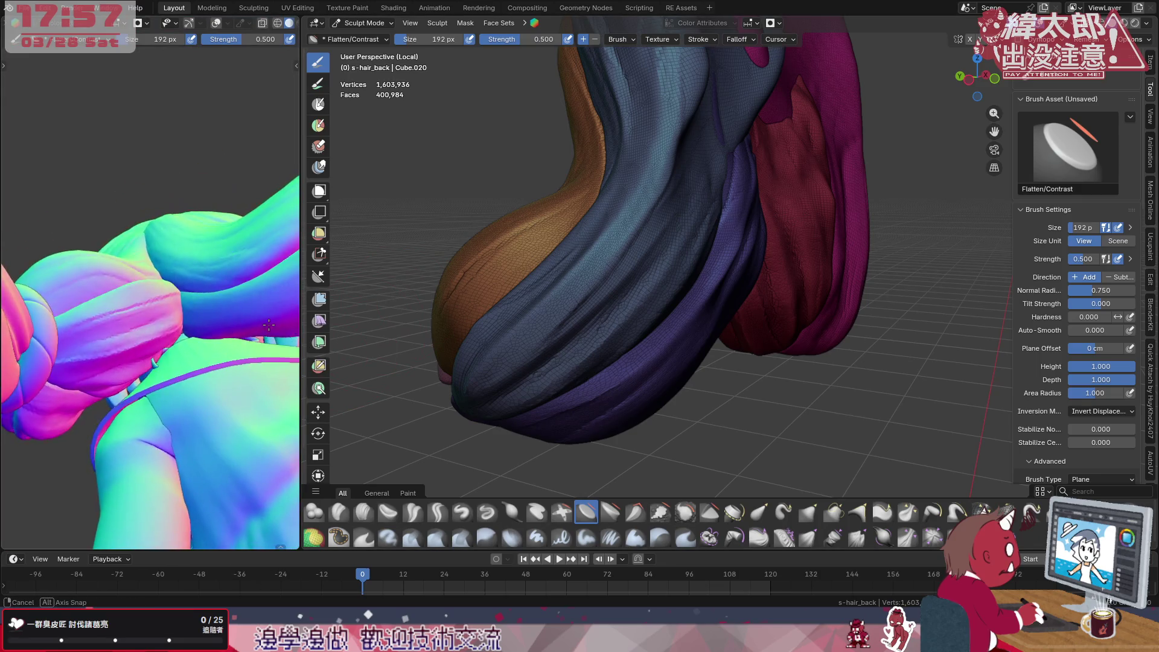
mouse_move(668, 251)
middle_down()
mouse_move(679, 192)
mouse_move(606, 164)
middle_up()
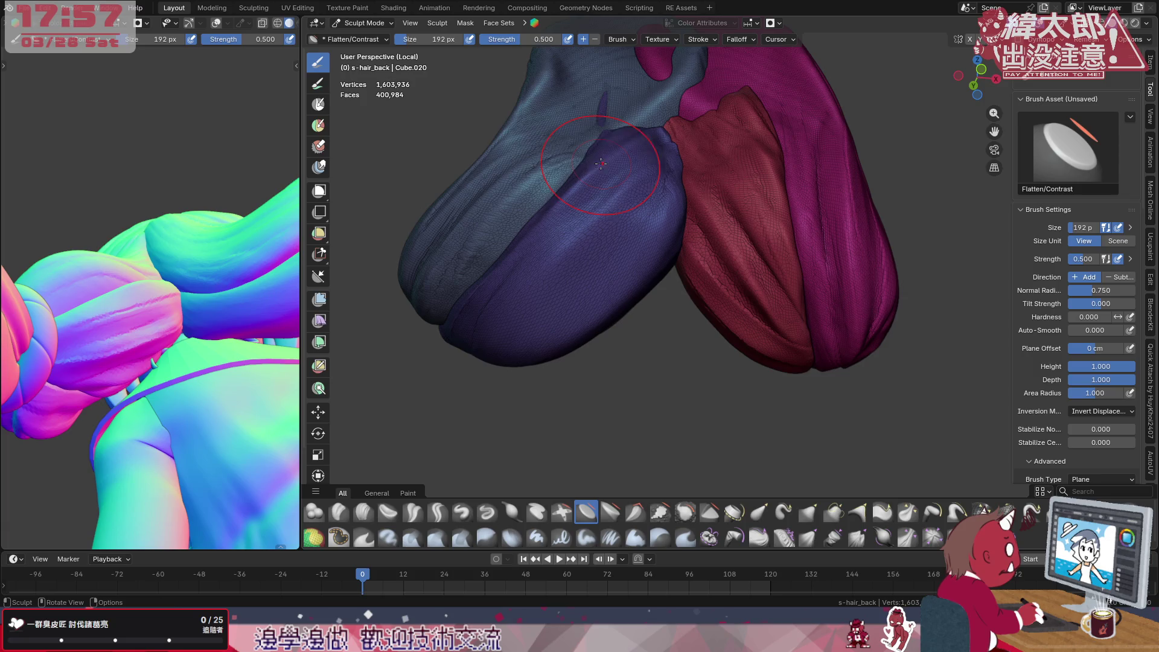
middle_drag(659, 217, 675, 186)
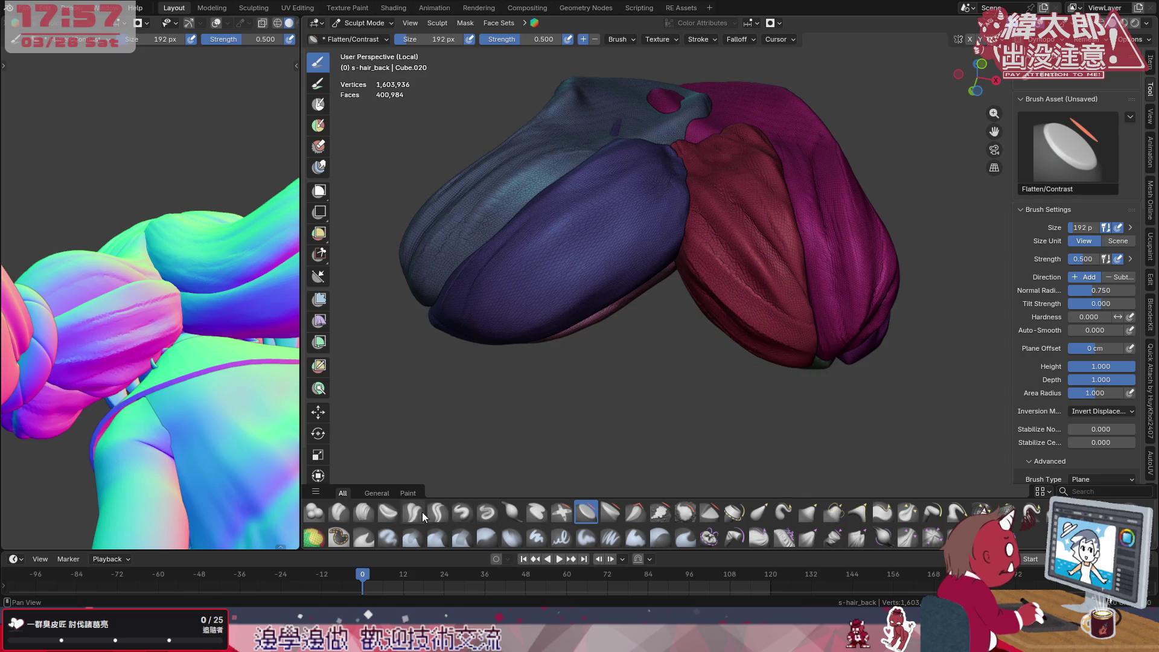
click(362, 512)
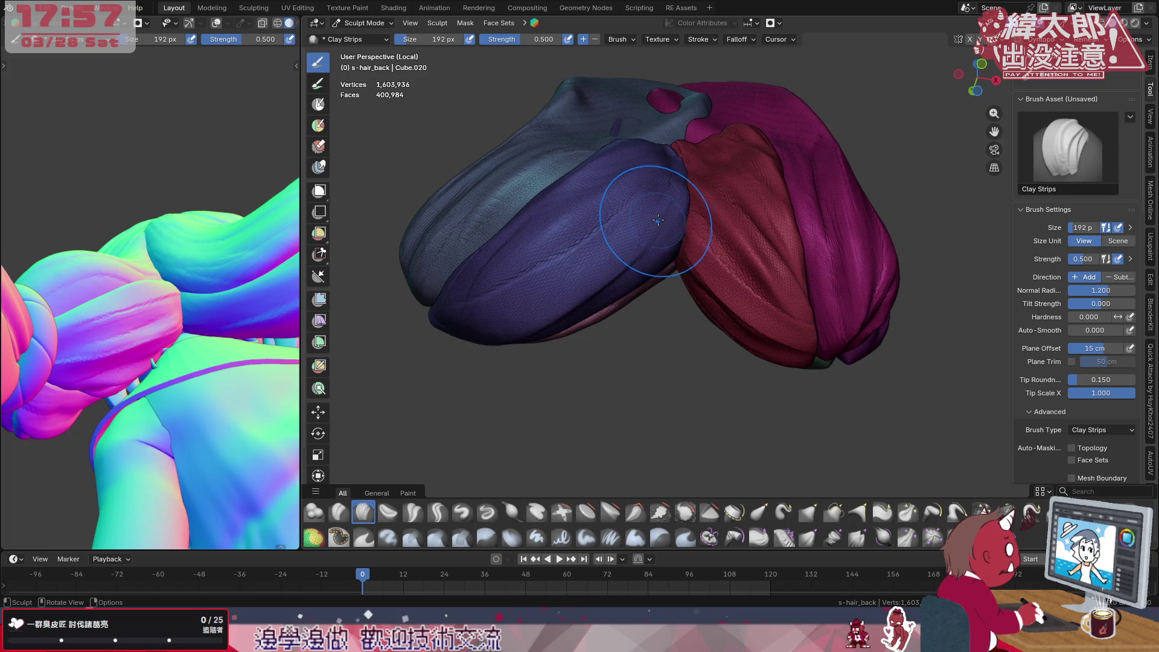
scroll(652, 235, up, 1)
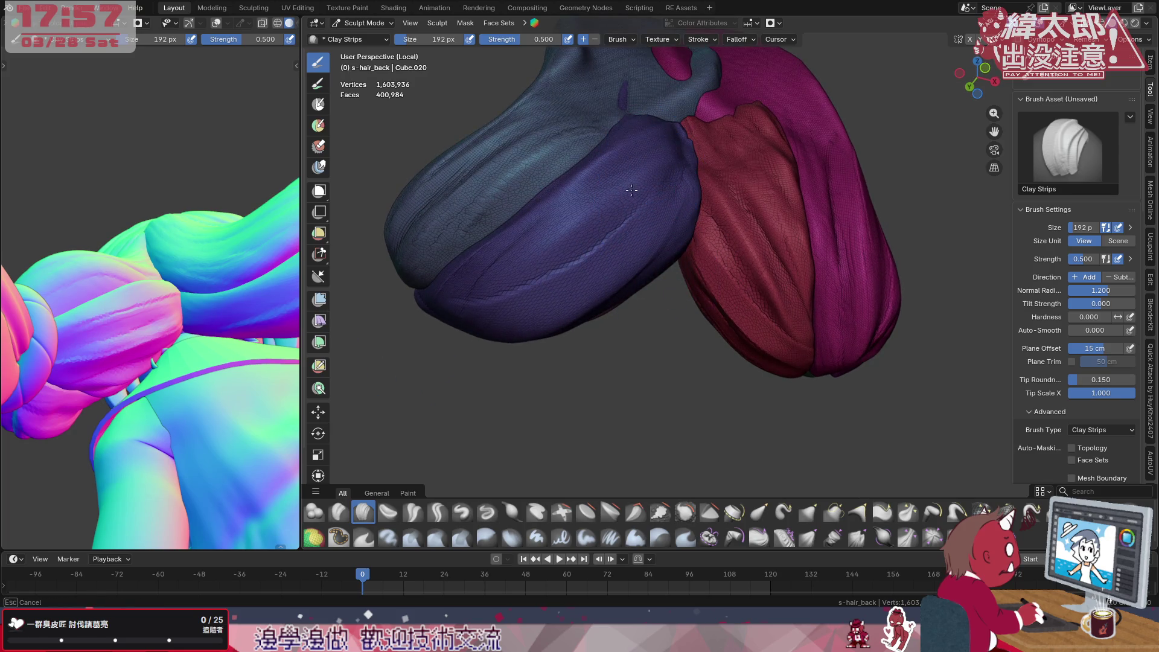
scroll(443, 283, up, 1)
Deepen and reshape a clay-strip crease on the purple clump, then shrink the brush to 70 px
drag(508, 299, 589, 277)
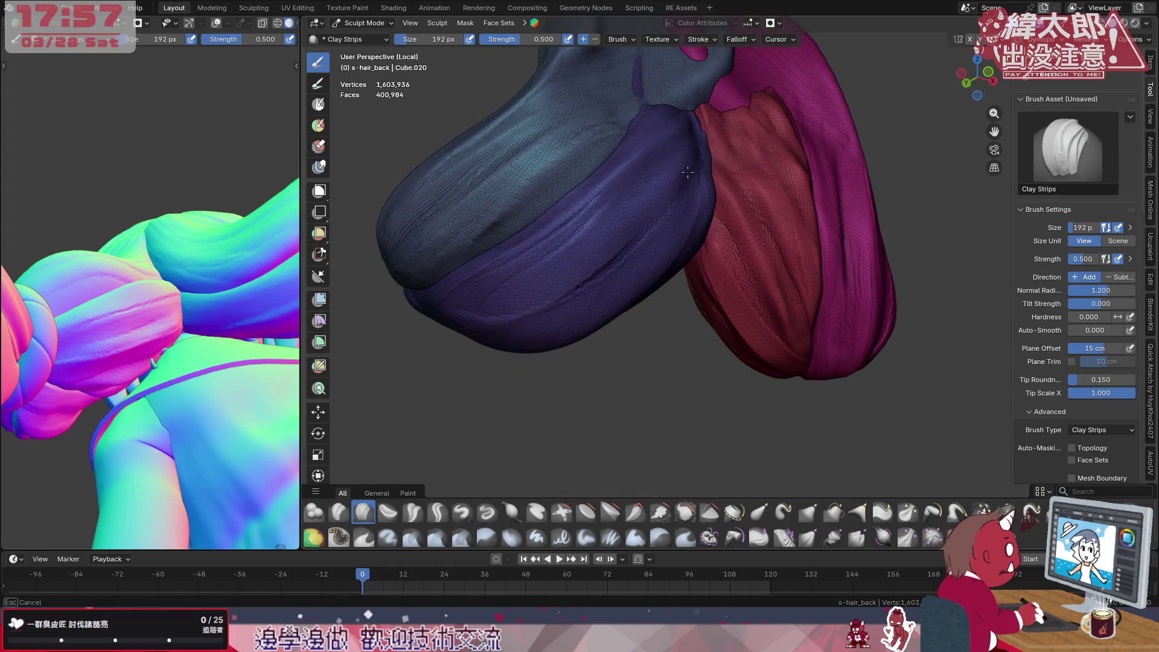
drag(580, 236, 541, 261)
mouse_move(625, 108)
middle_down()
mouse_move(728, 194)
mouse_move(548, 292)
middle_up()
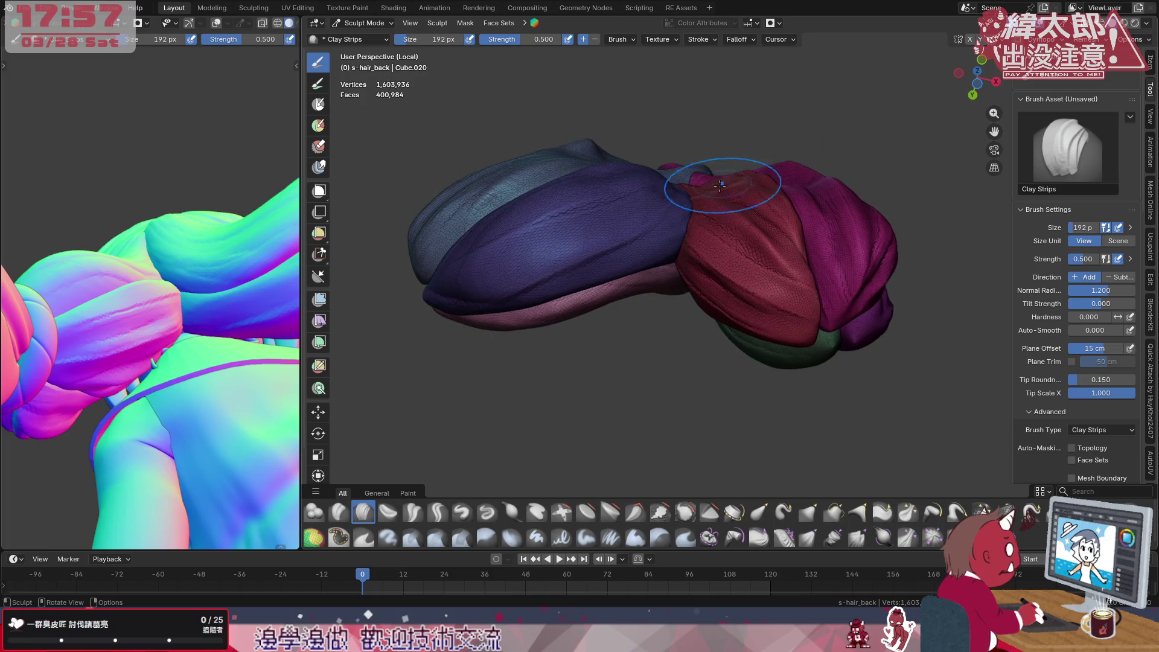
key(f)
click(618, 262)
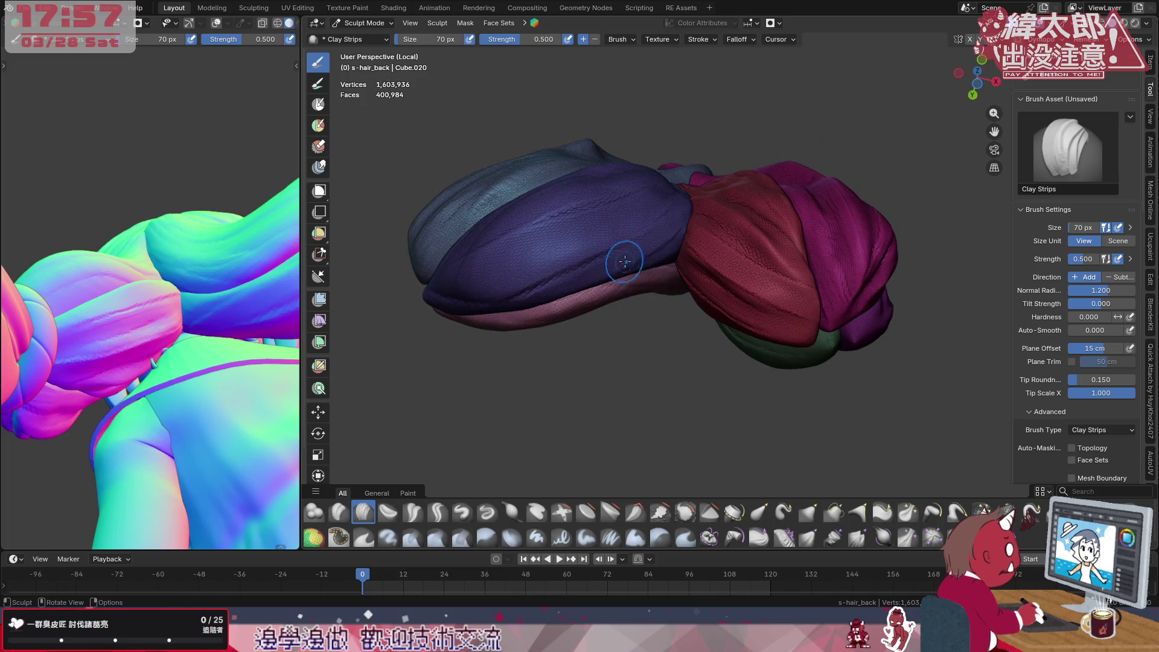
Move toward the hanging red lock, enlarge the brush to 182 px and switch to the Clay brush
mouse_move(501, 292)
middle_down()
mouse_move(487, 250)
mouse_move(551, 188)
middle_up()
middle_drag(712, 138, 652, 207)
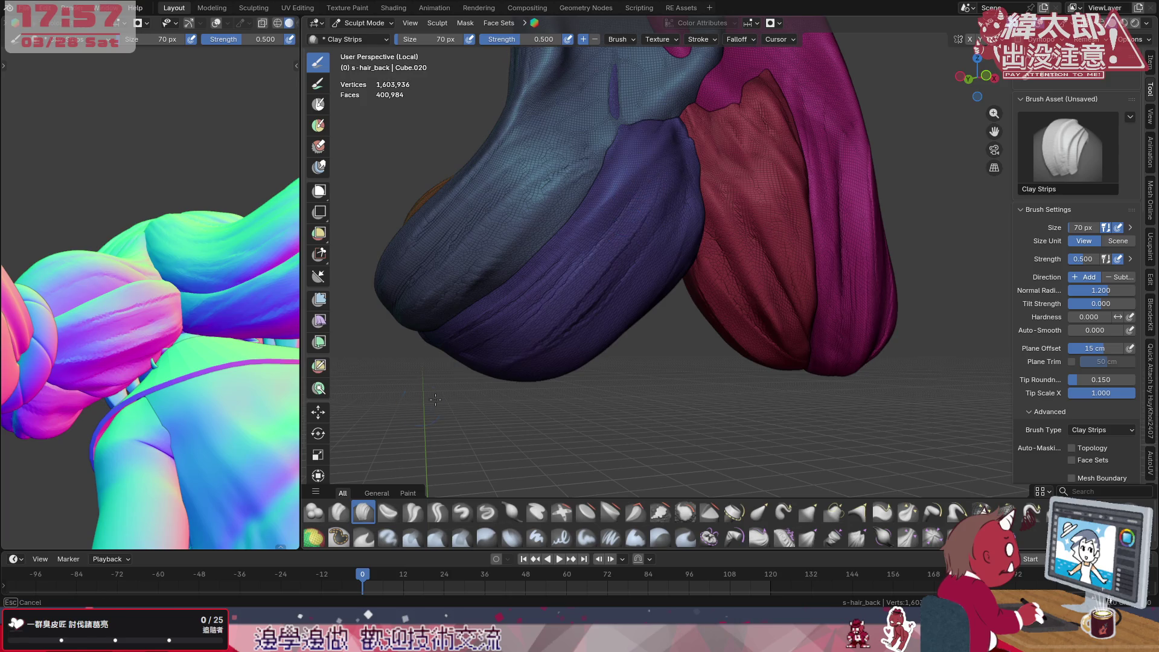
key(f)
click(543, 326)
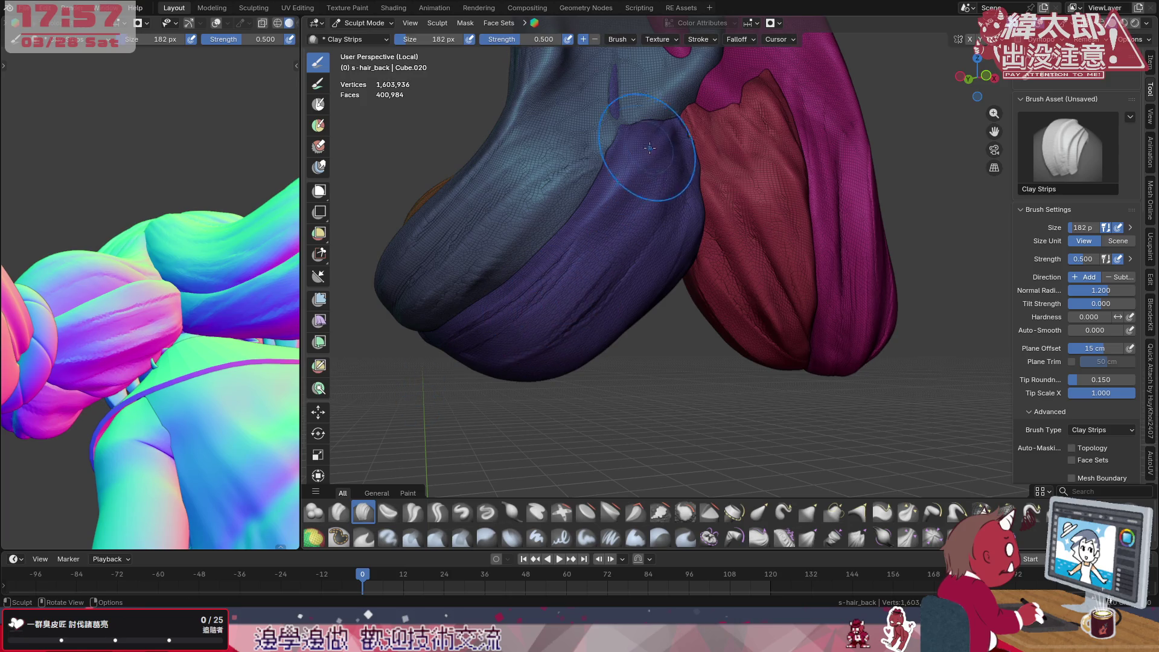
click(339, 512)
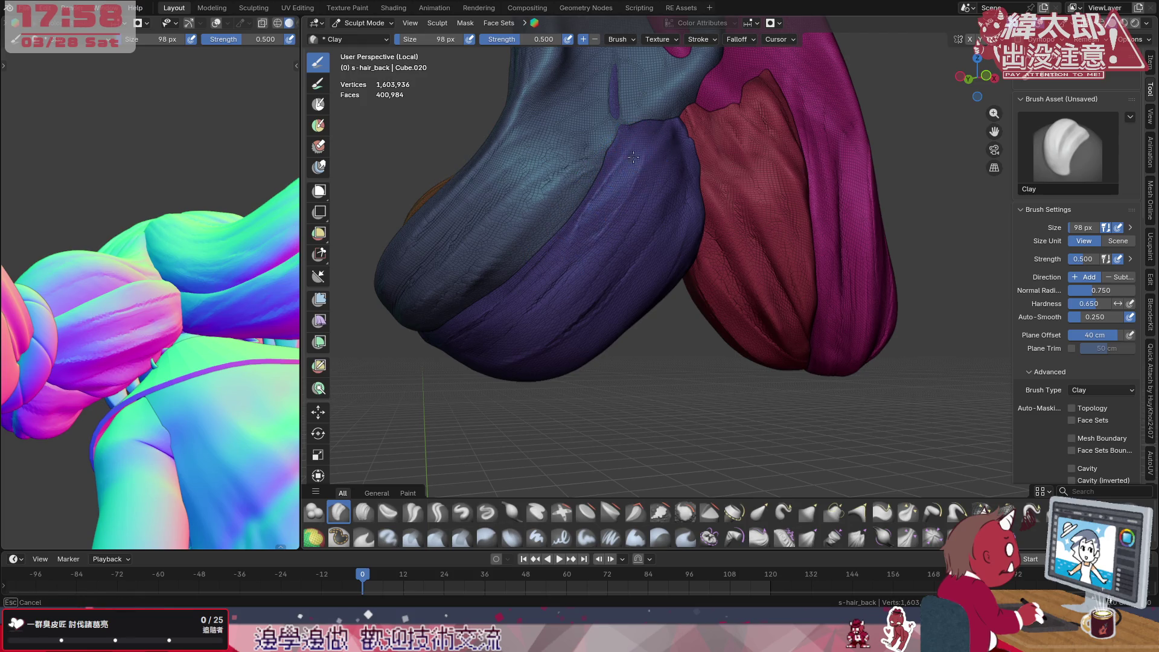
middle_drag(625, 199, 681, 172)
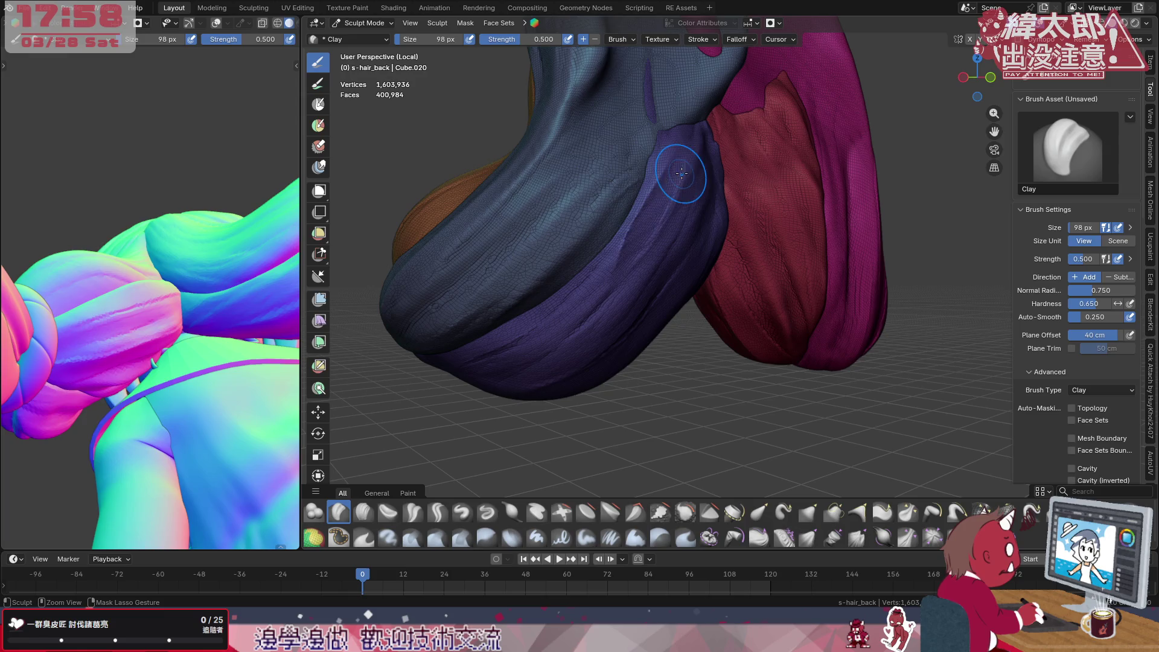
middle_drag(591, 260, 683, 263)
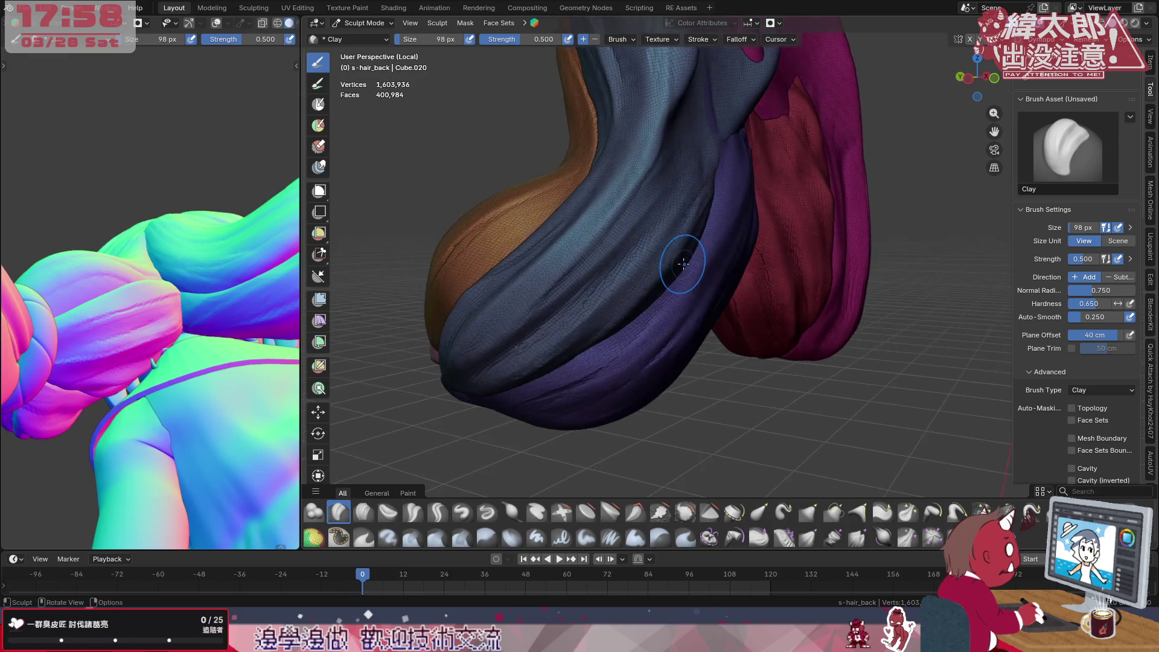
middle_drag(688, 309, 725, 290)
mouse_move(716, 245)
middle_down()
mouse_move(681, 241)
mouse_move(658, 198)
middle_up()
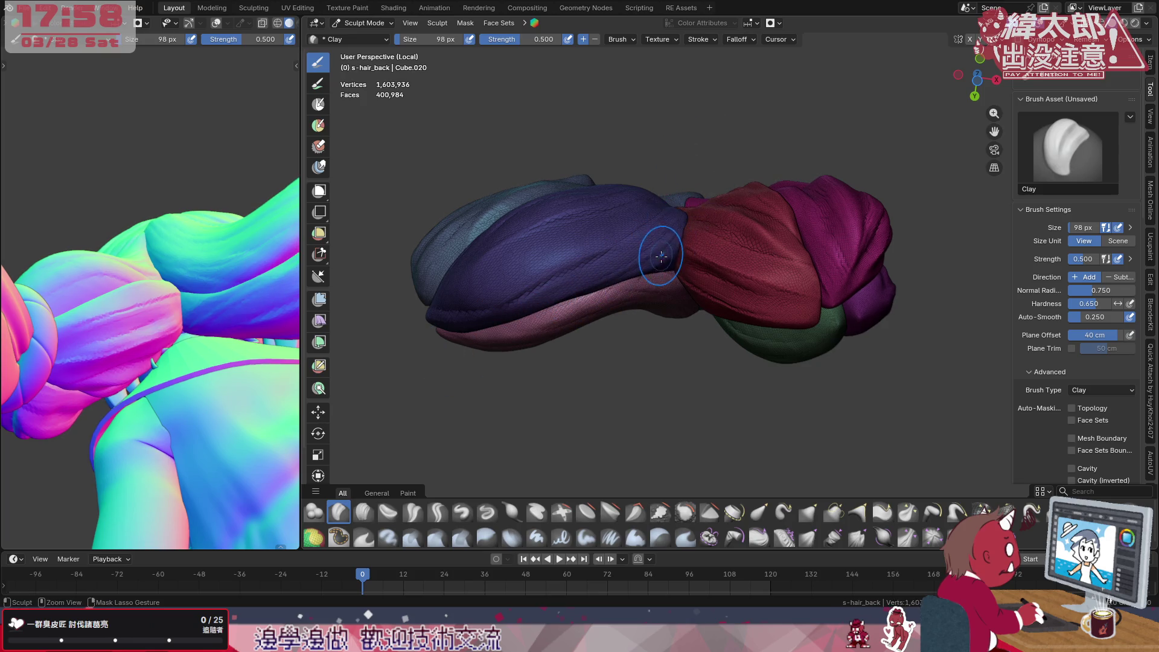
middle_drag(687, 203, 769, 274)
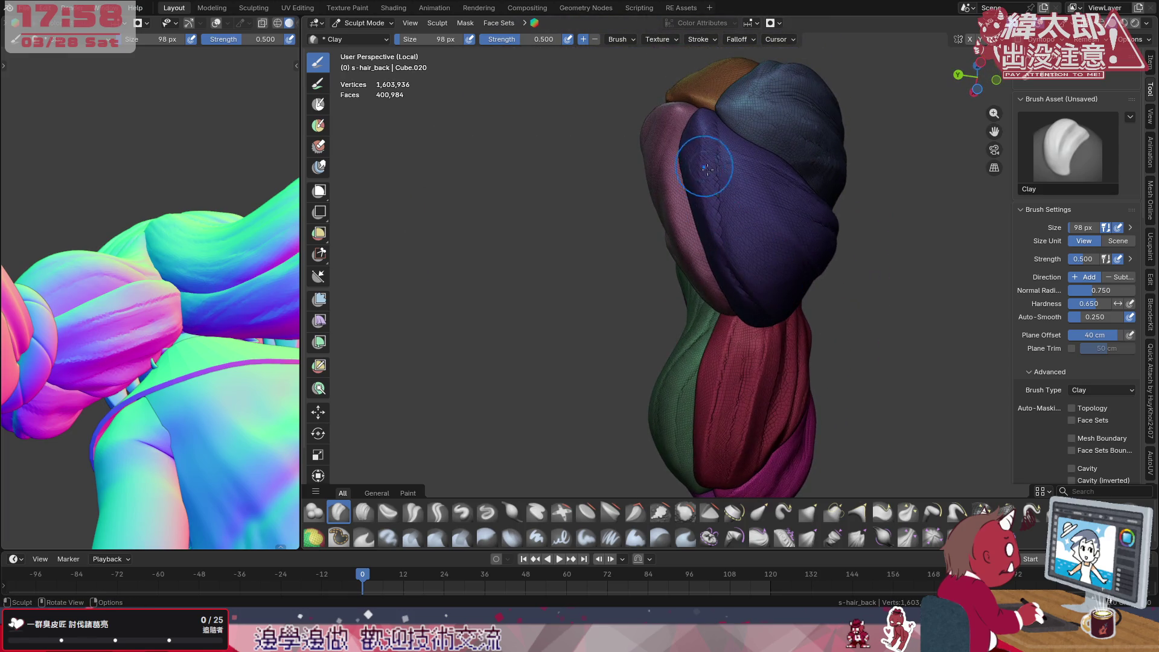
mouse_move(789, 319)
middle_down()
mouse_move(716, 322)
mouse_move(738, 419)
middle_up()
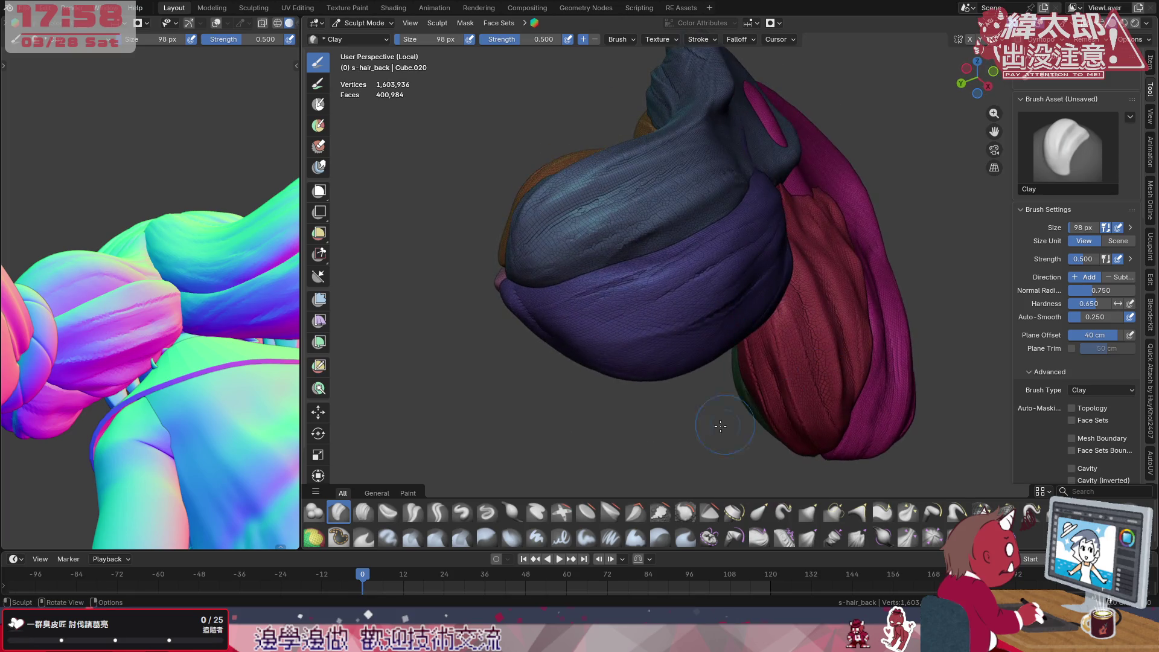
click(410, 510)
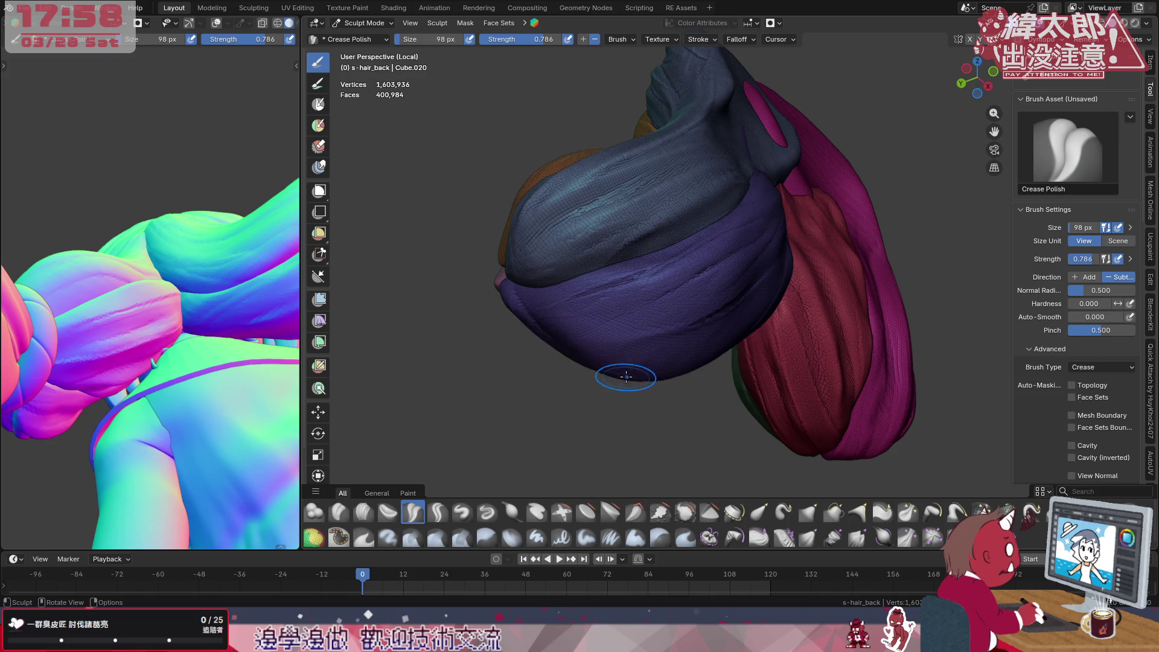
Switch to Crease Sharp and carve three creases along the lower purple strand's folds
middle_drag(628, 376, 543, 373)
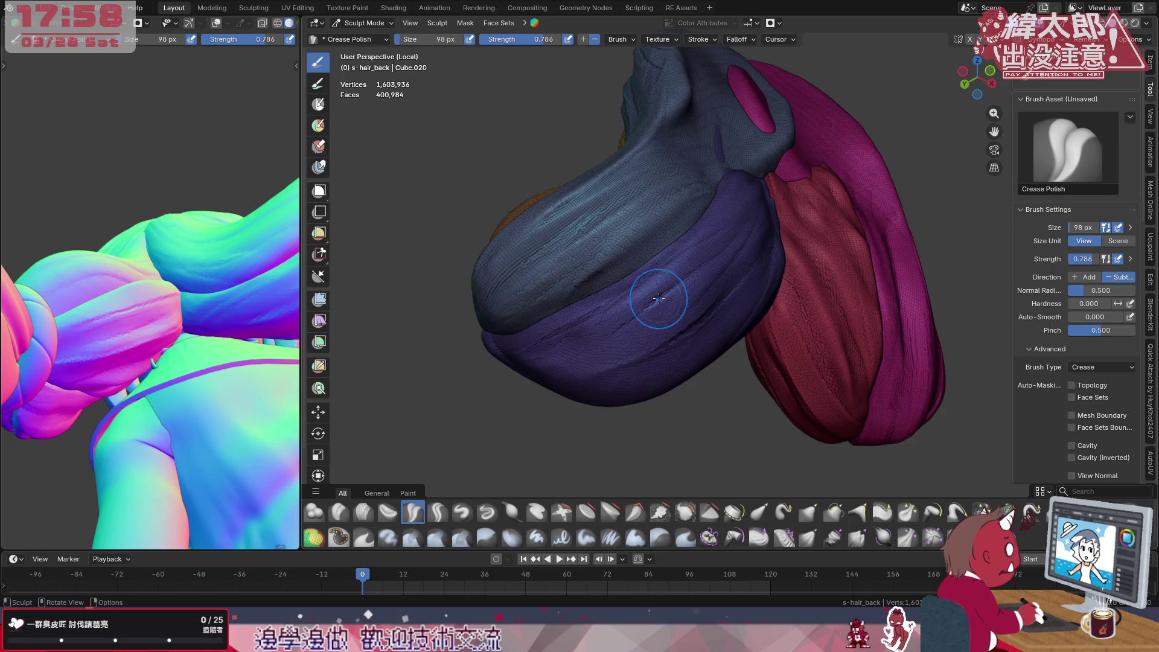
click(438, 513)
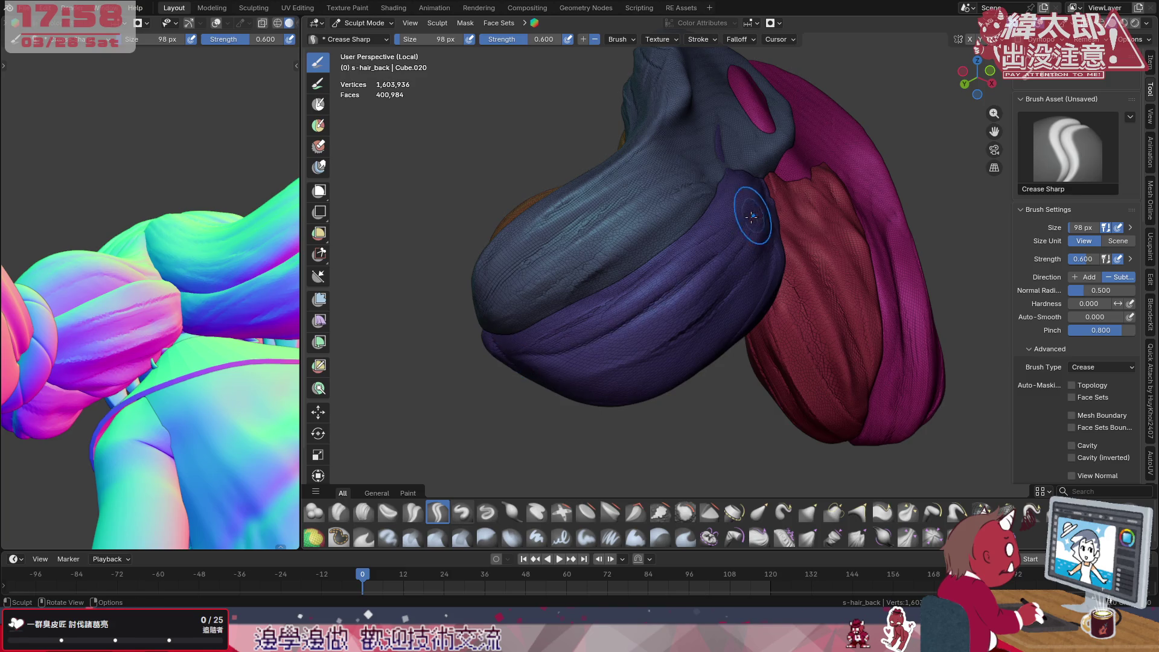
drag(519, 371, 729, 317)
drag(549, 367, 738, 322)
drag(760, 272, 561, 362)
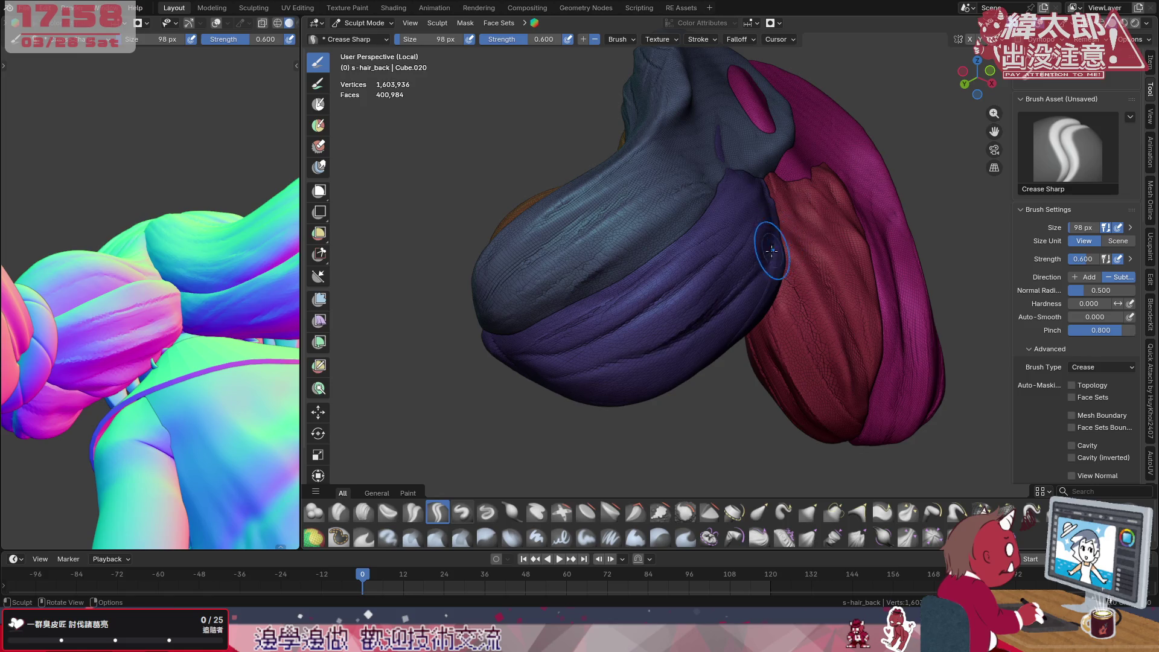
middle_drag(725, 290, 635, 326)
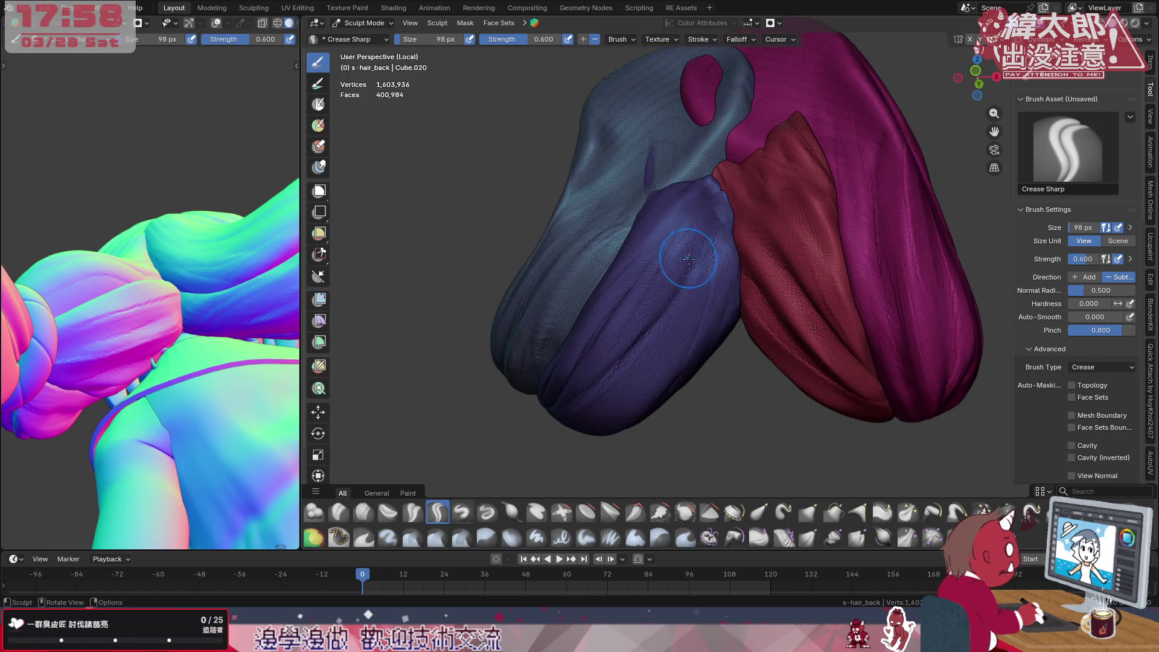
middle_drag(562, 407, 634, 362)
Enable Stabilize Stroke for Crease Sharp and undo the last stray crease strokes
click(700, 39)
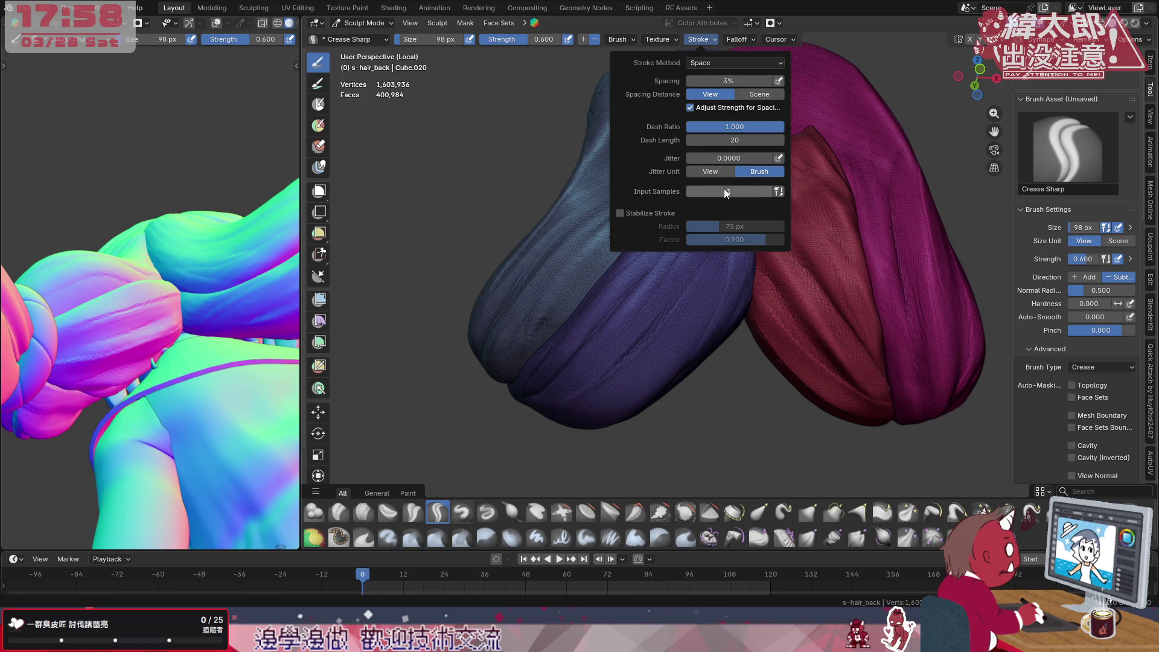
click(619, 213)
middle_drag(660, 372, 597, 399)
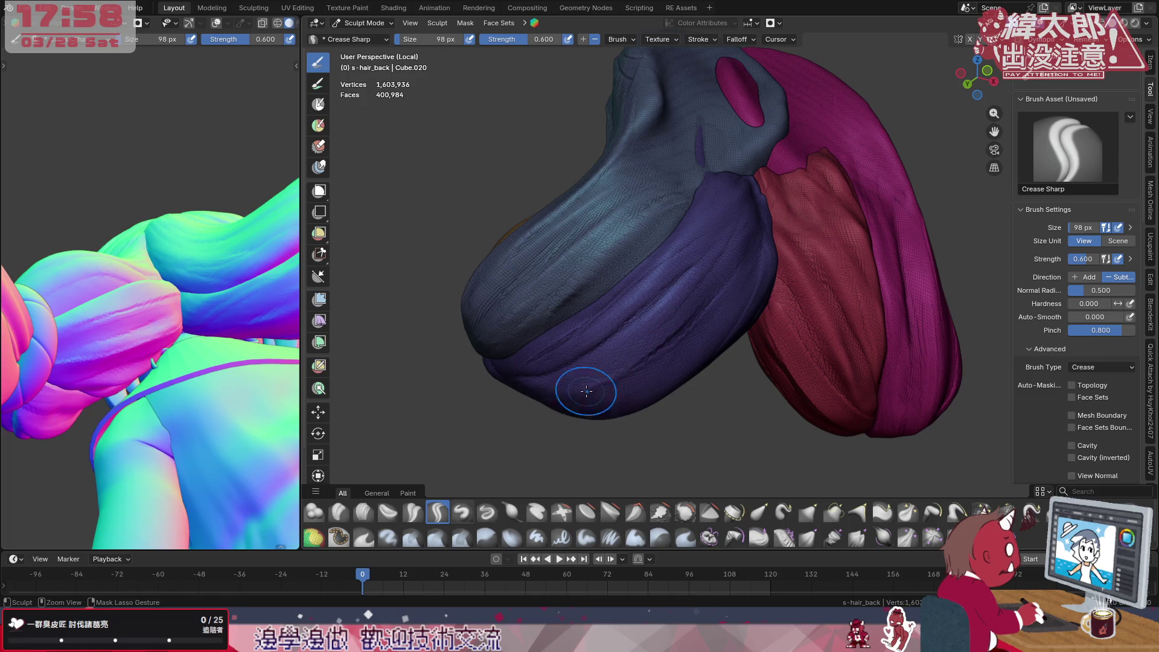
middle_drag(678, 323, 579, 389)
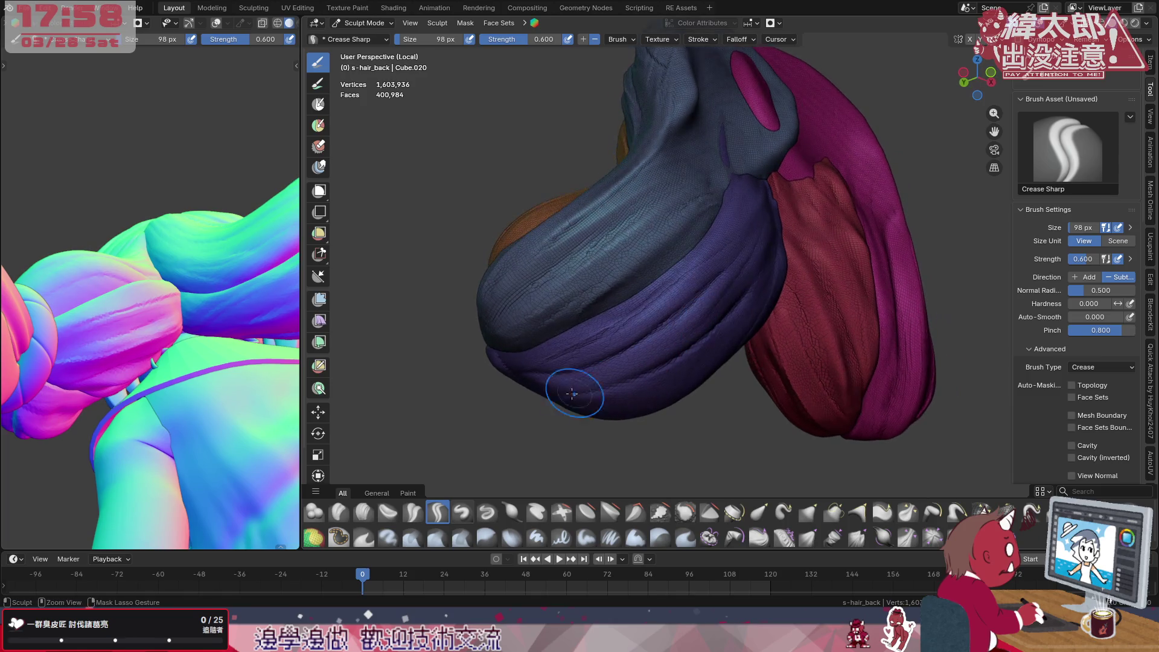
key(ctrl+z)
key(ctrl+z)
Review the stroke and falloff settings, leaving the falloff unchanged
click(702, 39)
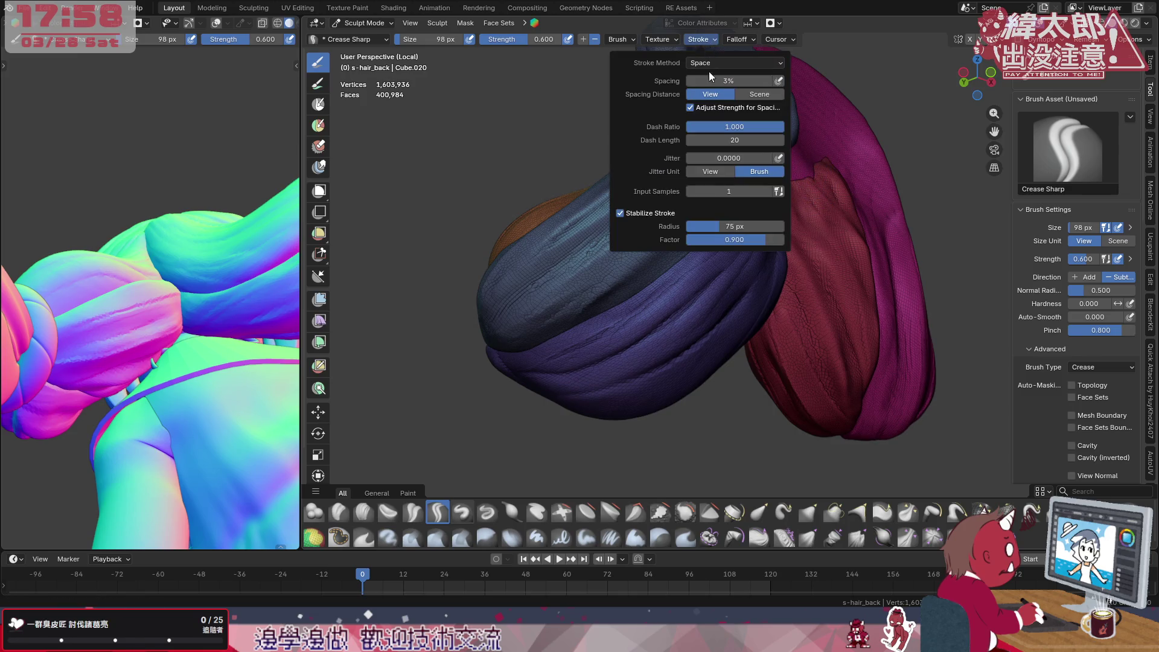
click(736, 39)
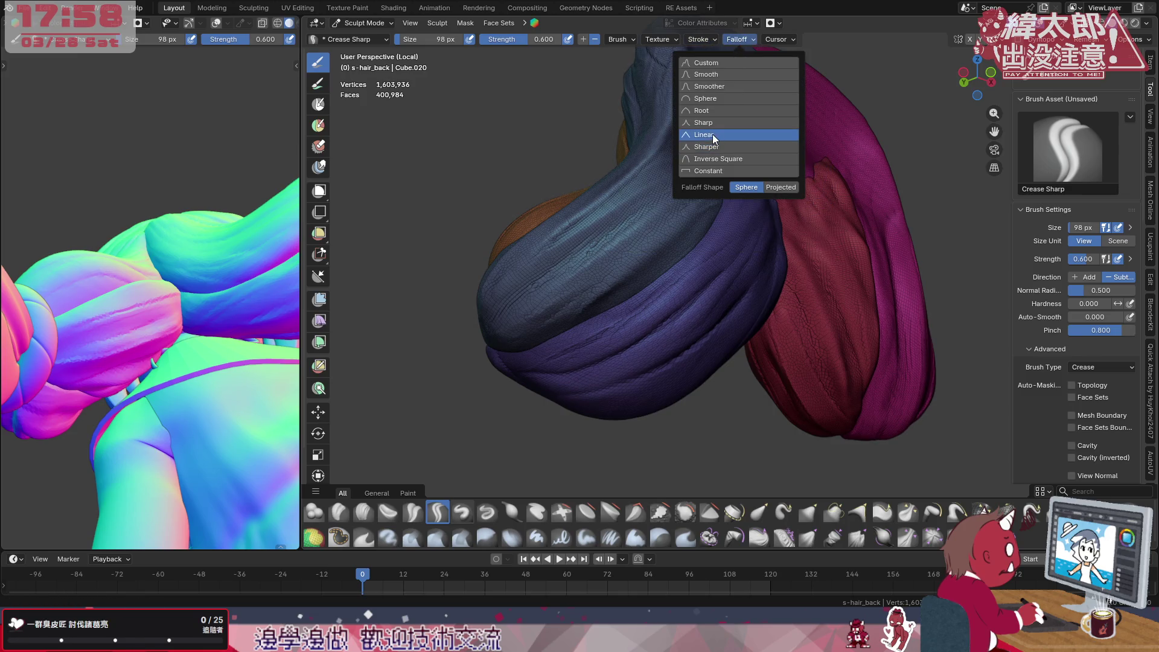
key(Escape)
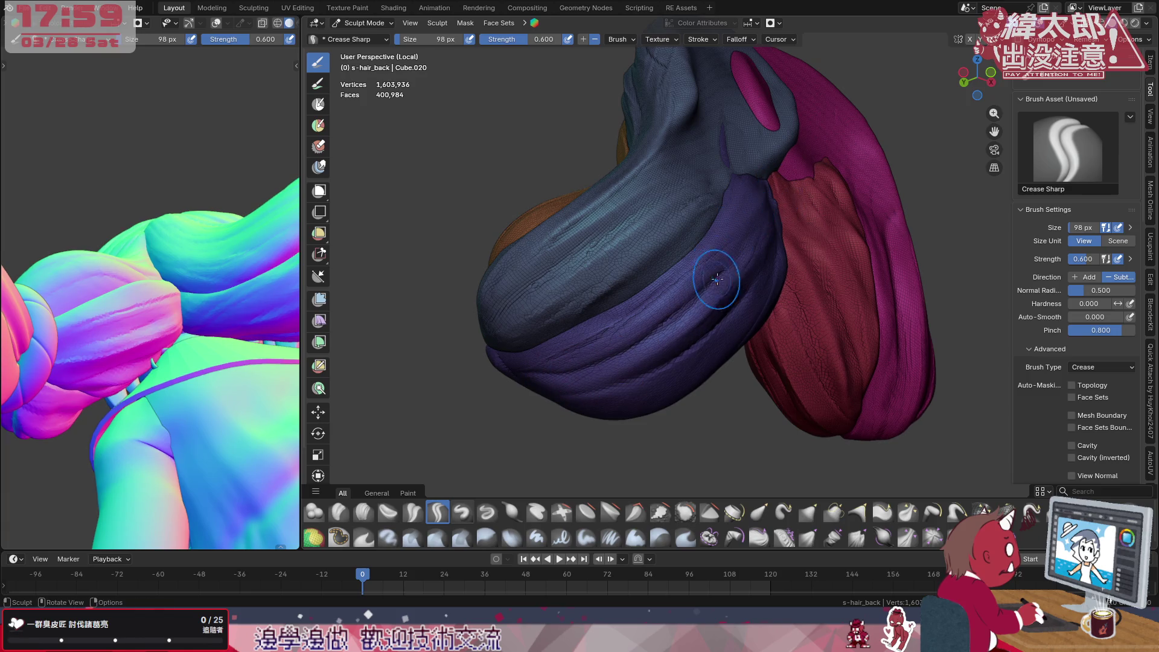
Face the purple strand and carve the first stabilized creases from its top downward
middle_drag(743, 227, 667, 276)
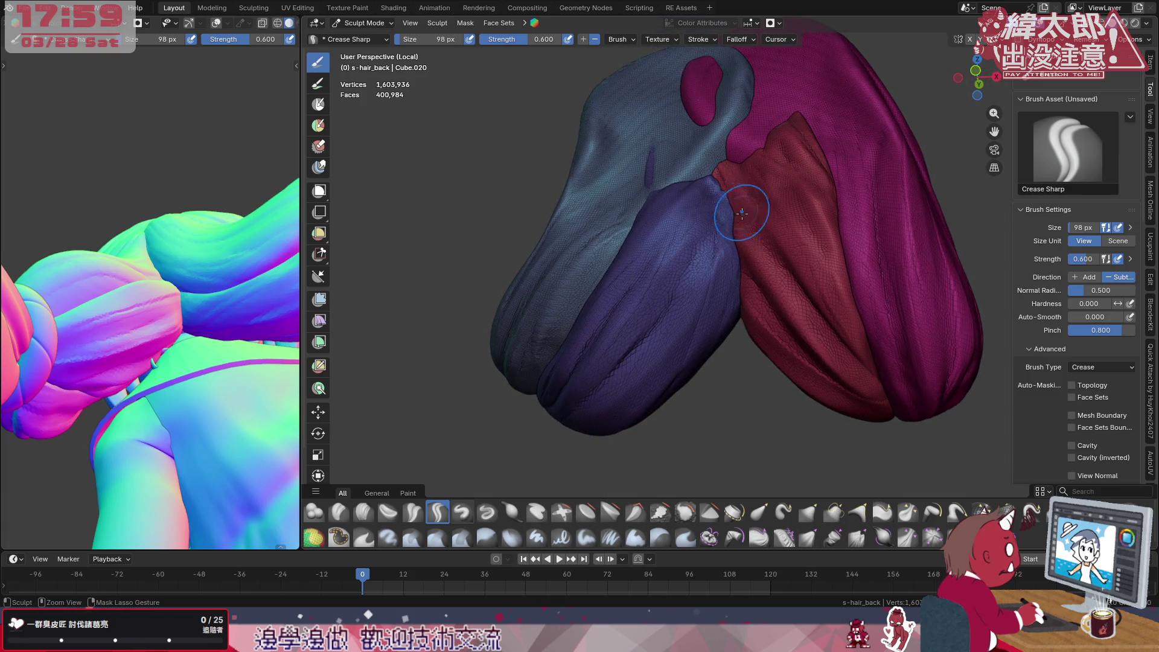
mouse_move(724, 313)
middle_down()
mouse_move(723, 330)
mouse_move(720, 318)
middle_up()
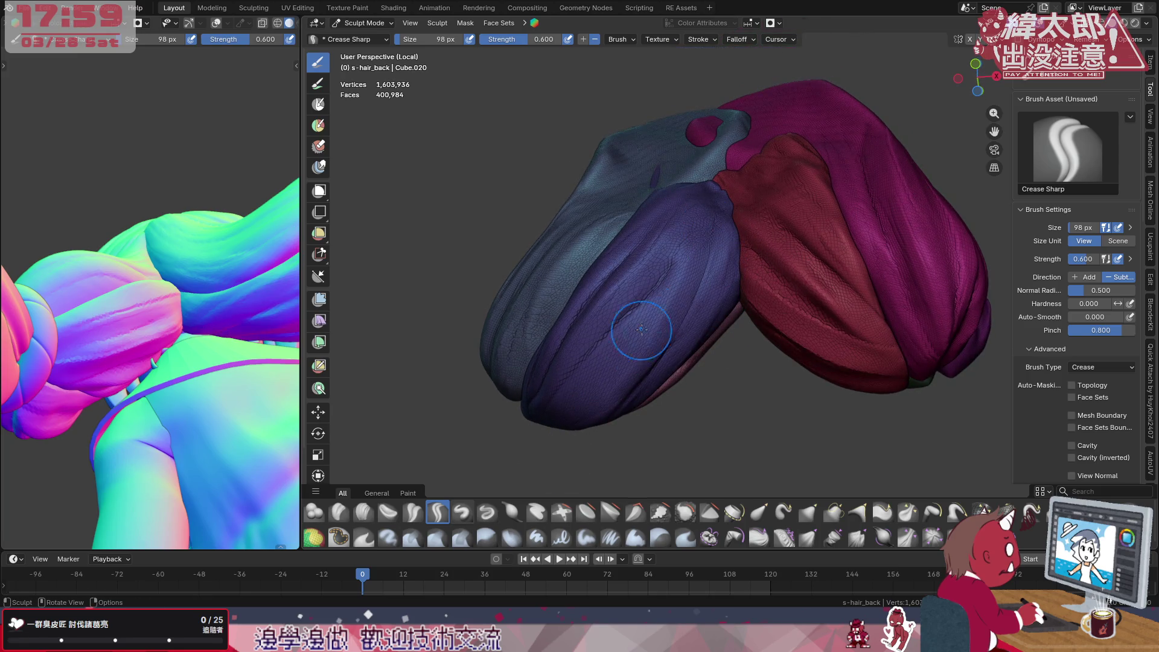
mouse_move(570, 368)
middle_down()
mouse_move(598, 353)
mouse_move(626, 363)
middle_up()
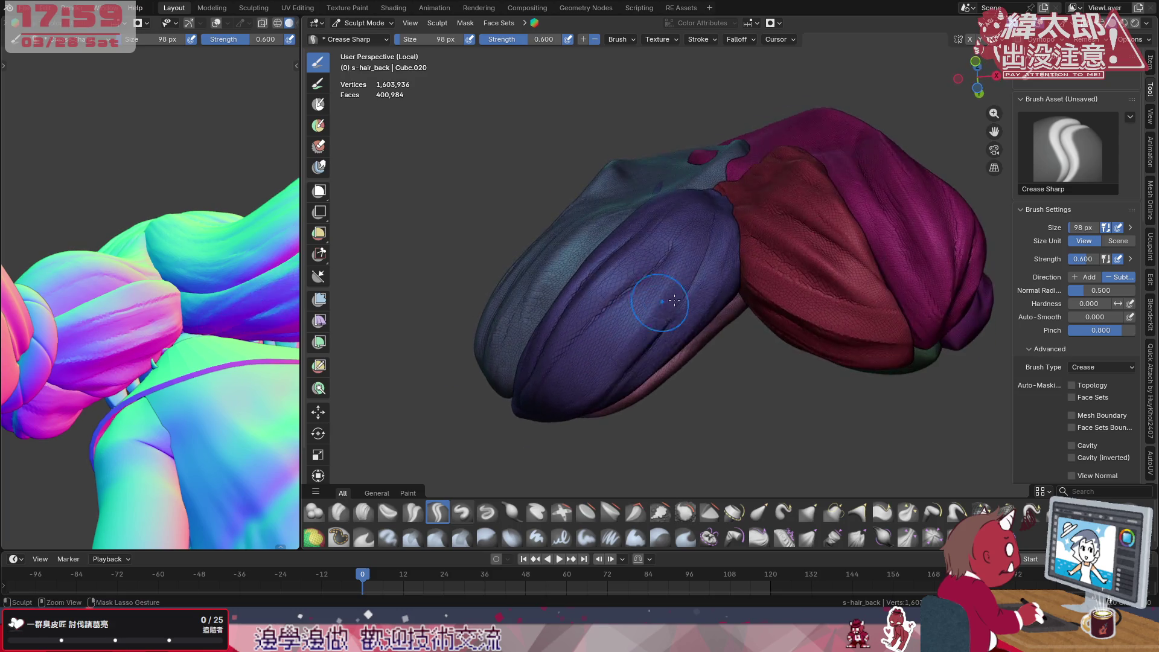
middle_drag(734, 263, 715, 253)
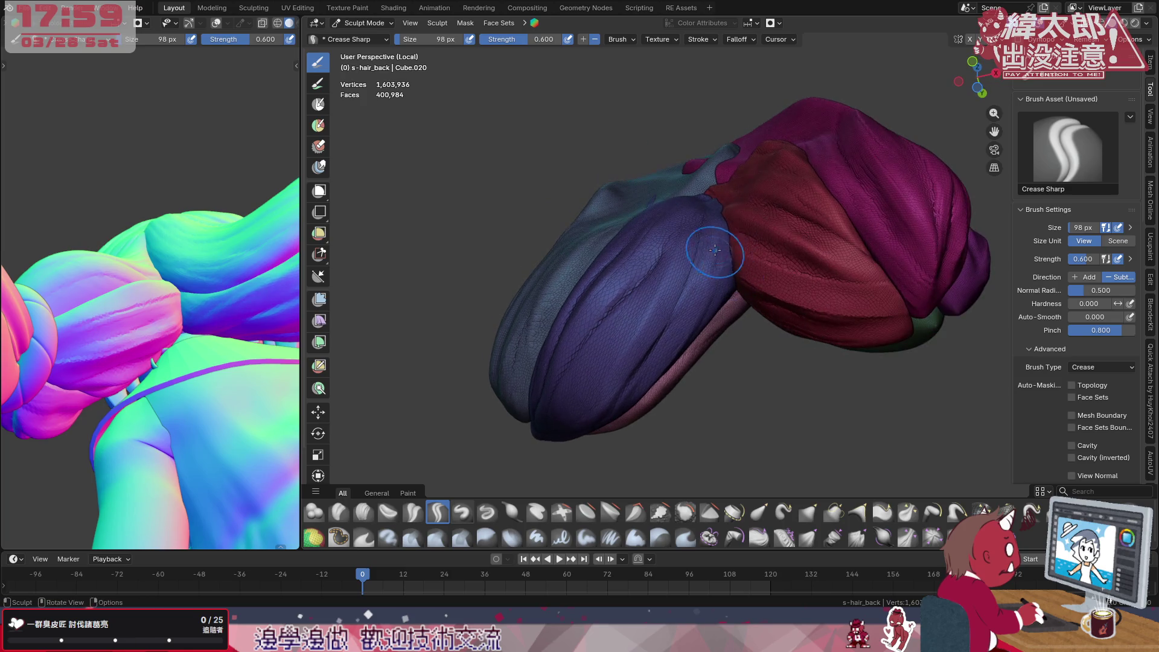
drag(705, 314, 563, 453)
drag(716, 275, 660, 352)
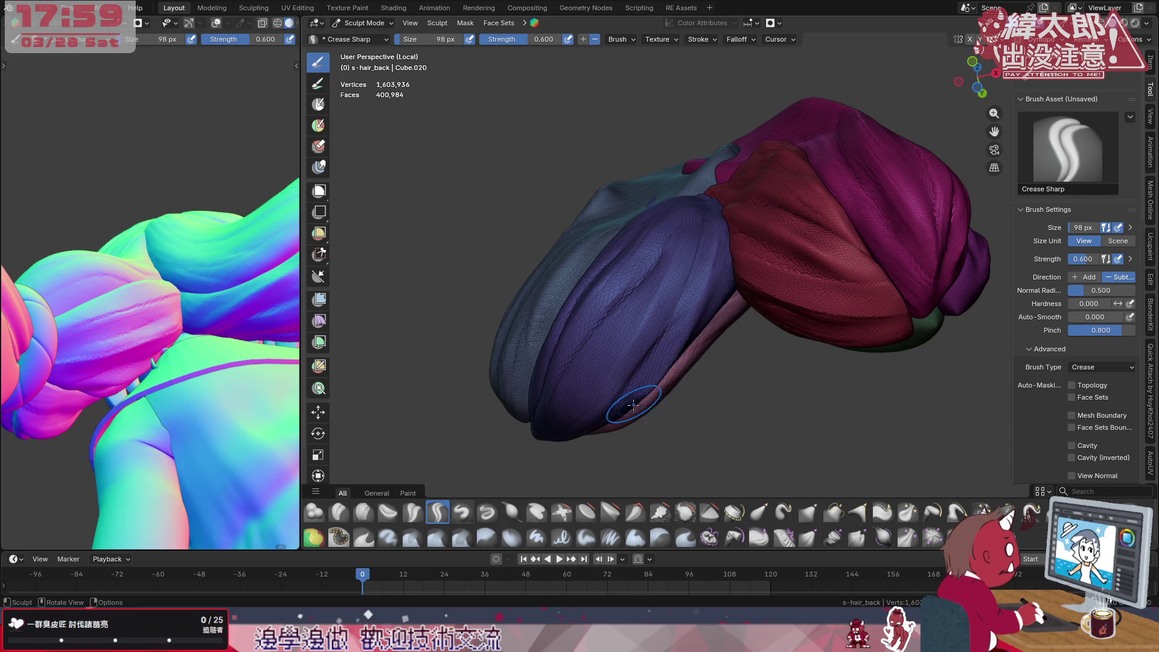
mouse_move(707, 206)
mouse_down()
mouse_move(697, 245)
mouse_move(562, 430)
mouse_up()
middle_drag(634, 318, 716, 240)
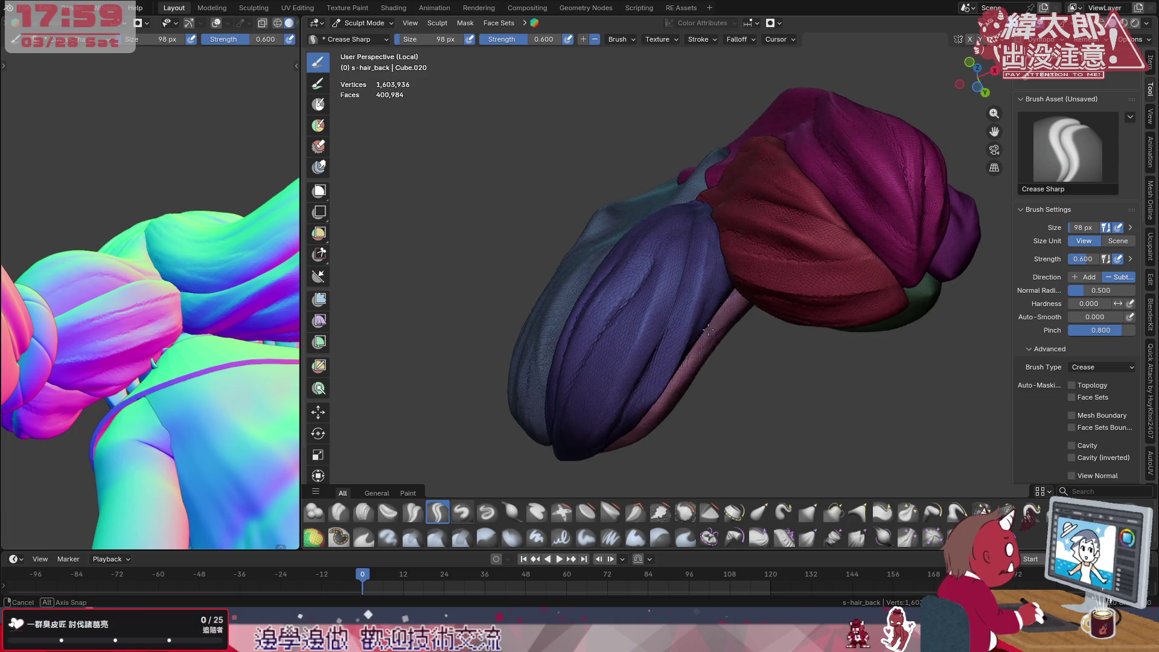
Set the brush to 80 px and add further creases down the upright purple strand
key(f)
click(715, 233)
drag(712, 284, 654, 437)
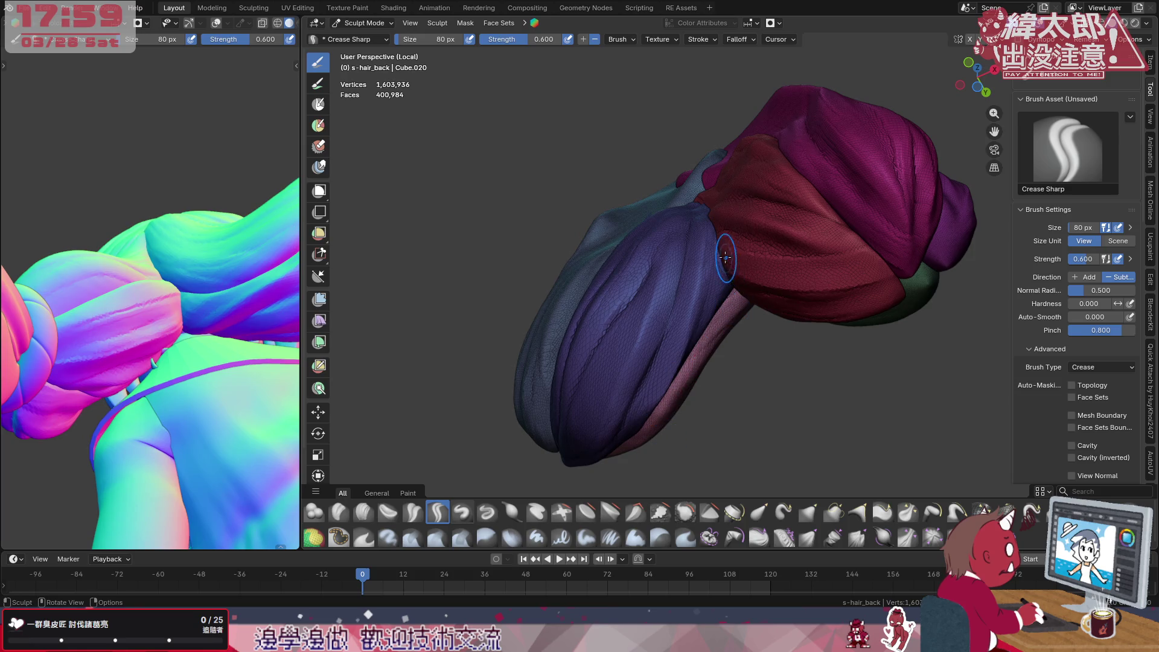
drag(722, 269, 716, 309)
drag(655, 400, 678, 354)
middle_drag(678, 354, 684, 281)
drag(682, 272, 686, 354)
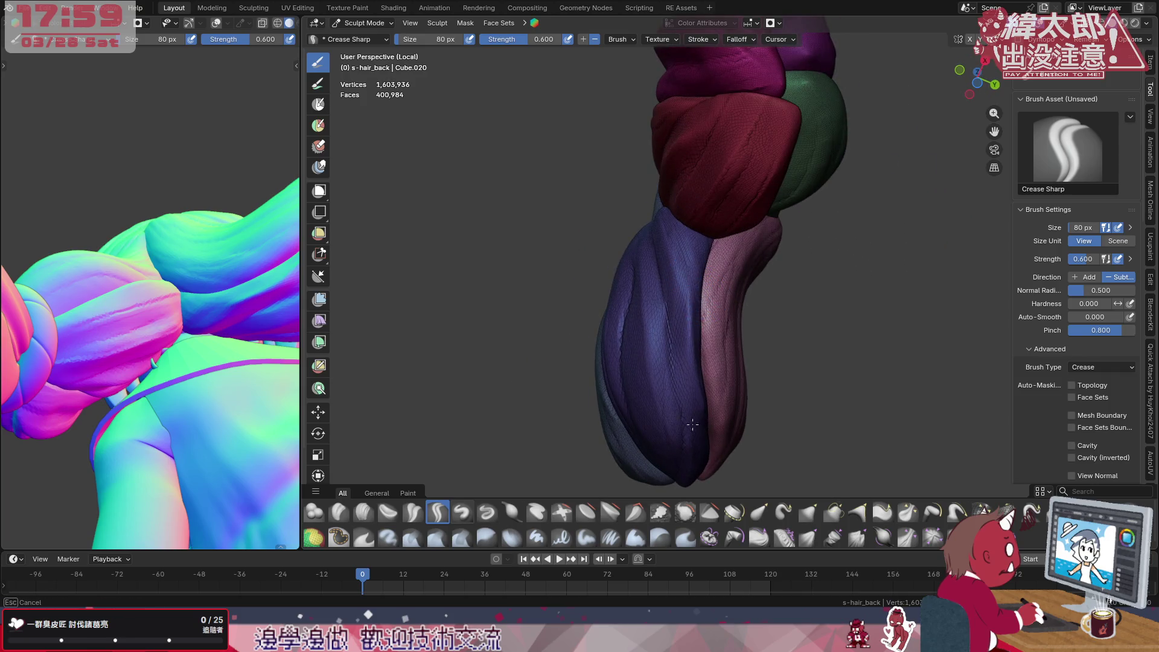
drag(693, 453, 692, 457)
Carve long parallel grooves down the purple strand to its tip
drag(698, 399, 693, 444)
drag(674, 262, 684, 348)
mouse_move(666, 227)
mouse_down()
mouse_move(684, 349)
mouse_move(680, 276)
mouse_up()
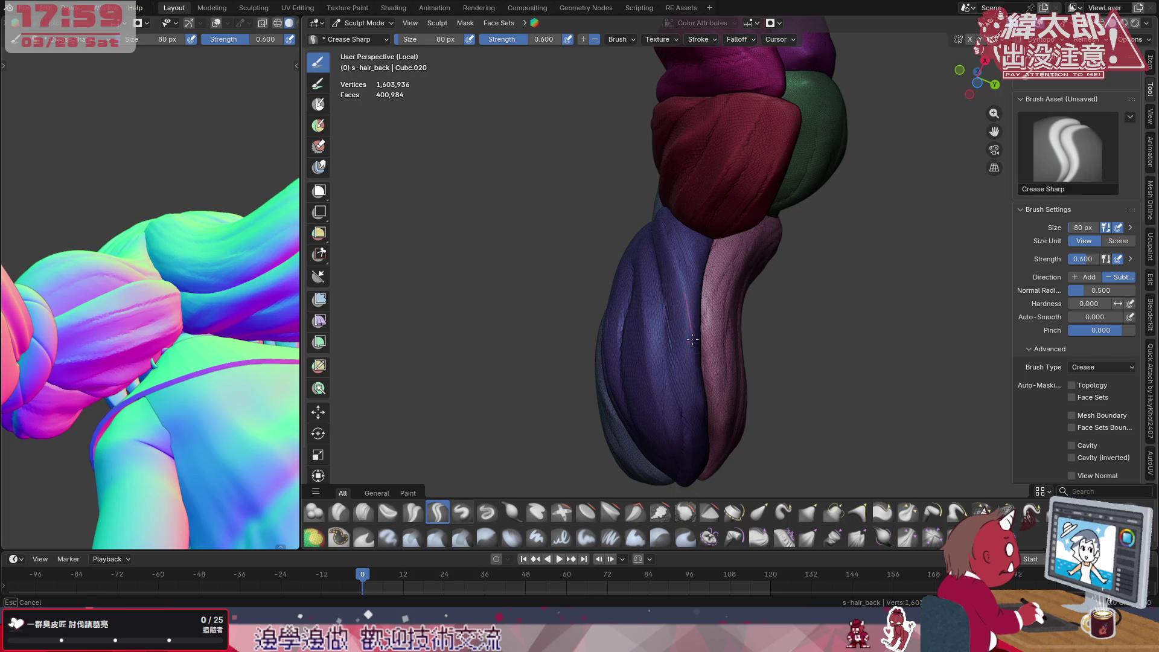
drag(693, 471, 693, 494)
drag(697, 237, 697, 345)
drag(697, 299, 702, 471)
mouse_move(693, 254)
mouse_down()
mouse_move(702, 417)
mouse_move(699, 283)
mouse_move(698, 324)
mouse_up()
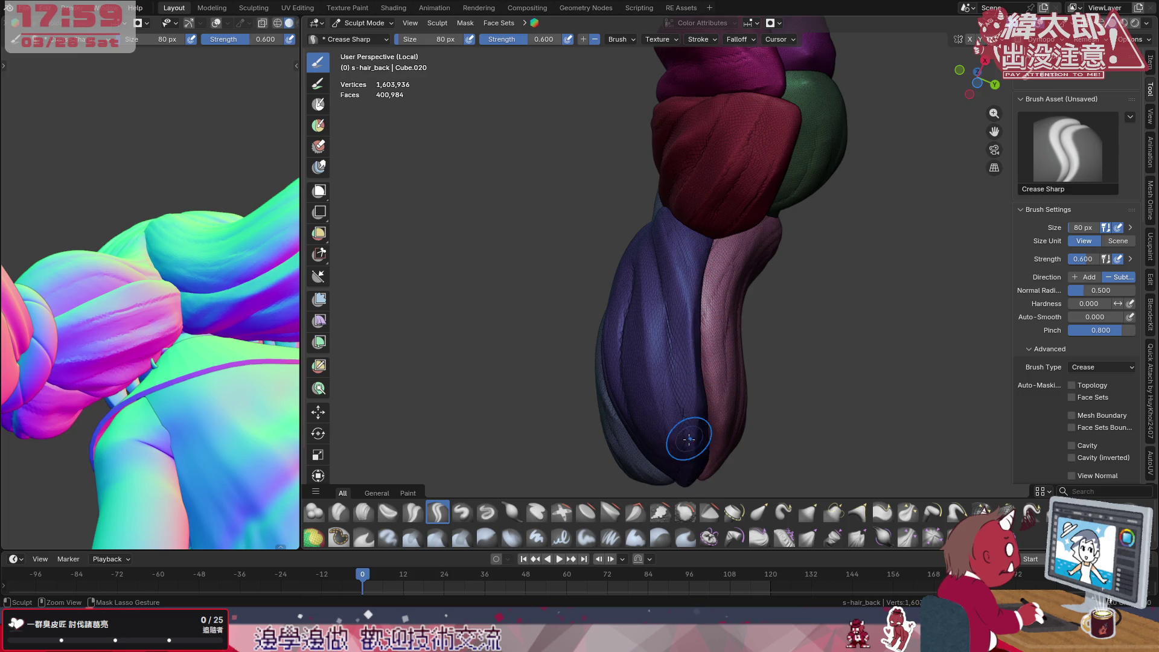
mouse_move(716, 381)
middle_down()
mouse_move(722, 397)
mouse_move(752, 365)
middle_up()
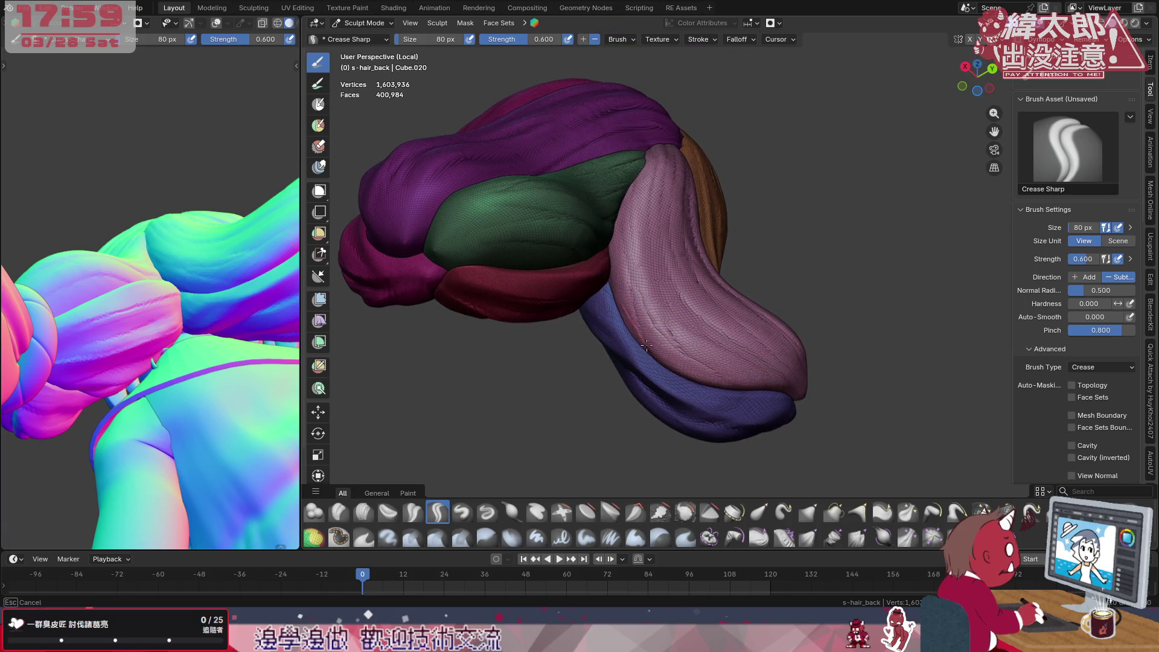
Finish creases at the purple strand's tip and cut the first grooves down the pink strand
drag(610, 298, 631, 335)
drag(798, 412, 798, 412)
mouse_move(612, 282)
mouse_down()
mouse_move(671, 378)
mouse_move(742, 399)
mouse_up()
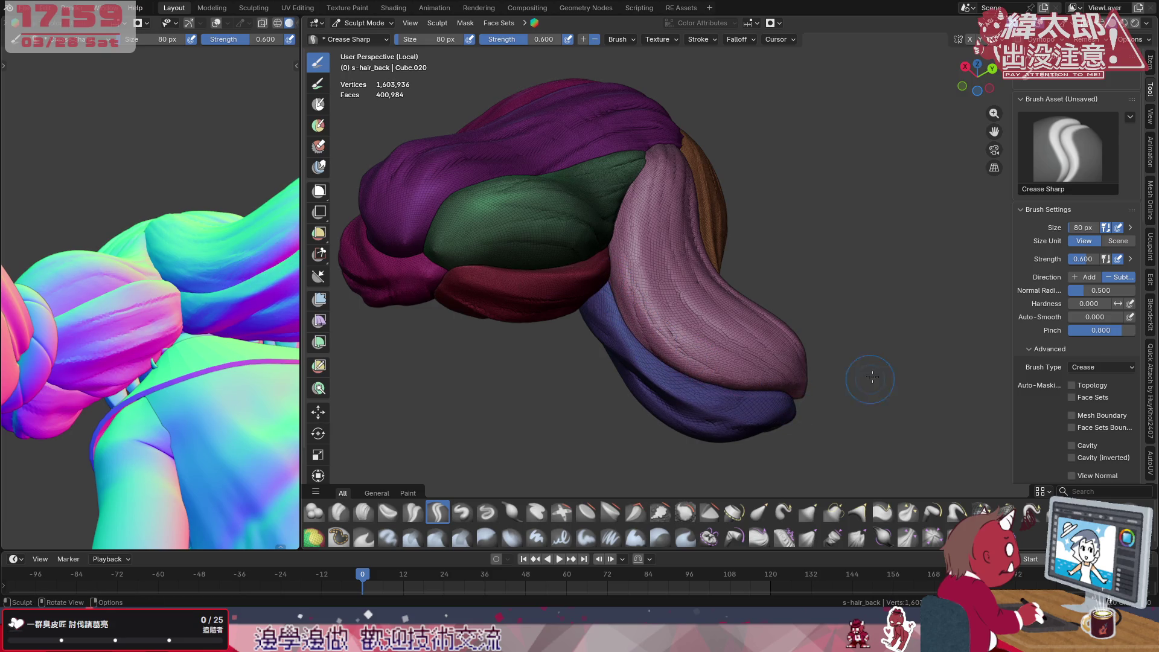
drag(616, 245, 797, 386)
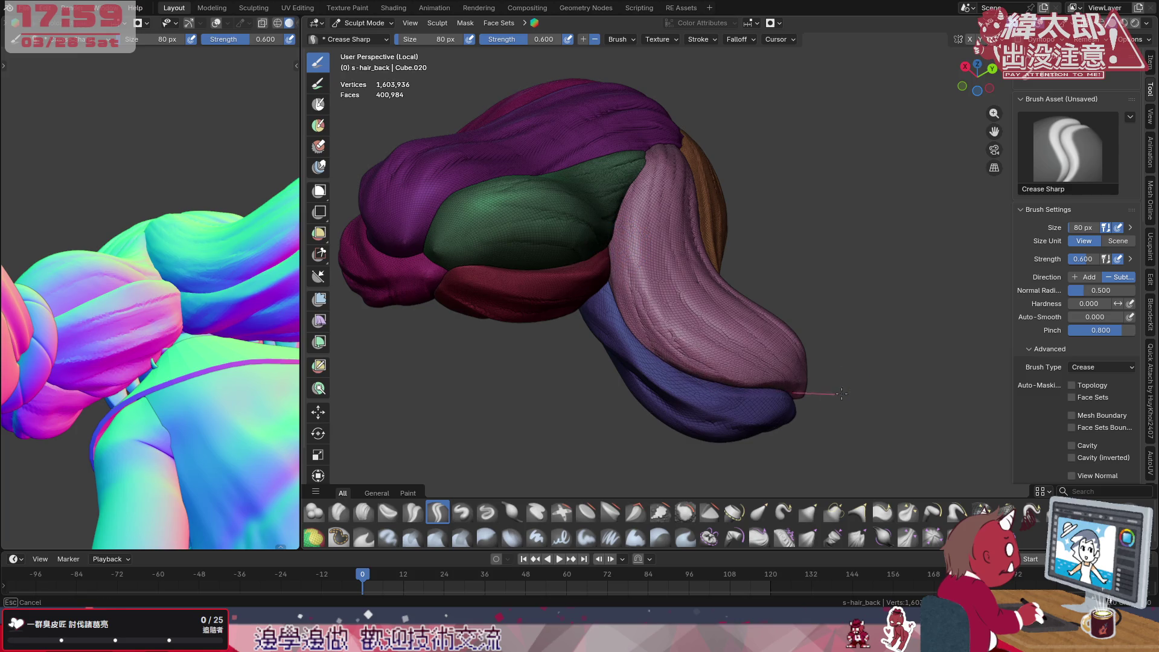
drag(650, 285, 797, 399)
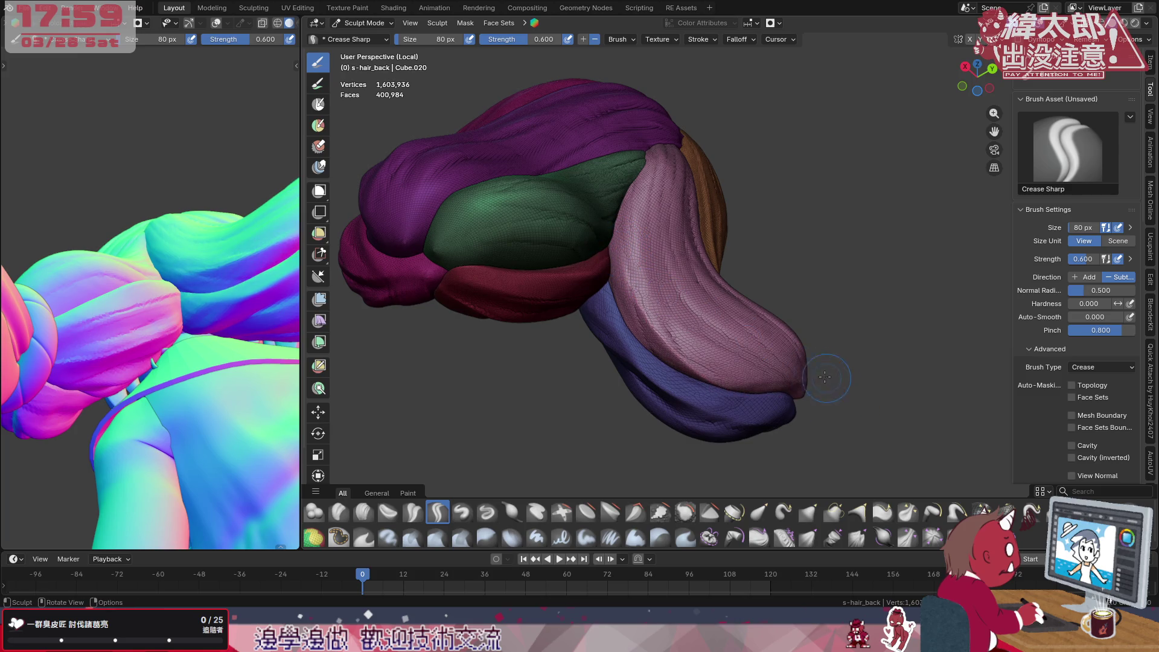
Carve fine grooves from the pink strand's top down along its bottom edge
middle_drag(641, 226, 625, 181)
drag(633, 173, 662, 355)
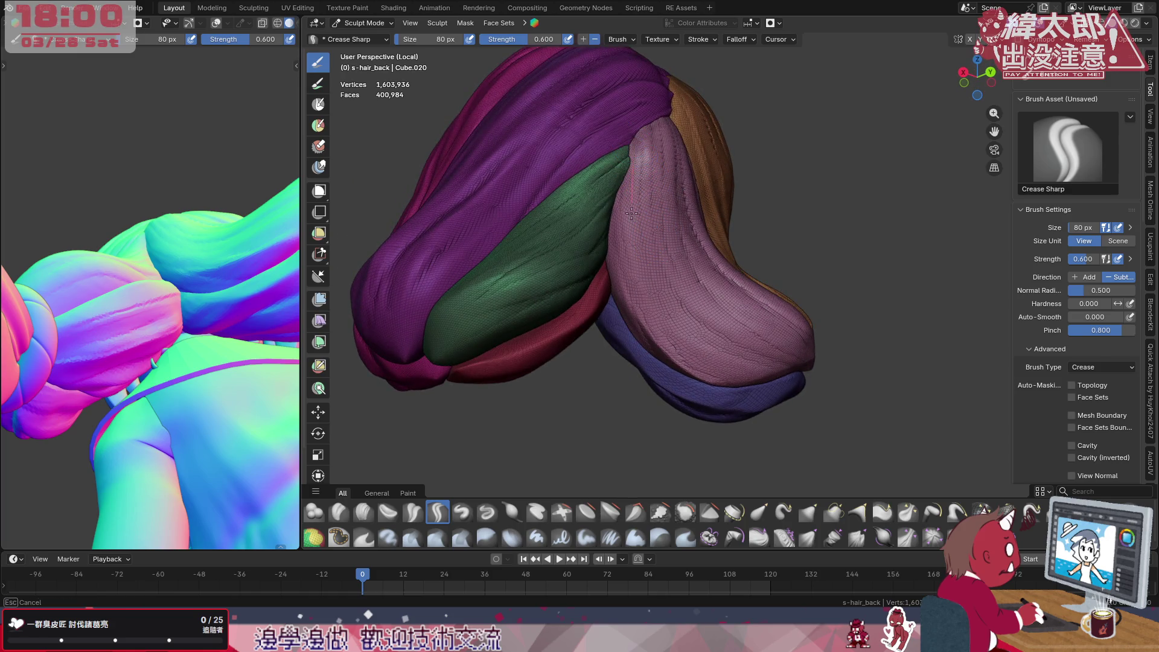
drag(621, 212, 621, 288)
drag(675, 367, 743, 417)
drag(640, 147, 638, 192)
drag(729, 374, 815, 358)
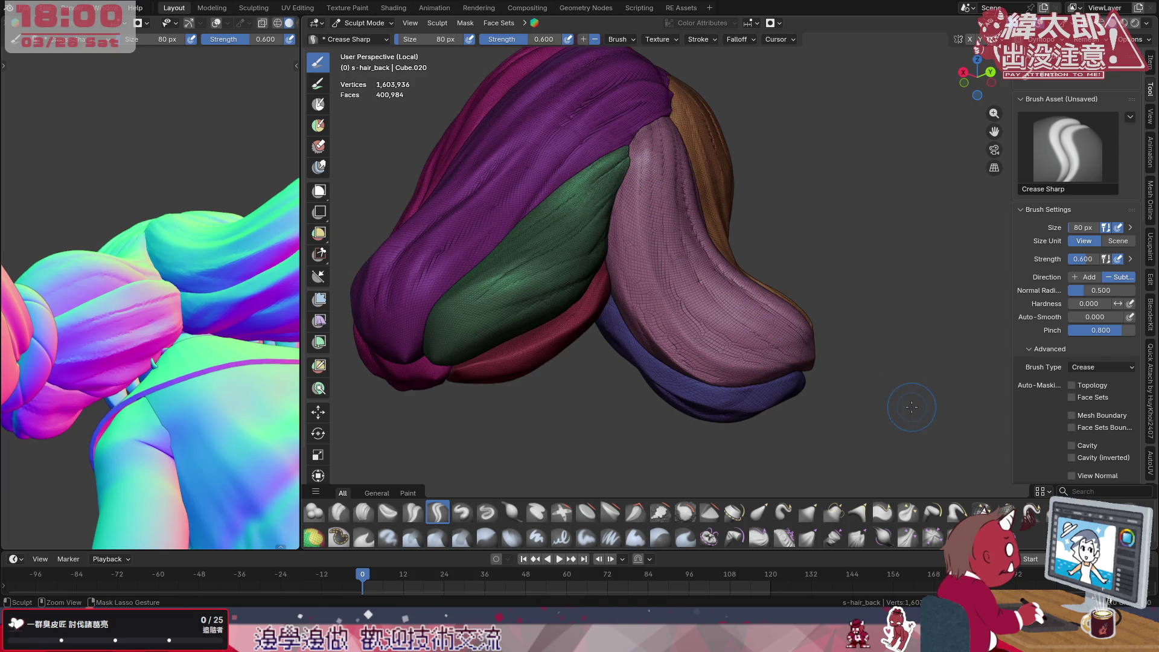
drag(664, 168, 667, 143)
mouse_move(687, 282)
mouse_down()
mouse_move(741, 342)
mouse_move(811, 355)
mouse_up()
From a new angle, cut more creases down the pink strand and begin resizing the brush
middle_drag(770, 271, 700, 193)
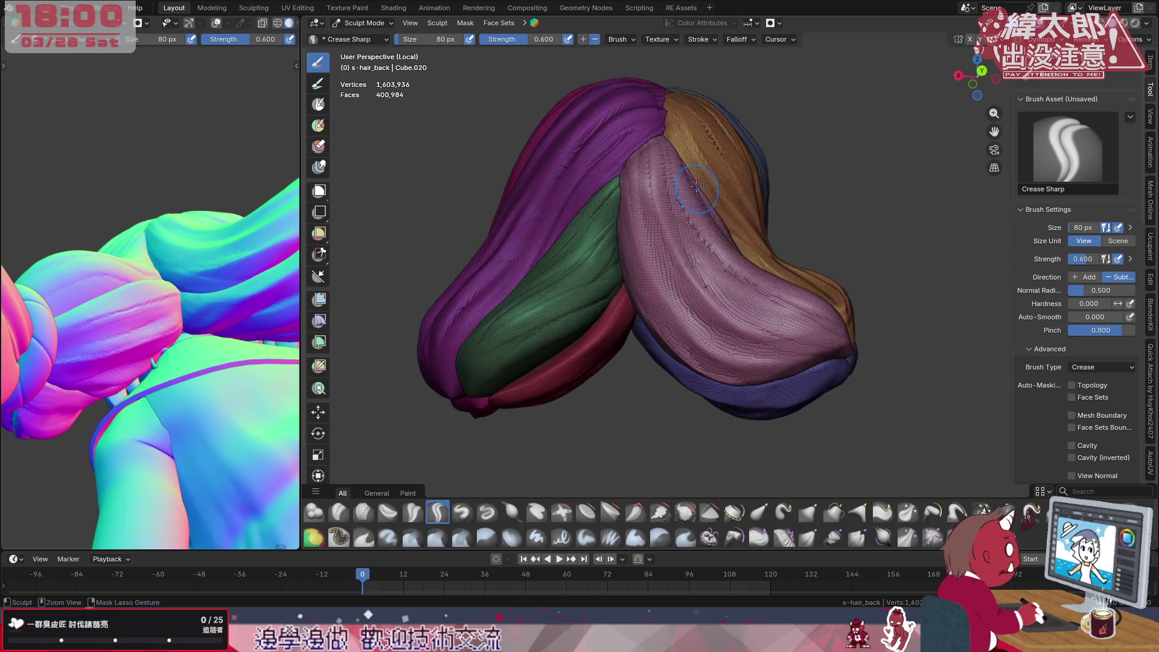
drag(671, 166, 834, 331)
mouse_move(833, 335)
middle_down()
mouse_move(836, 348)
mouse_move(829, 339)
middle_up()
drag(789, 303, 824, 328)
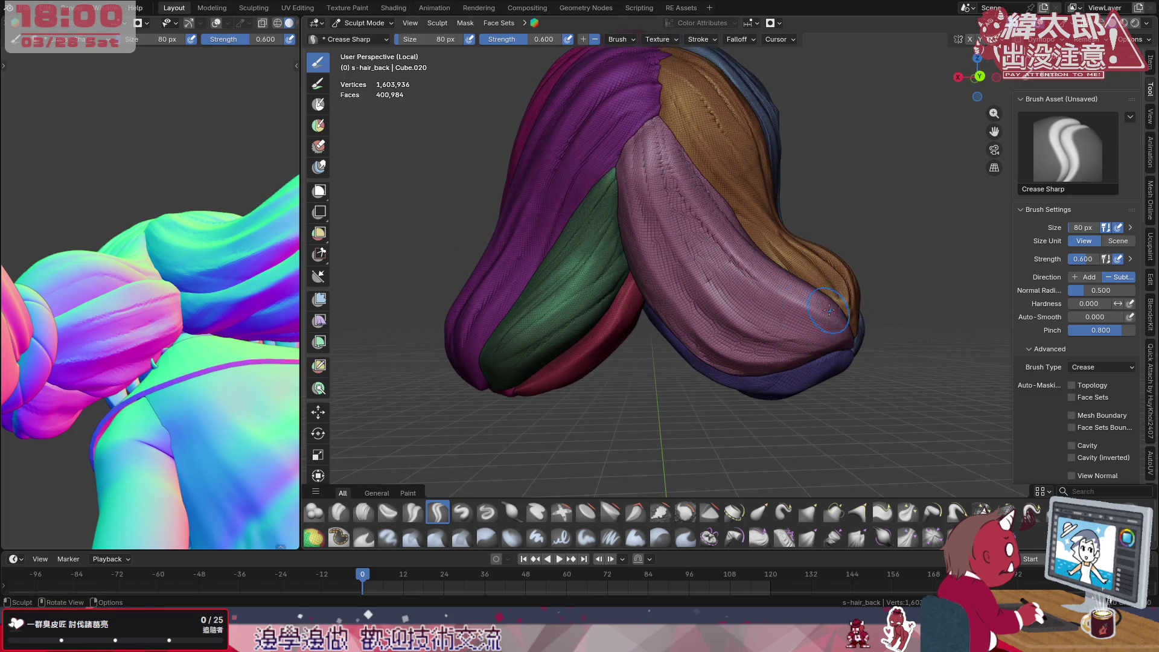
key(f)
At 108 px, deepen the seam from the pink strand's top through to its end
click(738, 238)
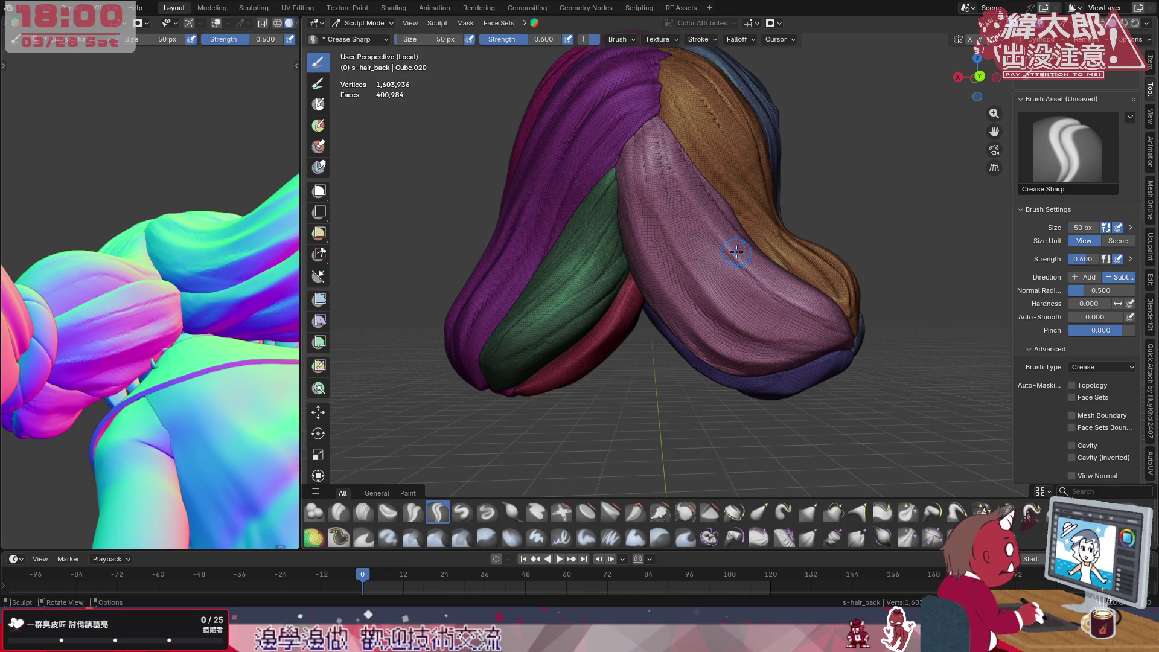
key(f)
click(658, 156)
mouse_move(670, 206)
mouse_down()
mouse_move(643, 109)
mouse_move(663, 162)
mouse_up()
drag(696, 259, 843, 344)
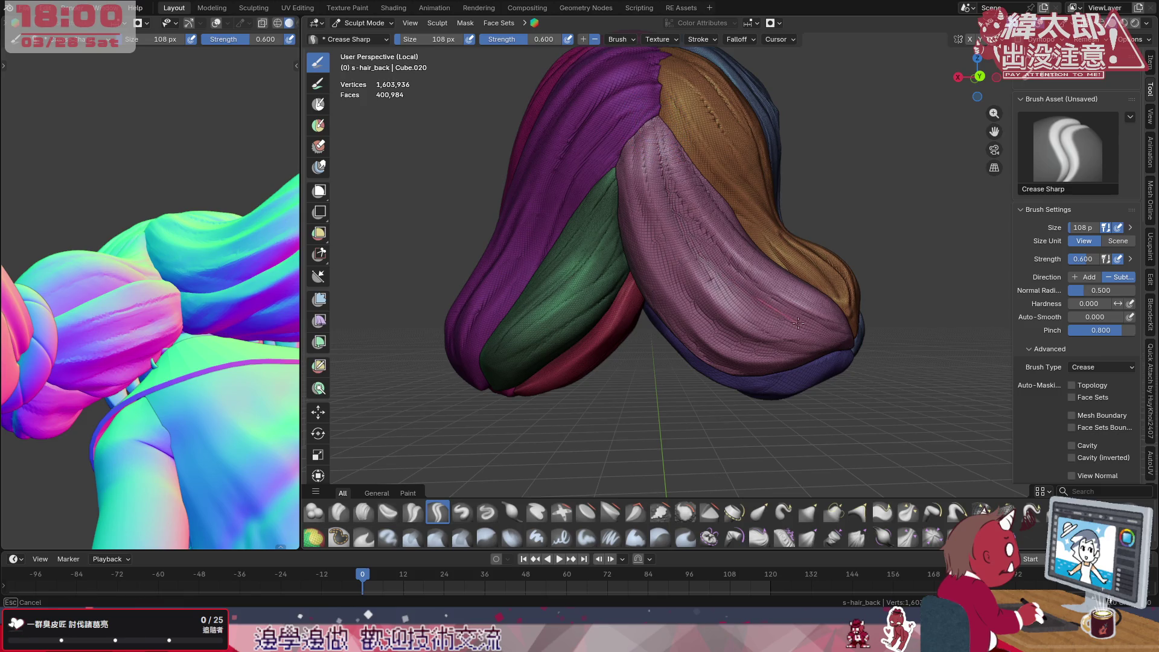
Reduce the brush to 66 px and carve fine creases up and down the pink strand
key(f)
click(860, 299)
drag(850, 334, 844, 340)
drag(775, 310, 689, 244)
drag(645, 116, 695, 213)
drag(831, 336, 792, 319)
drag(716, 263, 674, 192)
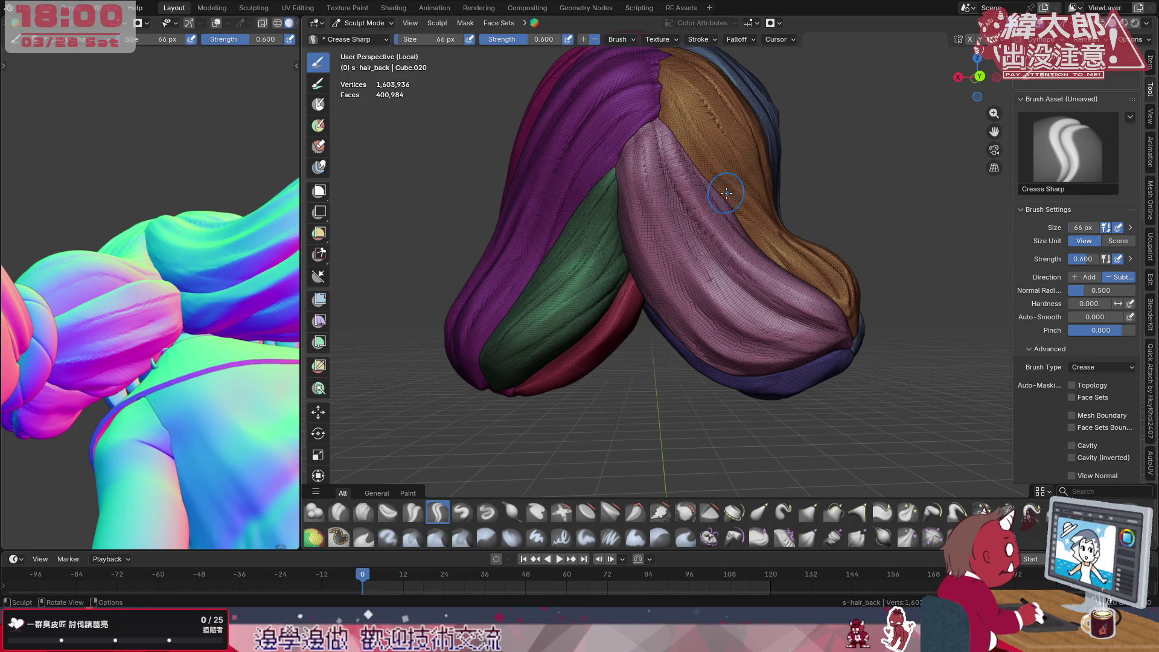
middle_drag(724, 199, 765, 262)
drag(847, 320, 807, 298)
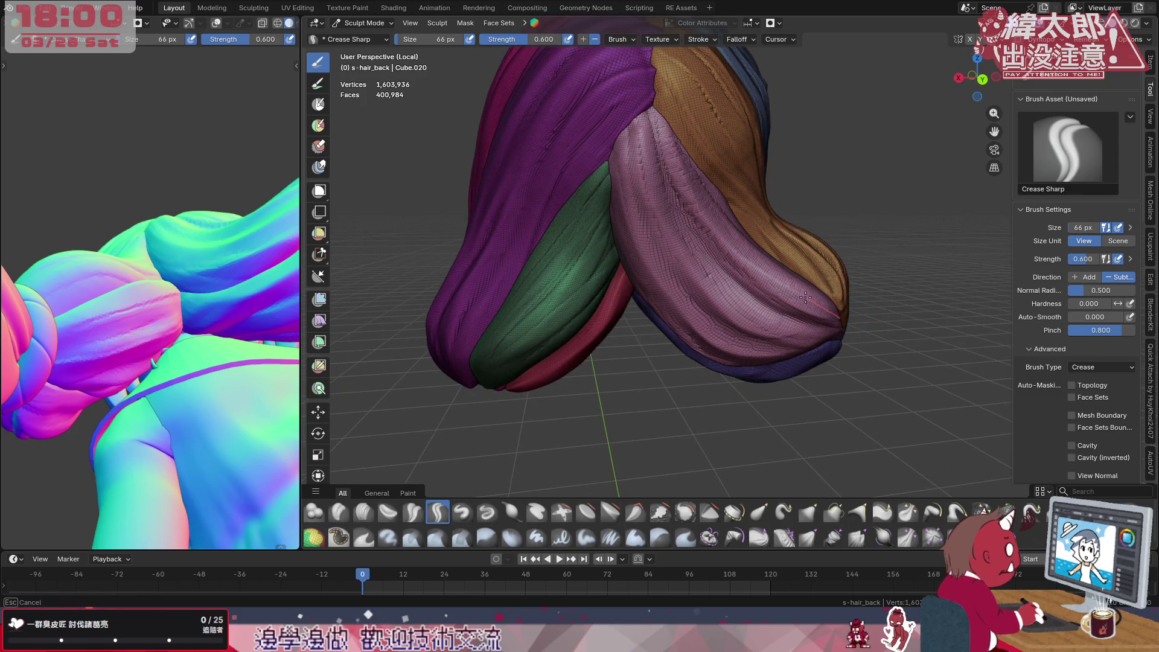
drag(742, 247, 688, 187)
Facing the orange strand, run more creases and a fine groove down the pink strand to its tip
drag(650, 106, 645, 63)
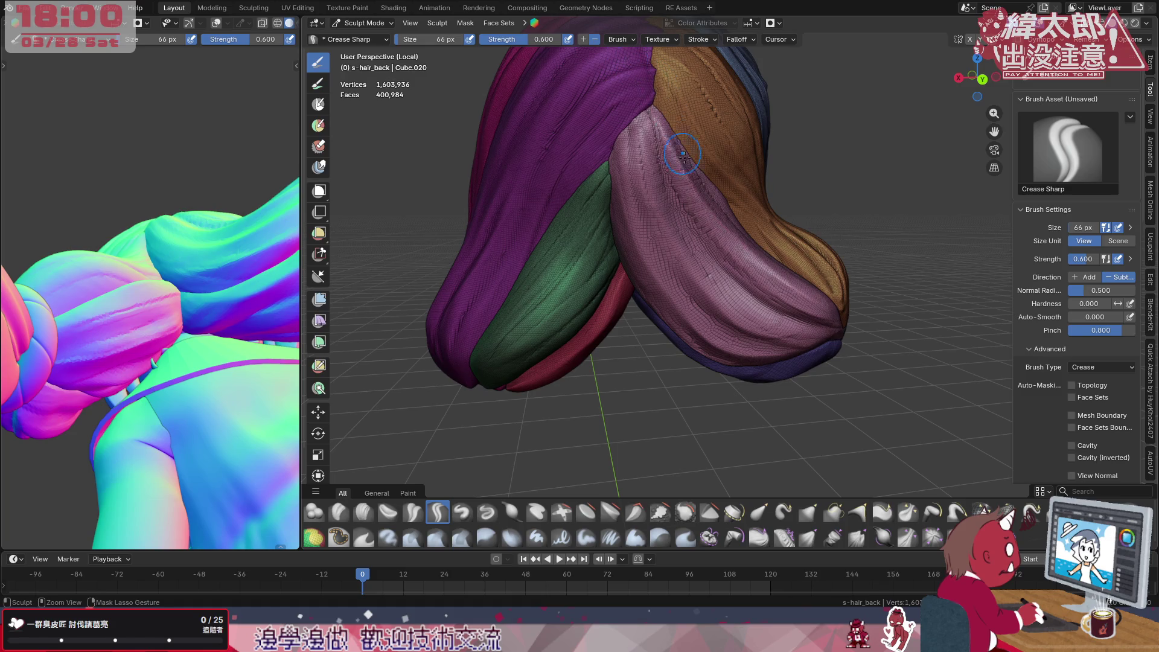
middle_drag(688, 272, 801, 276)
drag(813, 292, 807, 267)
drag(691, 143, 725, 175)
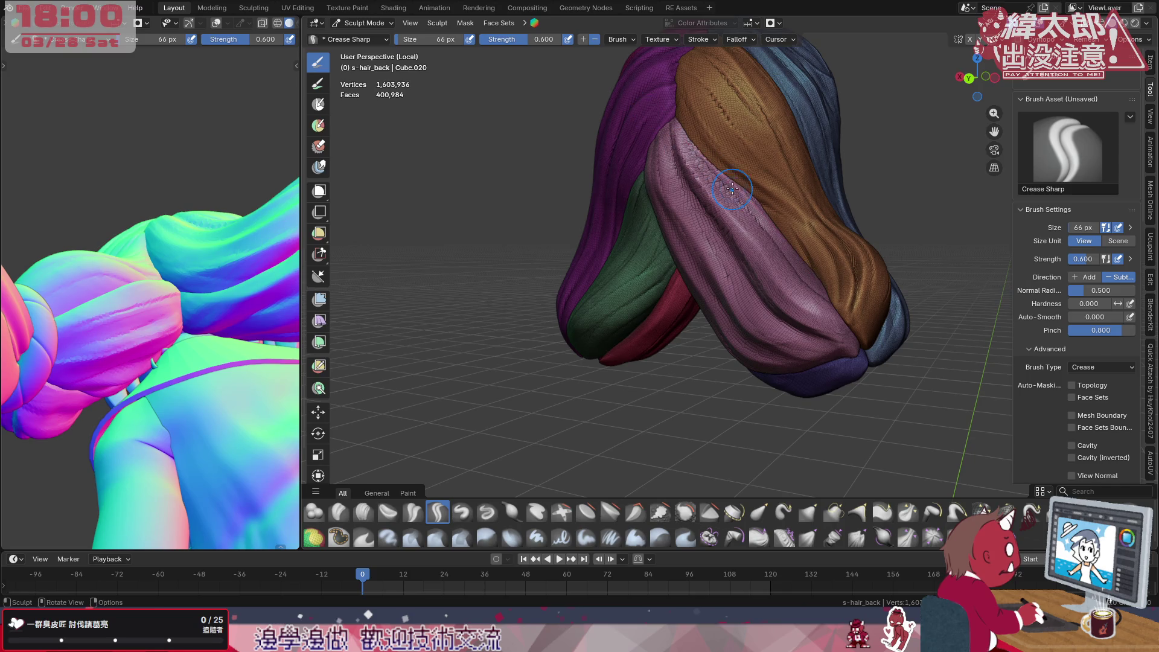
mouse_move(777, 221)
mouse_down()
mouse_move(792, 246)
mouse_move(742, 194)
mouse_up()
drag(840, 322, 828, 308)
drag(730, 184, 759, 212)
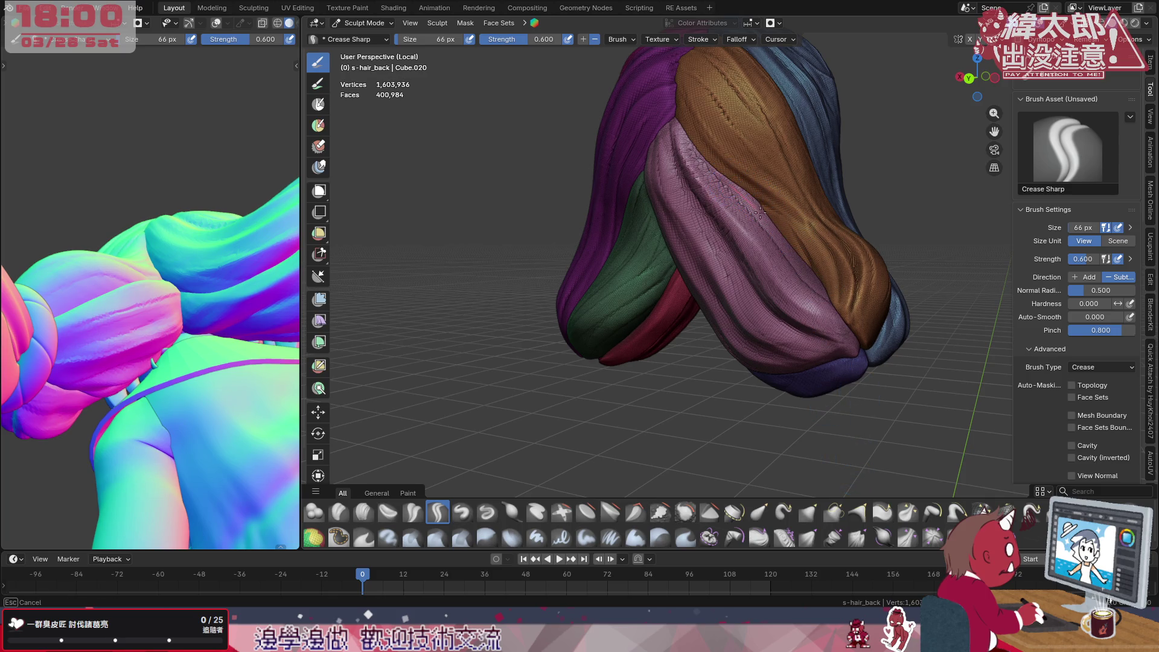
drag(813, 259, 869, 353)
Add further grooves down the strand and extend one along the orange strand from its tip
drag(731, 181, 734, 186)
drag(858, 292, 858, 292)
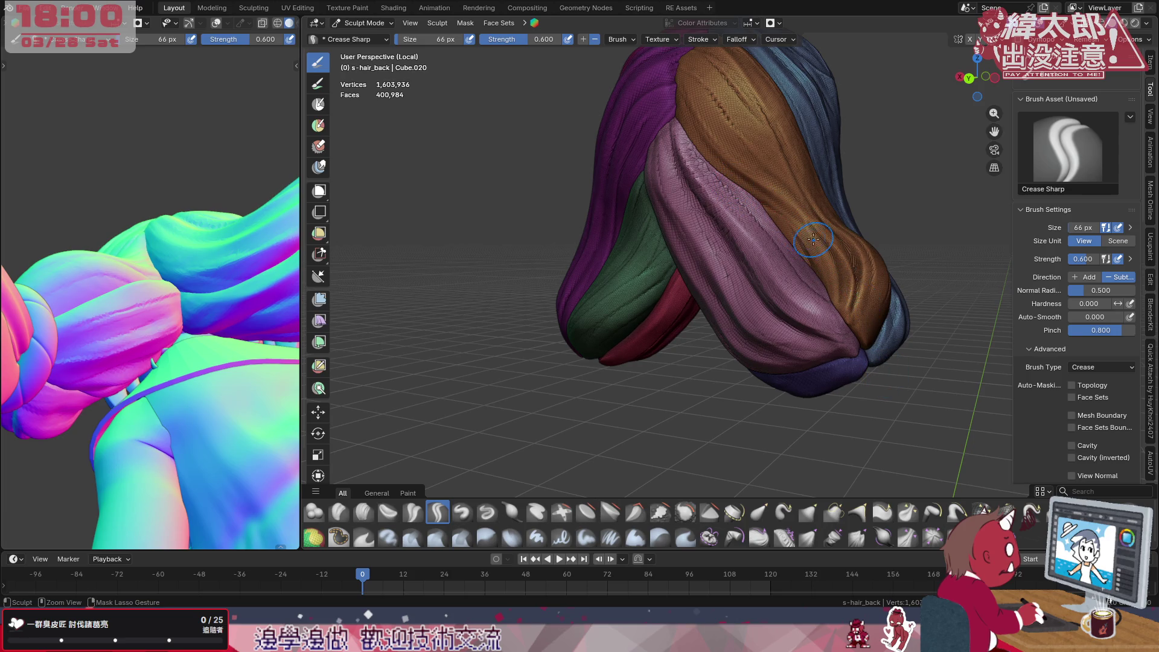
drag(744, 187, 779, 220)
drag(865, 358, 864, 358)
mouse_move(819, 352)
middle_down()
mouse_move(847, 339)
mouse_move(838, 337)
middle_up()
drag(831, 351, 822, 322)
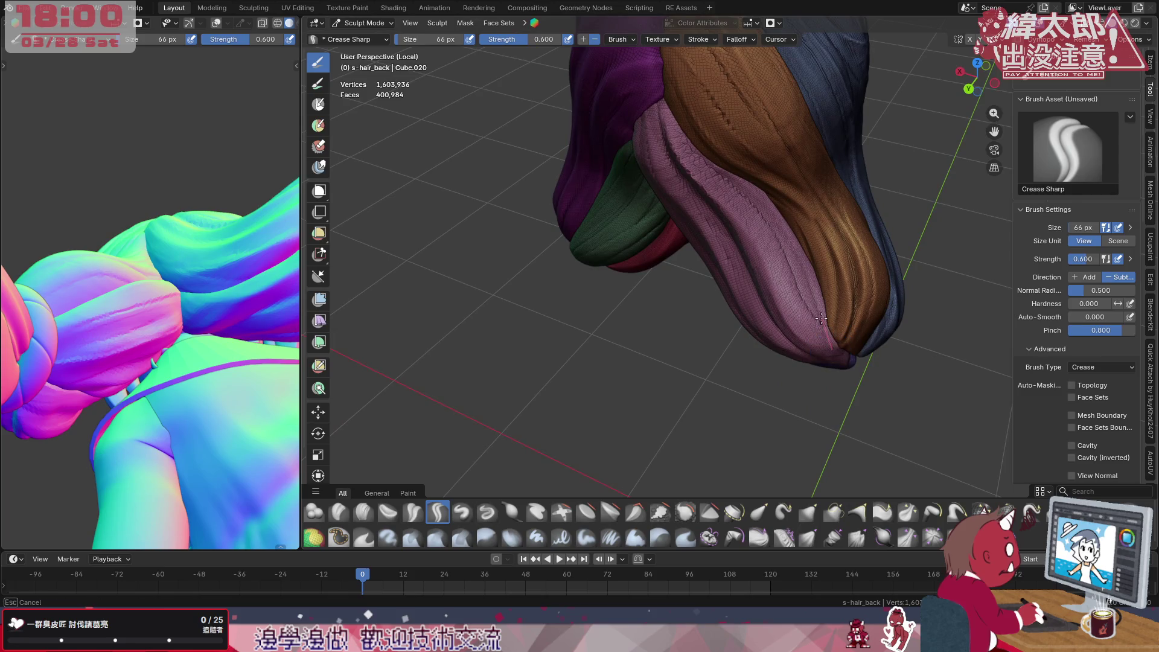
mouse_move(781, 225)
mouse_down()
mouse_move(824, 354)
mouse_move(822, 292)
mouse_up()
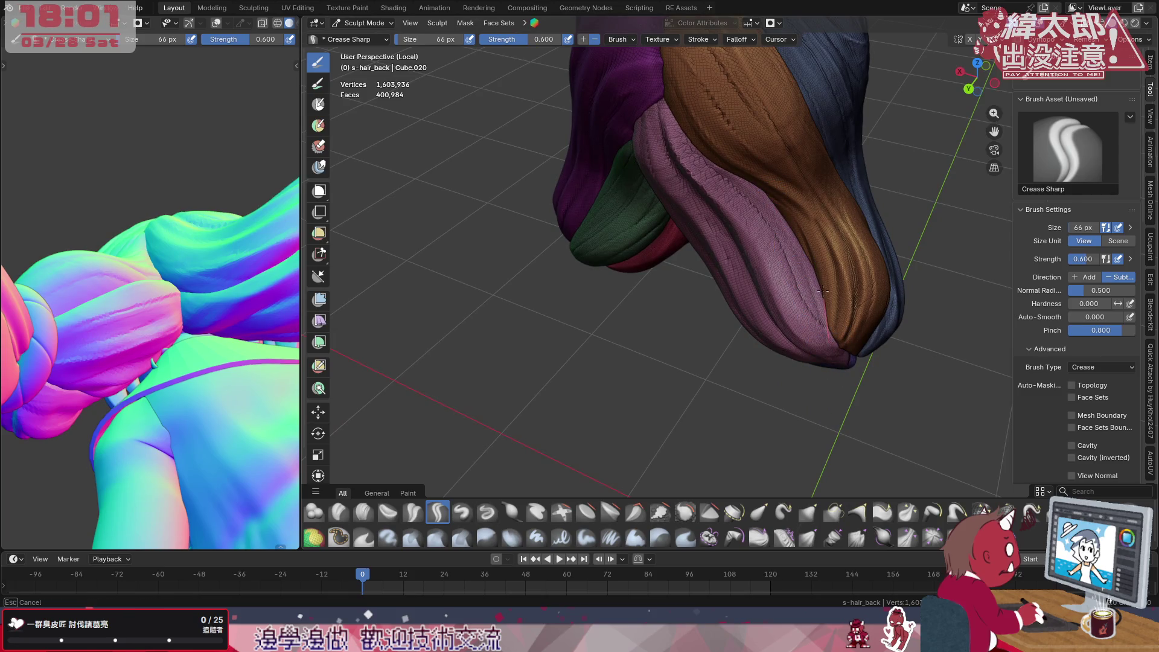
Sharpen the pink strand crease and carve a groove up the orange strand
drag(648, 105, 684, 149)
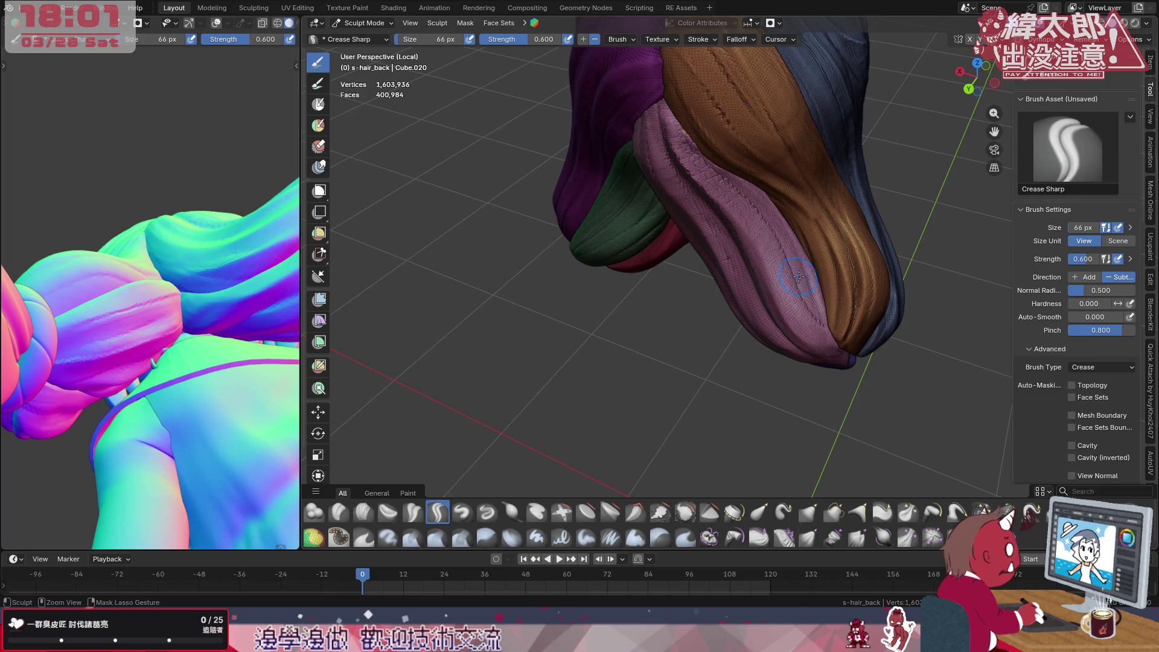
drag(829, 326, 804, 237)
drag(744, 164, 725, 136)
middle_drag(738, 252, 785, 218)
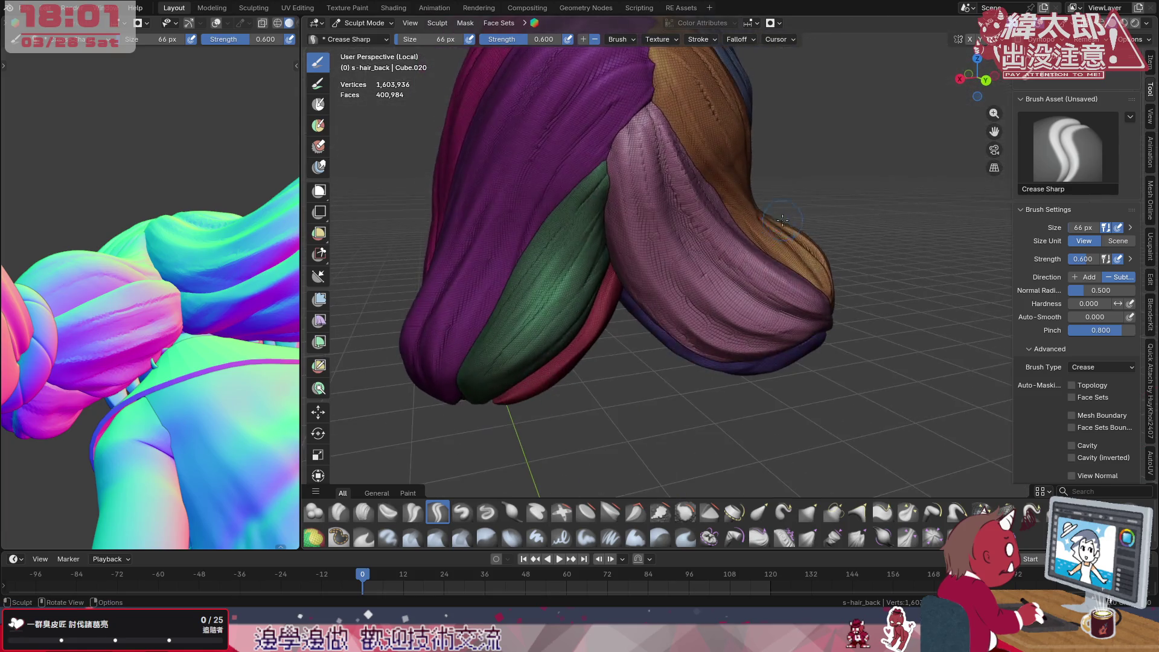
middle_drag(777, 299, 627, 164)
drag(625, 164, 621, 240)
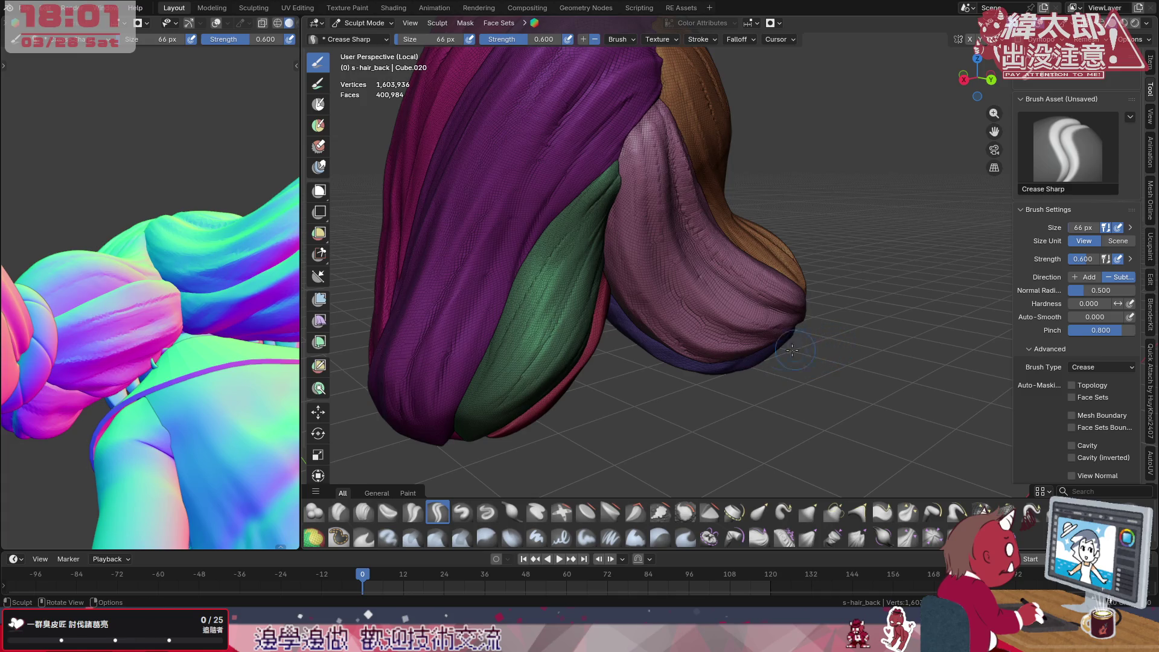
Carve grooves along the pink strand, crease the blue tip inward, and deepen the blue-pink seam
middle_drag(750, 370, 715, 362)
drag(627, 270, 634, 136)
middle_drag(734, 335, 751, 295)
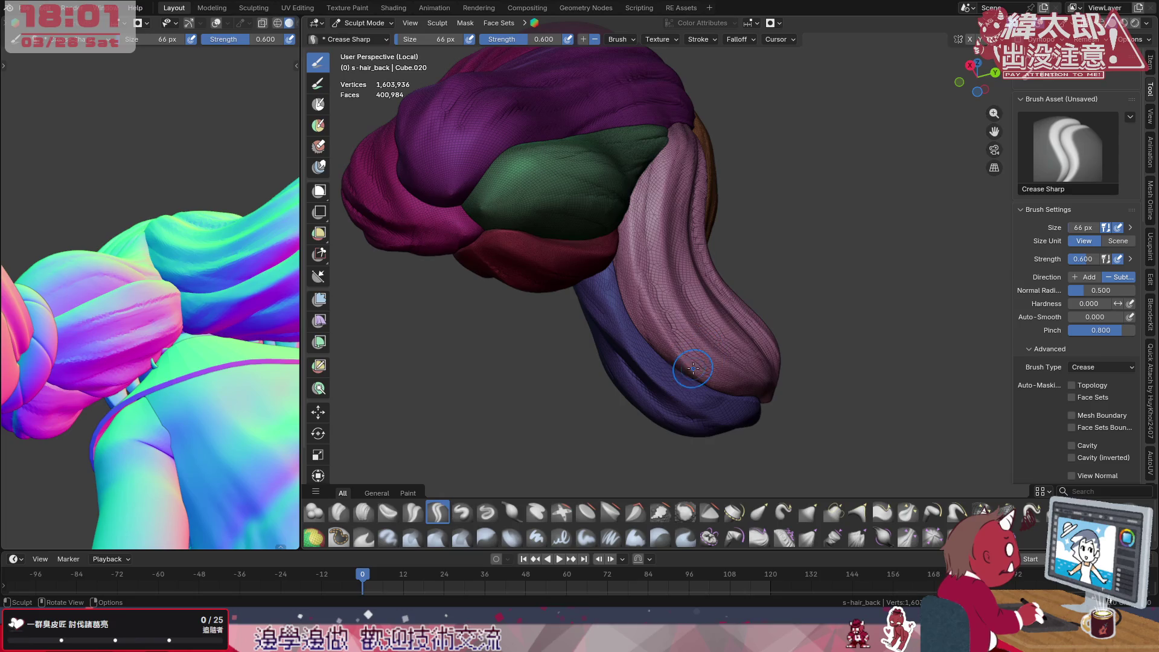
drag(765, 397, 750, 387)
mouse_move(648, 306)
mouse_down()
mouse_move(646, 227)
mouse_move(661, 362)
mouse_up()
mouse_move(716, 317)
middle_down()
mouse_move(684, 243)
mouse_move(652, 272)
mouse_move(628, 222)
mouse_move(598, 272)
middle_up()
mouse_move(654, 291)
mouse_down()
mouse_move(680, 353)
mouse_move(647, 234)
mouse_move(655, 181)
mouse_up()
drag(645, 250, 641, 214)
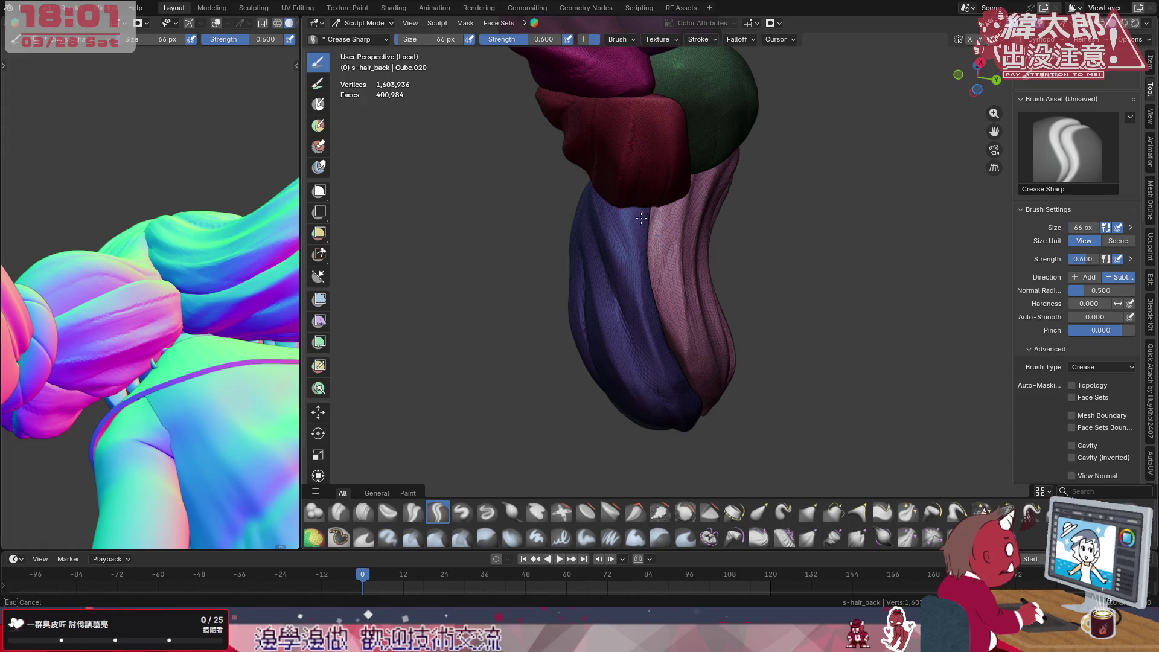
drag(665, 347, 641, 227)
From a front view, carve several crease grooves along and across the red strand
middle_drag(688, 353, 761, 390)
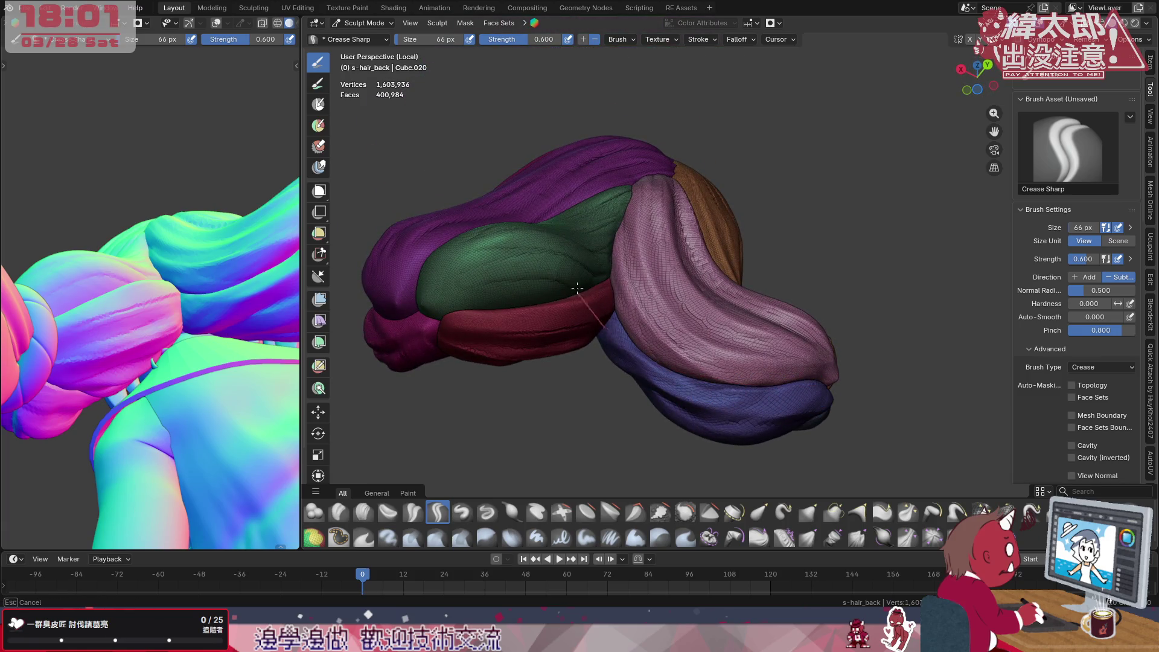
middle_drag(634, 354, 605, 288)
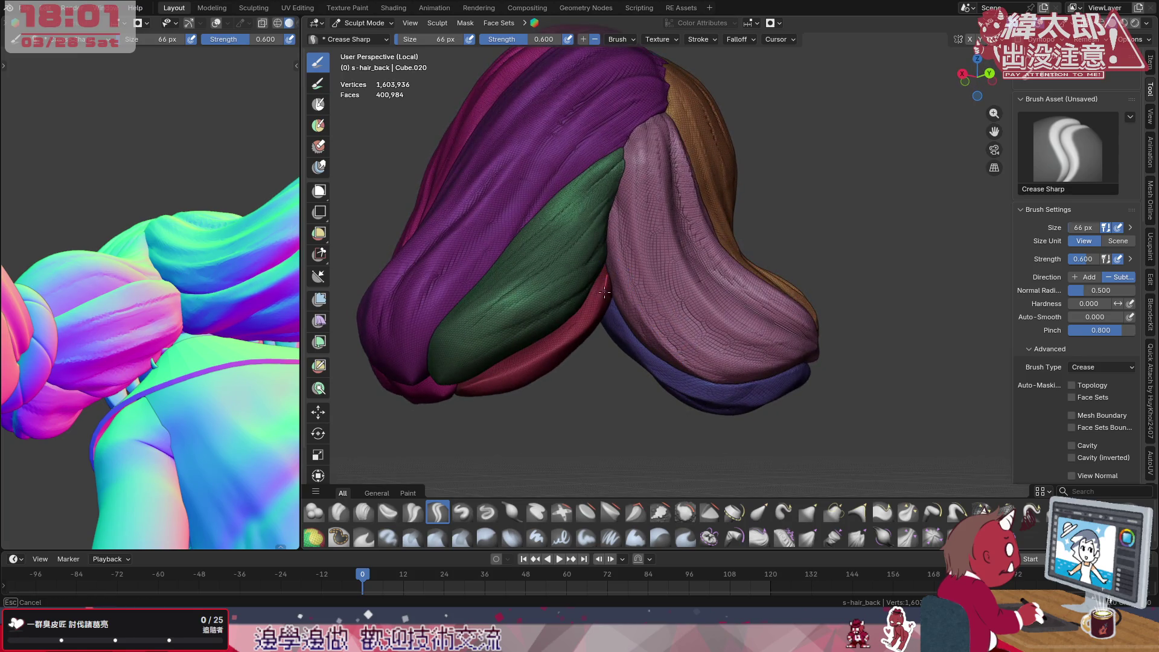
middle_drag(580, 290, 525, 372)
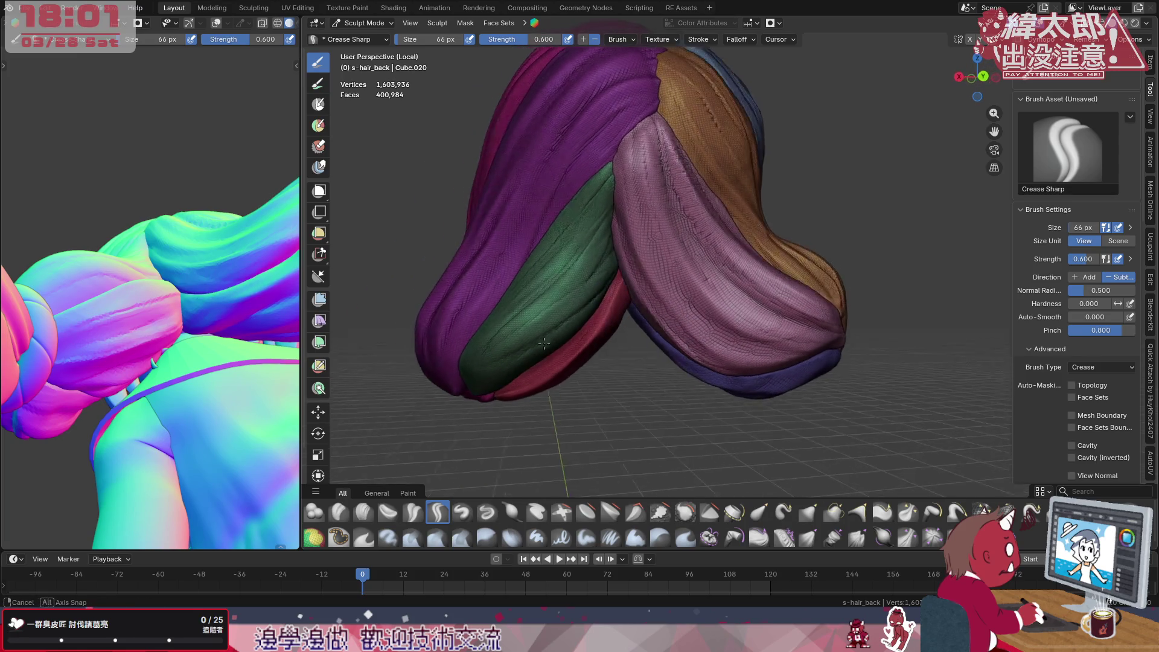
drag(514, 385, 551, 354)
drag(639, 261, 639, 265)
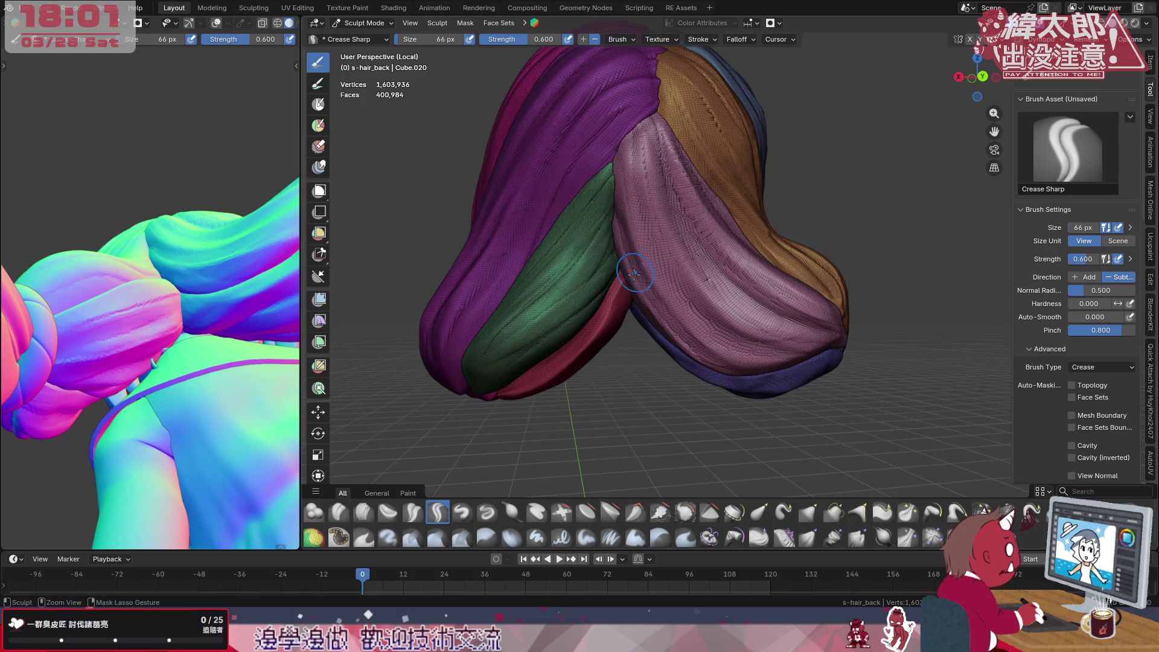
middle_drag(598, 345, 664, 256)
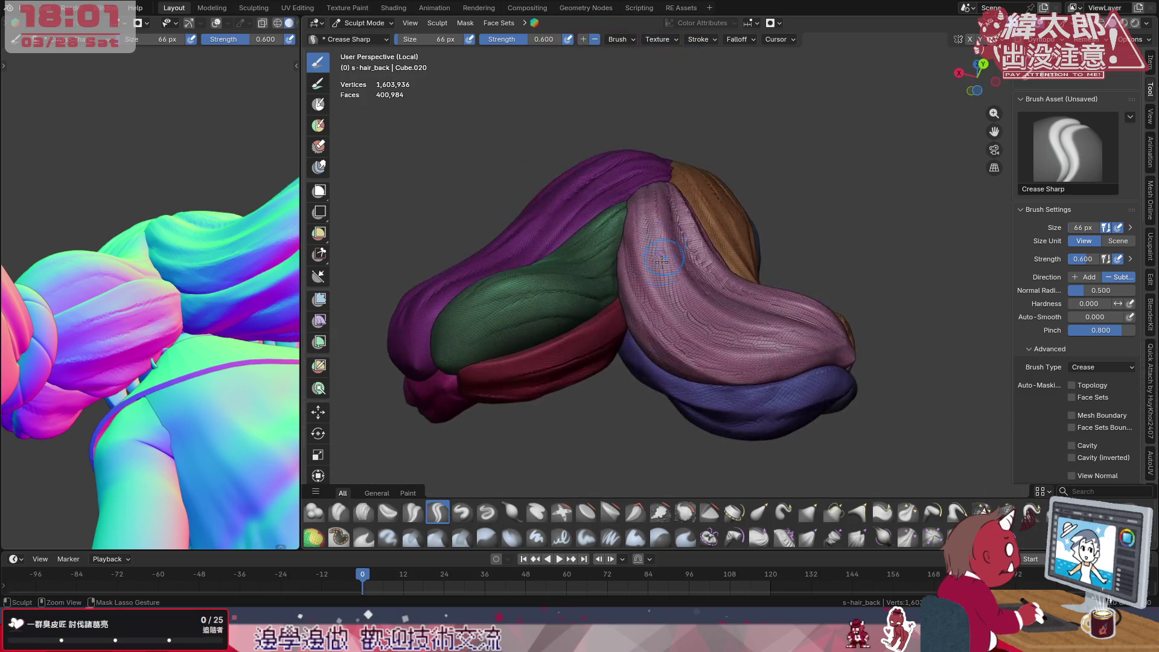
drag(597, 344, 567, 360)
drag(426, 383, 531, 367)
drag(467, 381, 515, 367)
drag(620, 322, 497, 371)
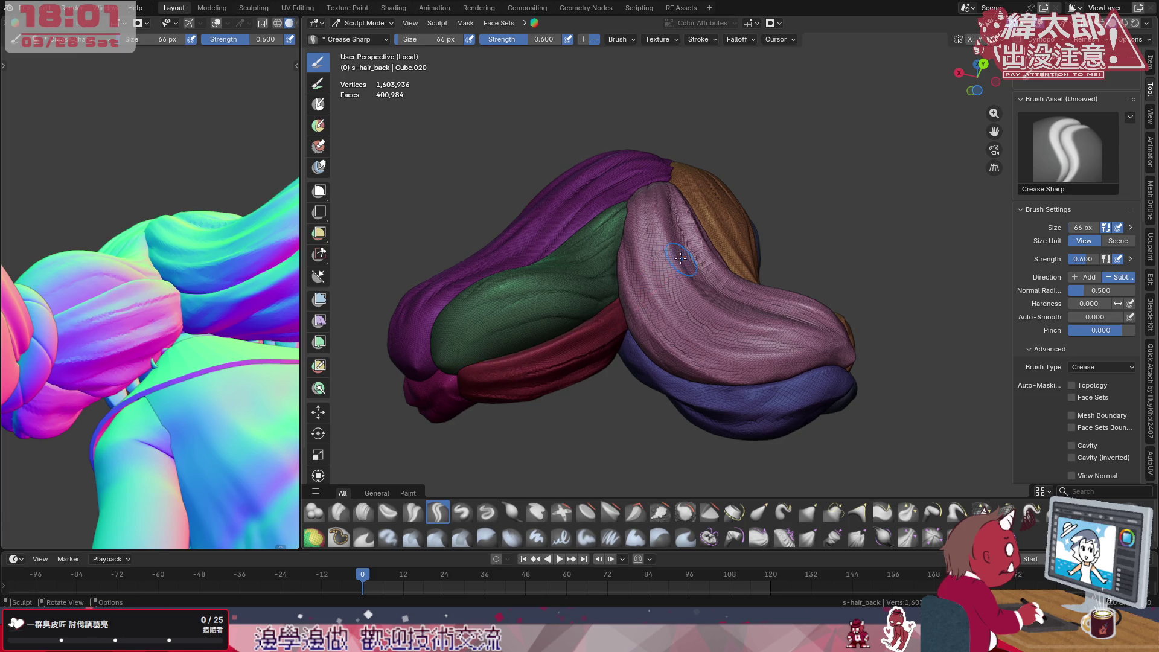
middle_drag(625, 335, 579, 345)
drag(508, 362, 480, 370)
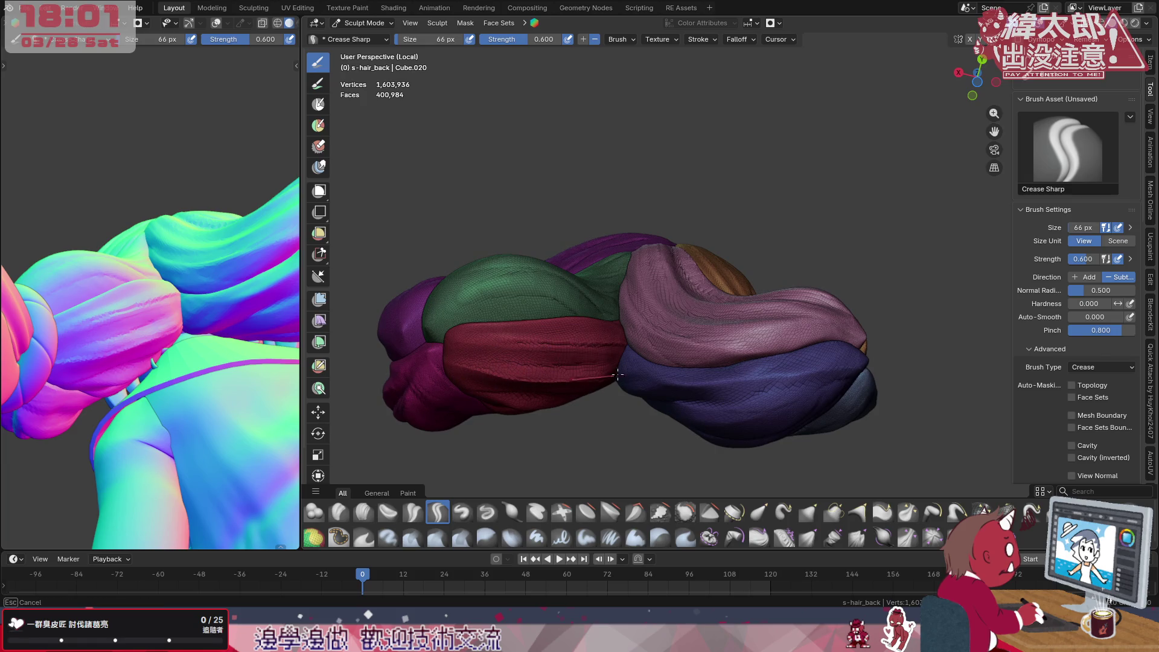
Carve one more groove down the red strand from above and orbit around to check the hair
middle_drag(613, 376, 699, 227)
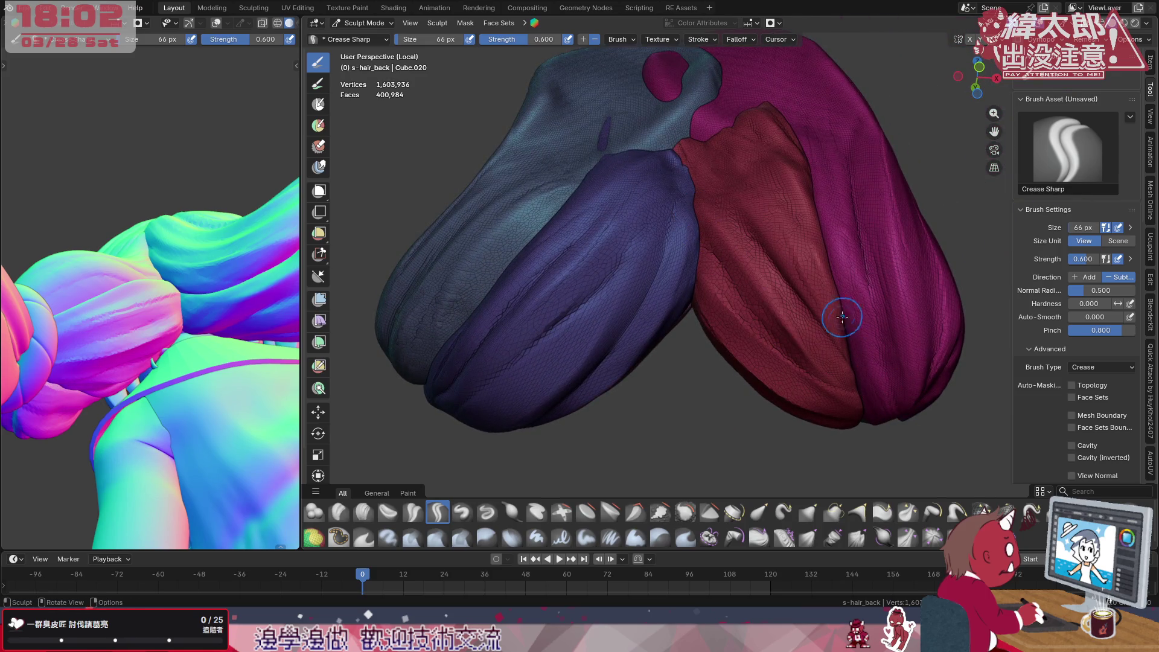
drag(734, 182, 779, 149)
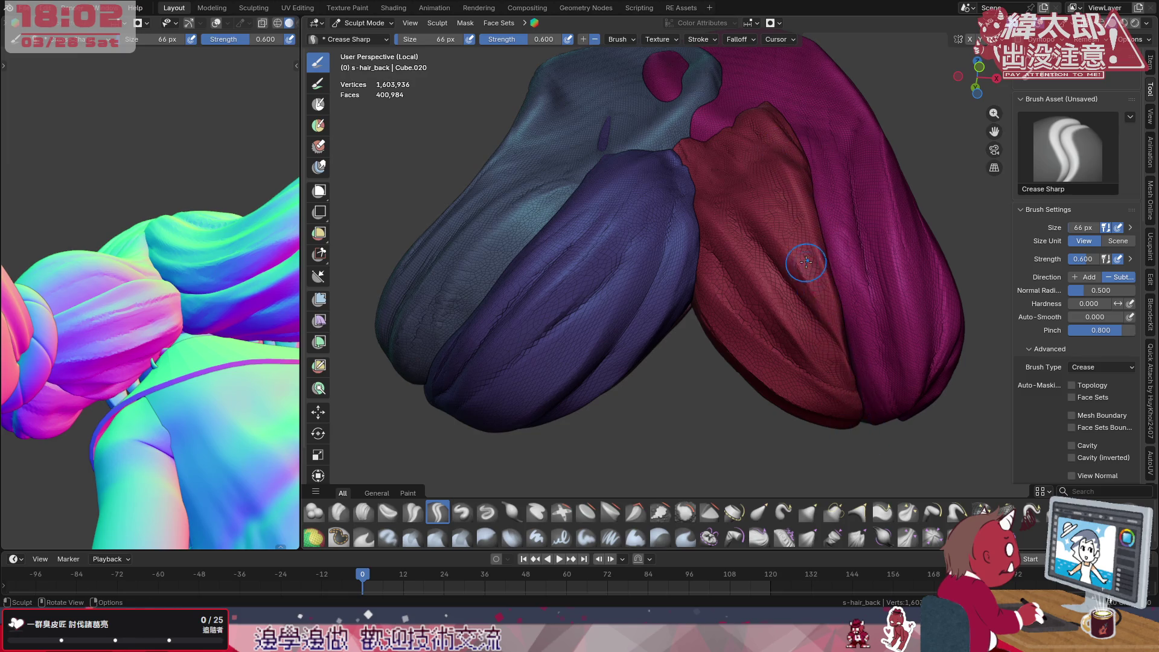
middle_drag(826, 331, 822, 283)
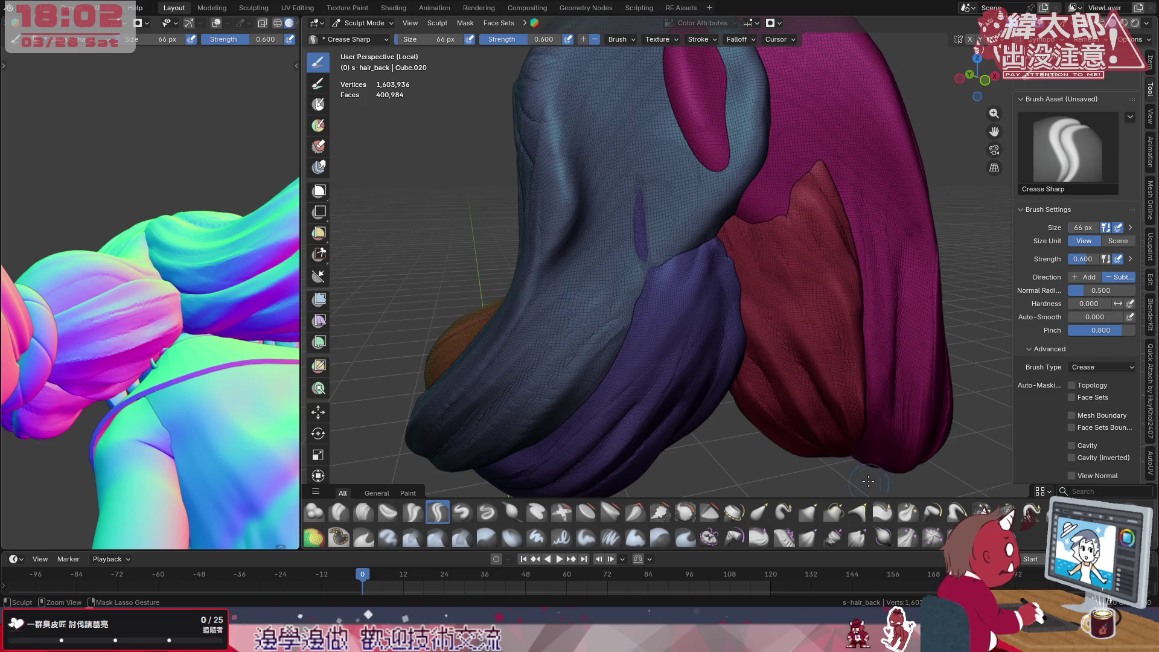
mouse_move(823, 259)
middle_down()
mouse_move(849, 163)
mouse_move(779, 263)
mouse_move(647, 342)
middle_up()
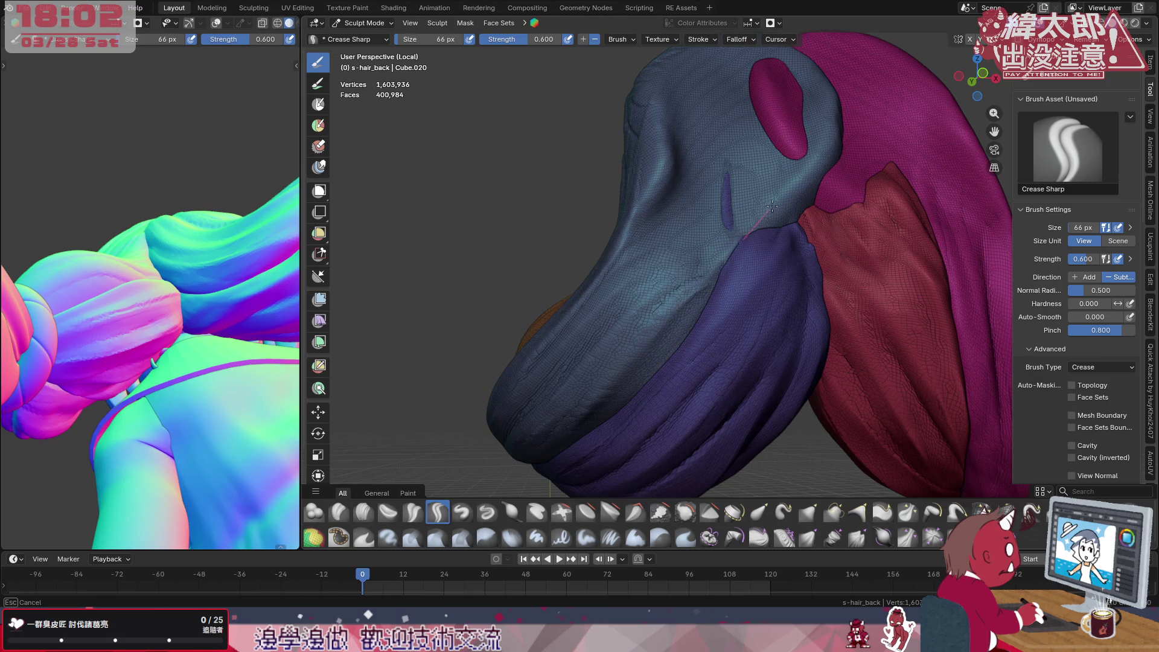
middle_drag(228, 324, 182, 272)
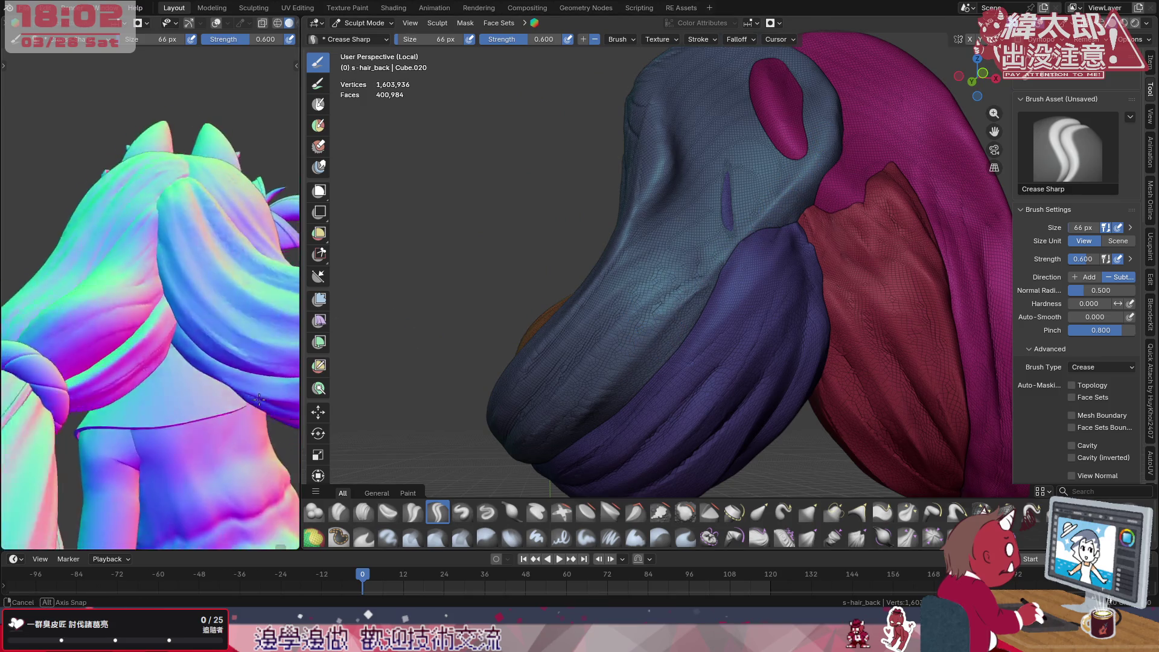
mouse_move(801, 308)
middle_down()
mouse_move(749, 341)
mouse_move(806, 342)
middle_up()
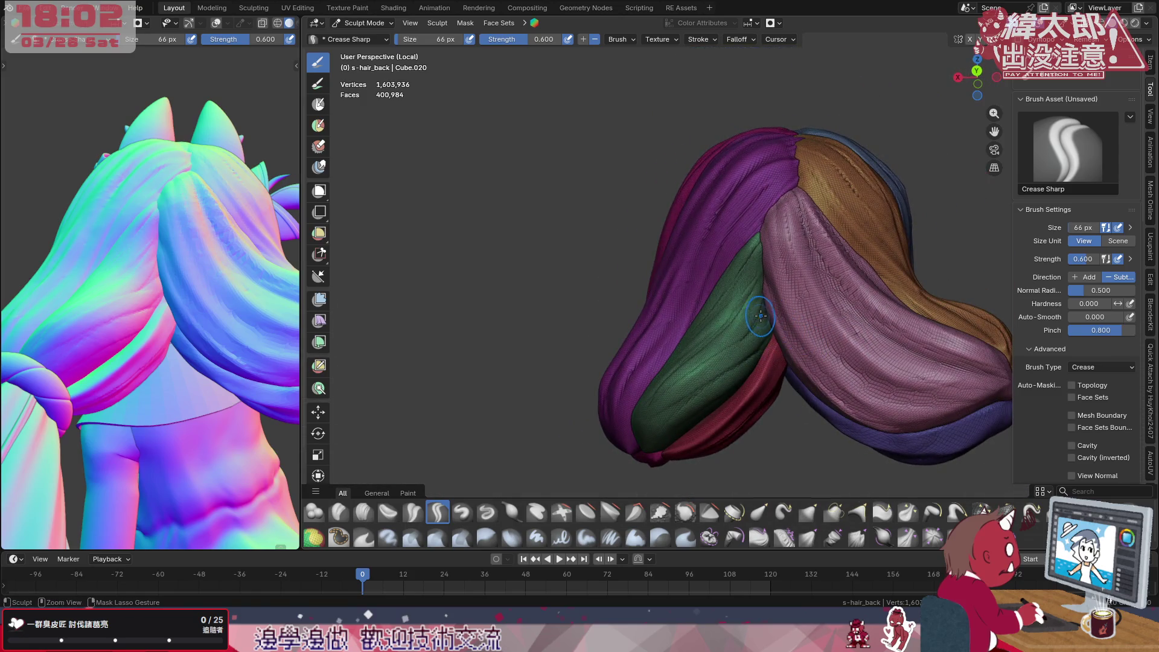
Carve crease grooves down the green strand and at its junction with the pink strand
drag(761, 273, 752, 335)
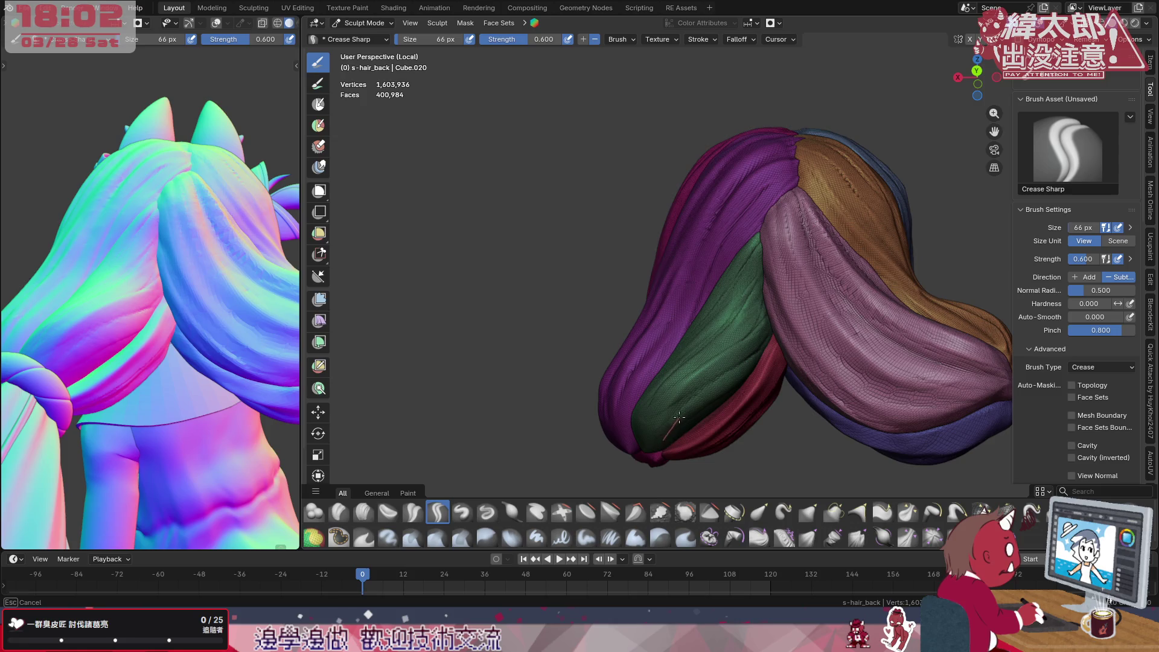
drag(644, 443, 661, 362)
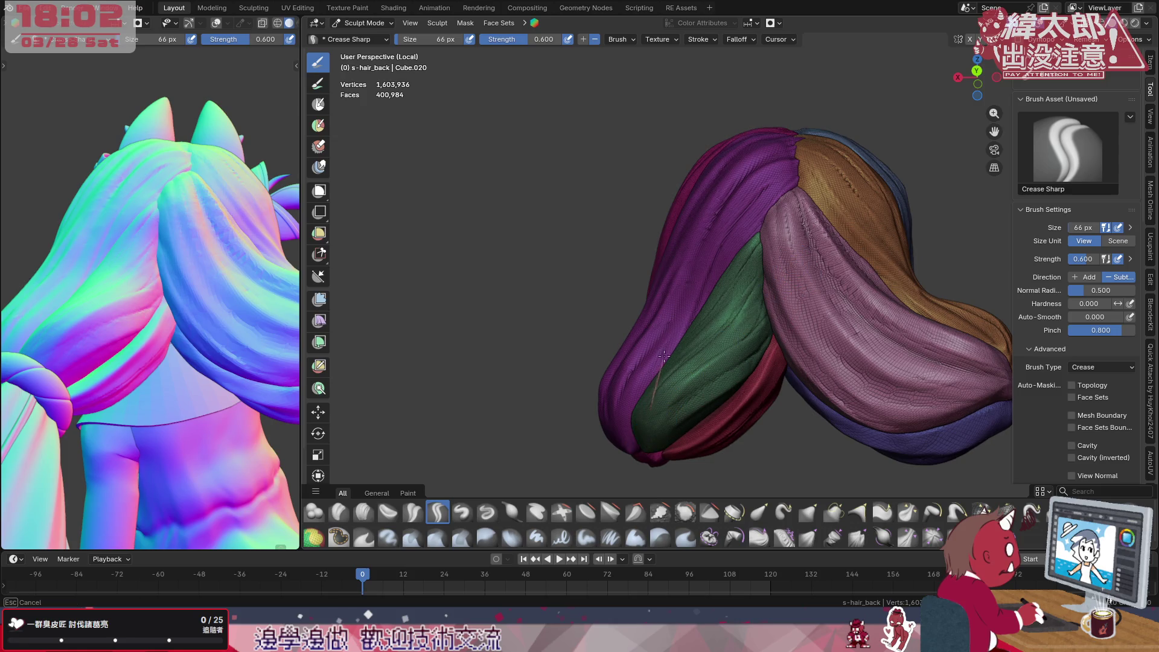
drag(716, 322, 770, 281)
middle_drag(761, 290, 689, 344)
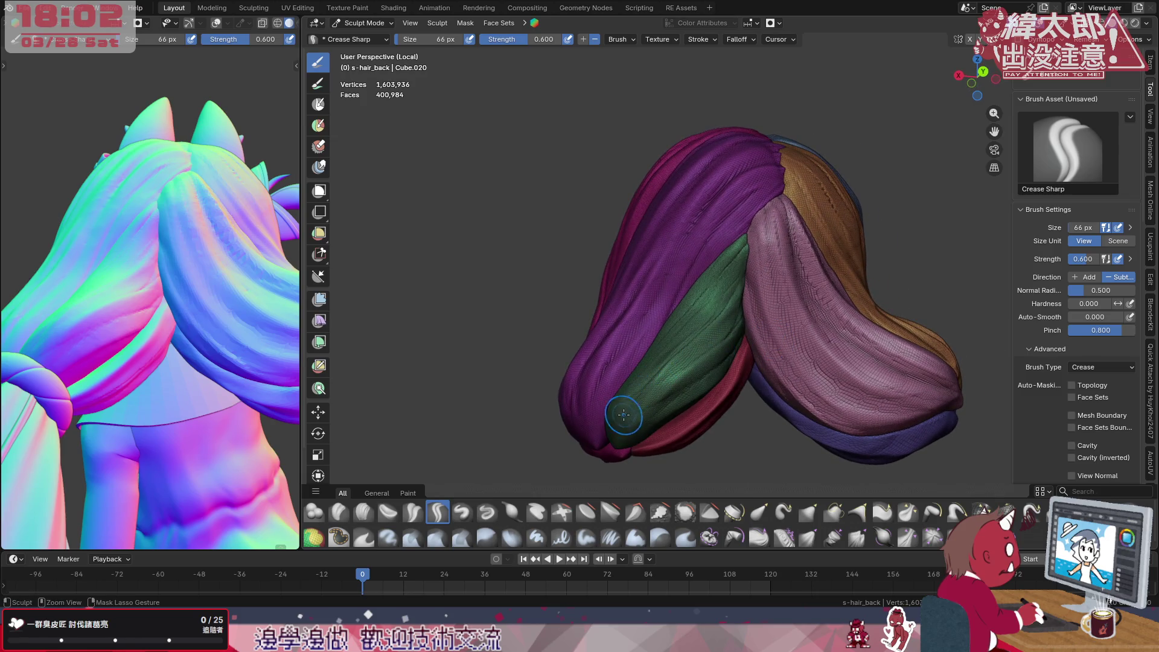
drag(643, 349, 729, 268)
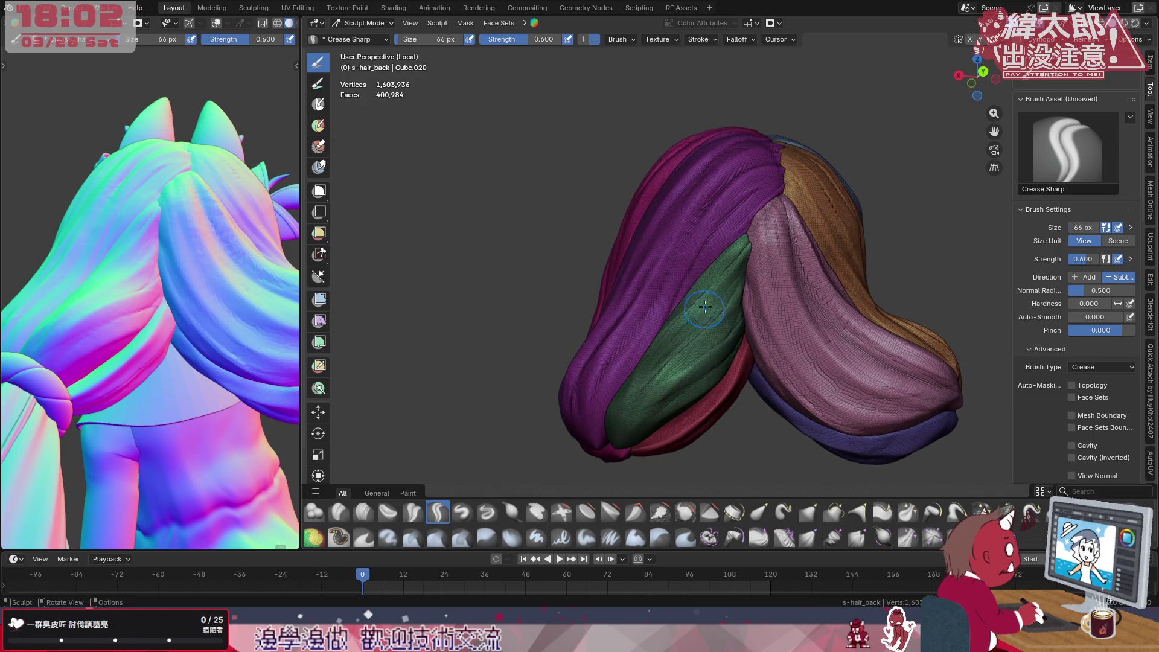
drag(767, 220, 760, 224)
mouse_move(706, 287)
mouse_down()
mouse_move(634, 381)
mouse_move(729, 263)
mouse_up()
mouse_move(661, 344)
mouse_down()
mouse_move(751, 241)
mouse_move(652, 353)
mouse_move(761, 234)
mouse_move(680, 349)
mouse_up()
drag(768, 252, 768, 233)
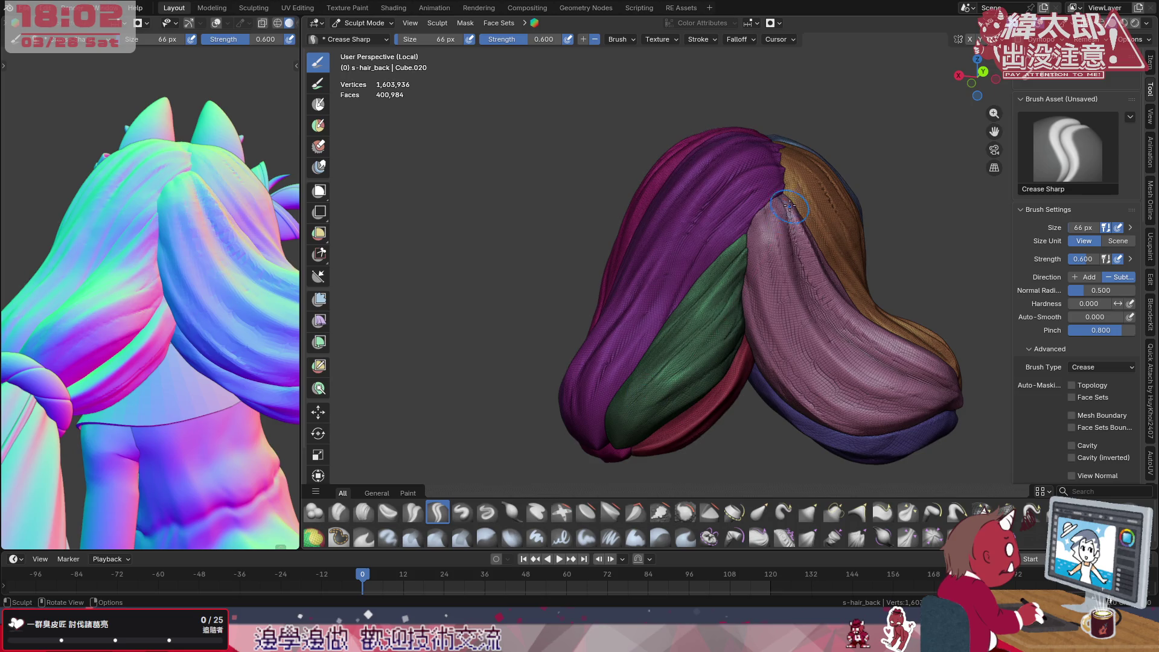
Carve and extend long crease lines down the pink strand and along its edge
drag(758, 224, 759, 226)
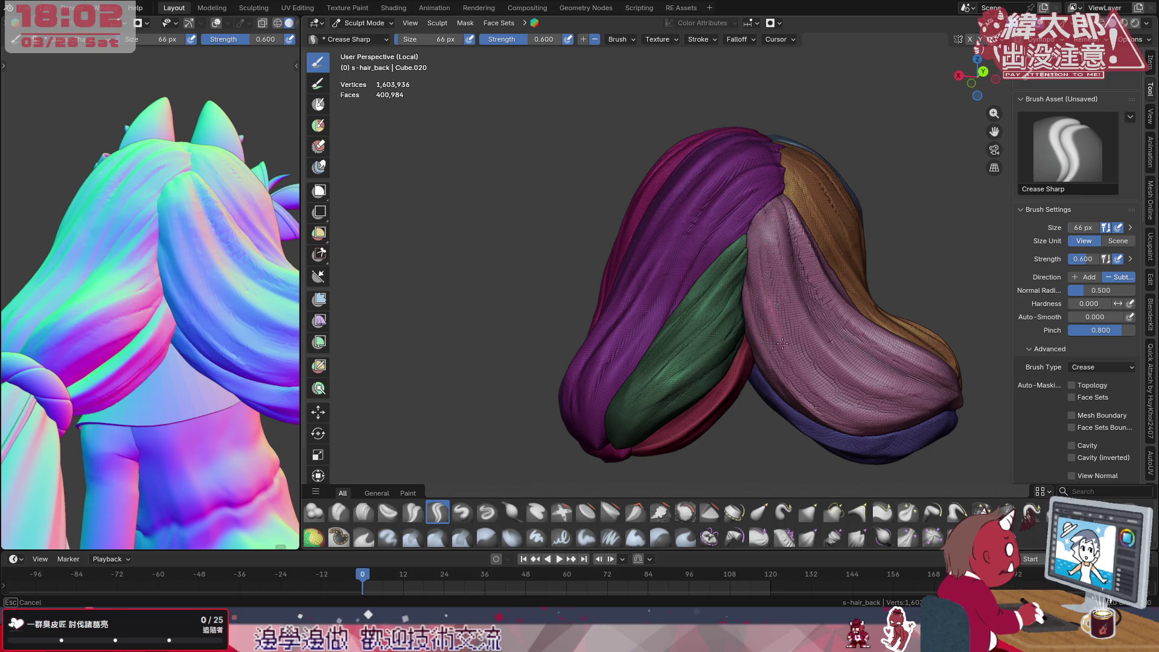
drag(782, 342, 840, 408)
drag(759, 226, 842, 422)
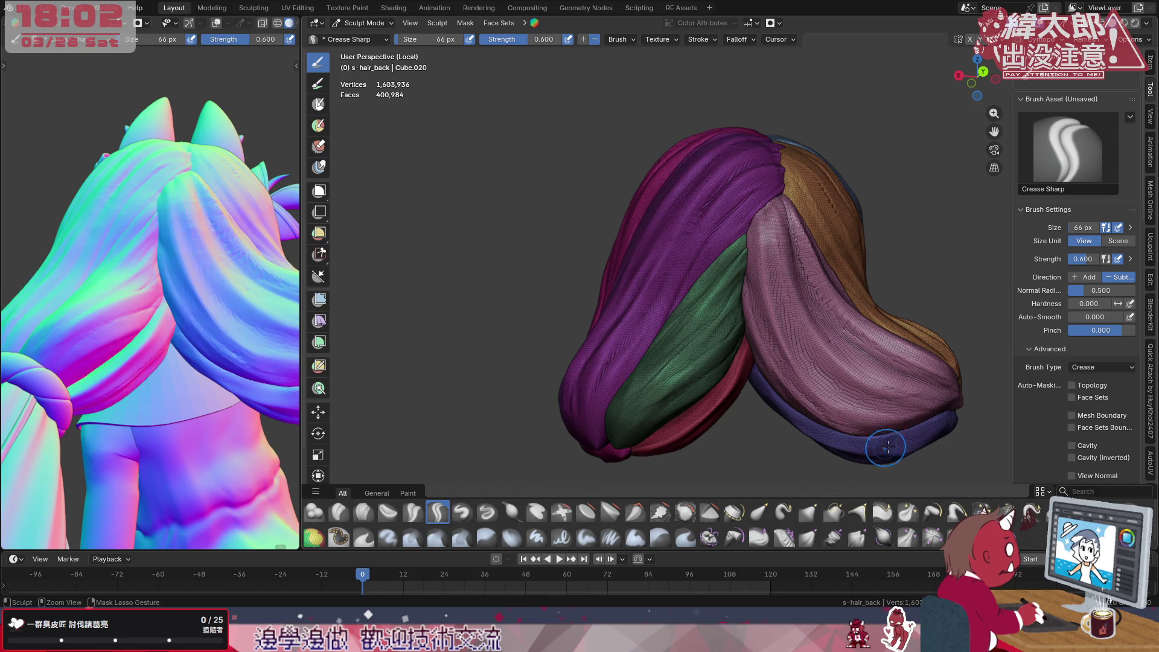
drag(797, 271, 834, 422)
drag(777, 240, 779, 281)
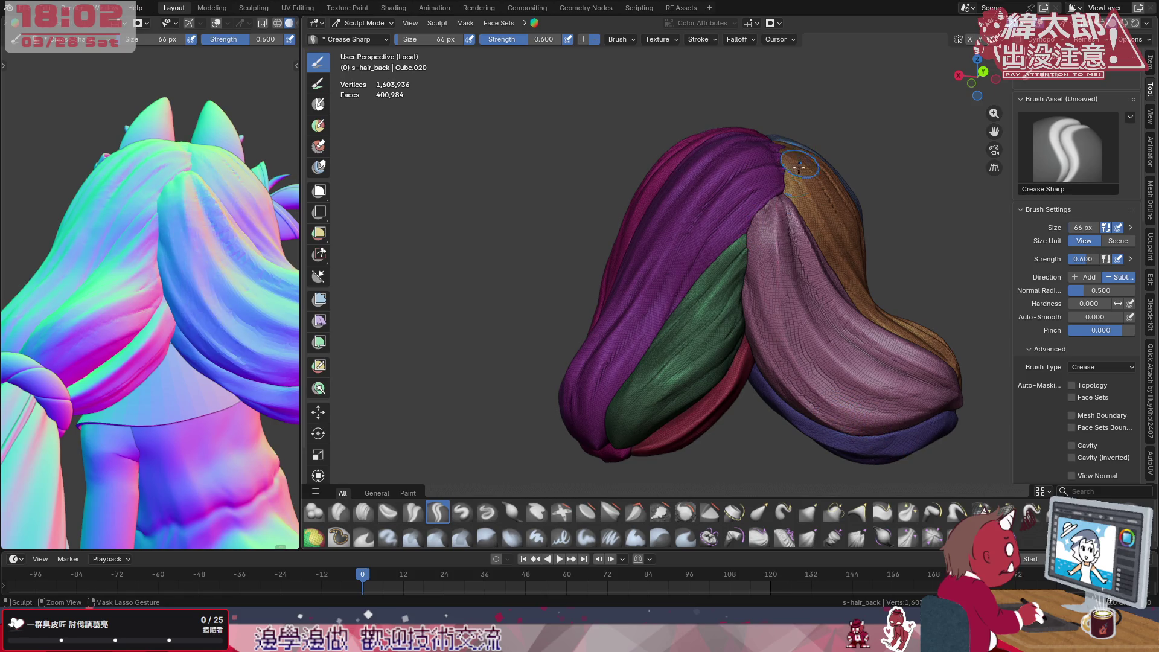
mouse_move(766, 354)
mouse_down()
mouse_move(752, 205)
mouse_move(788, 145)
mouse_up()
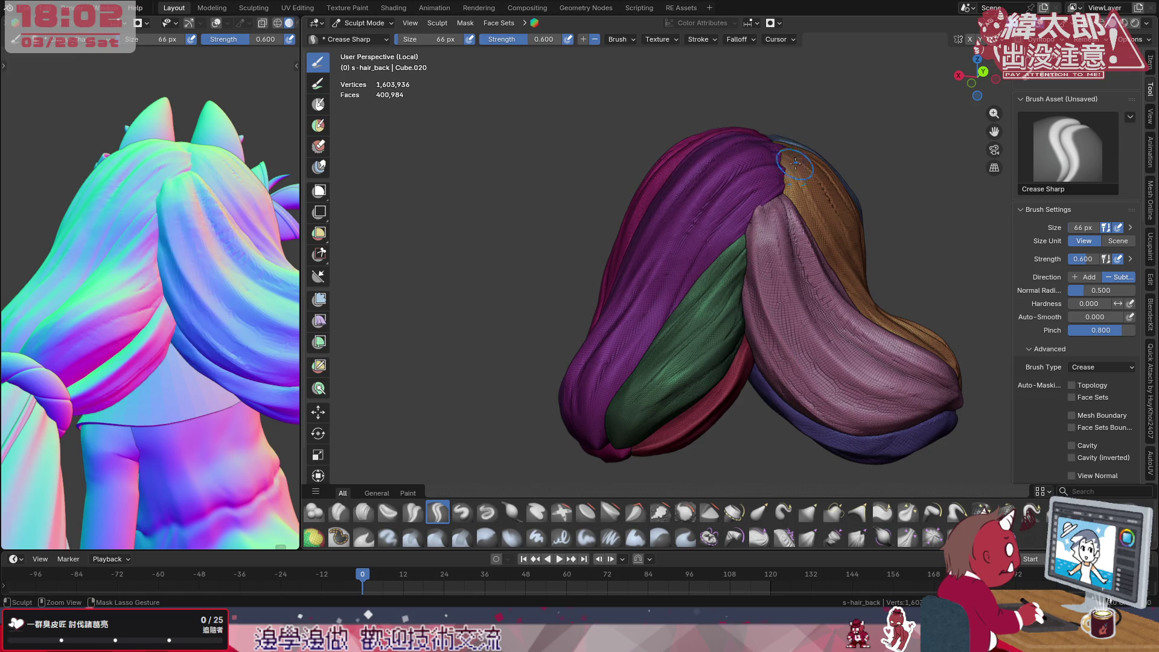
drag(765, 204, 777, 352)
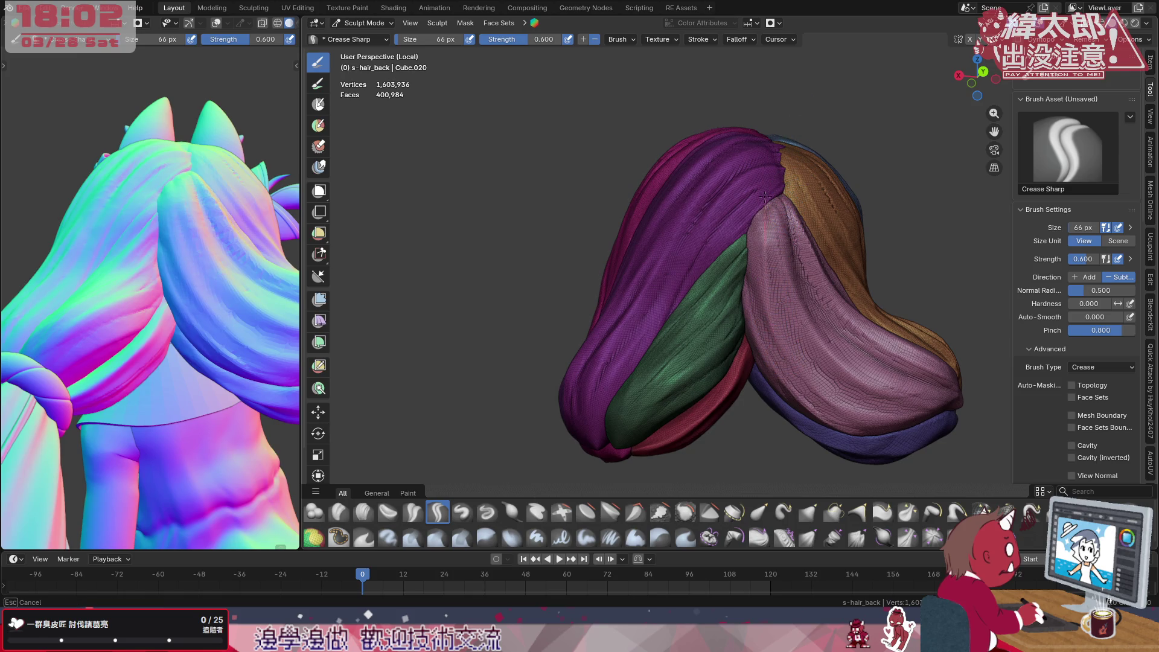
mouse_move(765, 203)
mouse_down()
mouse_move(761, 353)
mouse_move(752, 222)
mouse_up()
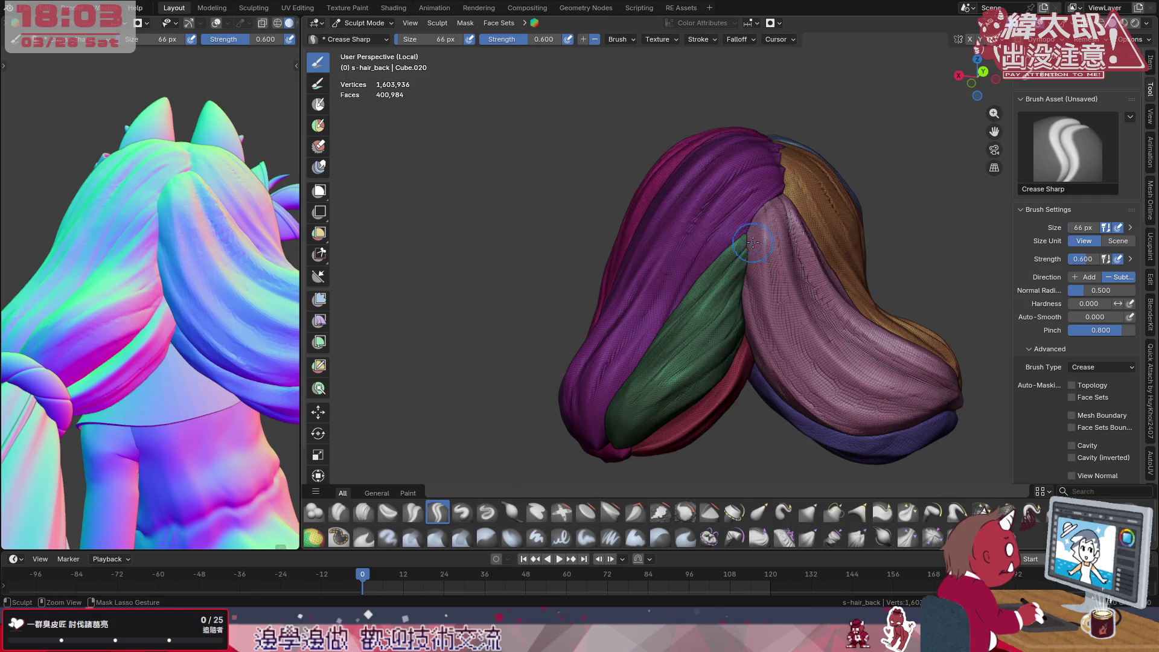
Check the Stroke popover and shrink the Crease Sharp brush to about 42 px
click(702, 38)
click(751, 214)
middle_drag(752, 241, 739, 226)
key(f)
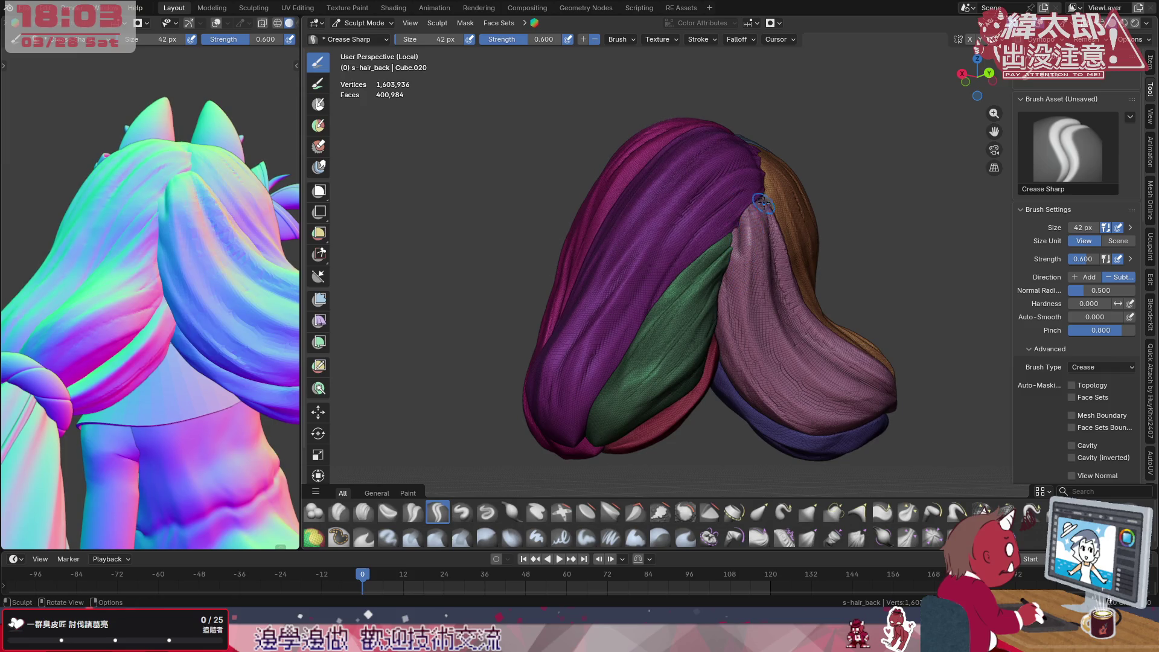
Carve finer grooves down the pink strand and deepen the purple-pink seam
mouse_move(740, 214)
mouse_down()
mouse_move(731, 294)
mouse_move(779, 394)
mouse_up()
mouse_move(756, 253)
mouse_down()
mouse_move(788, 349)
mouse_move(869, 426)
mouse_up()
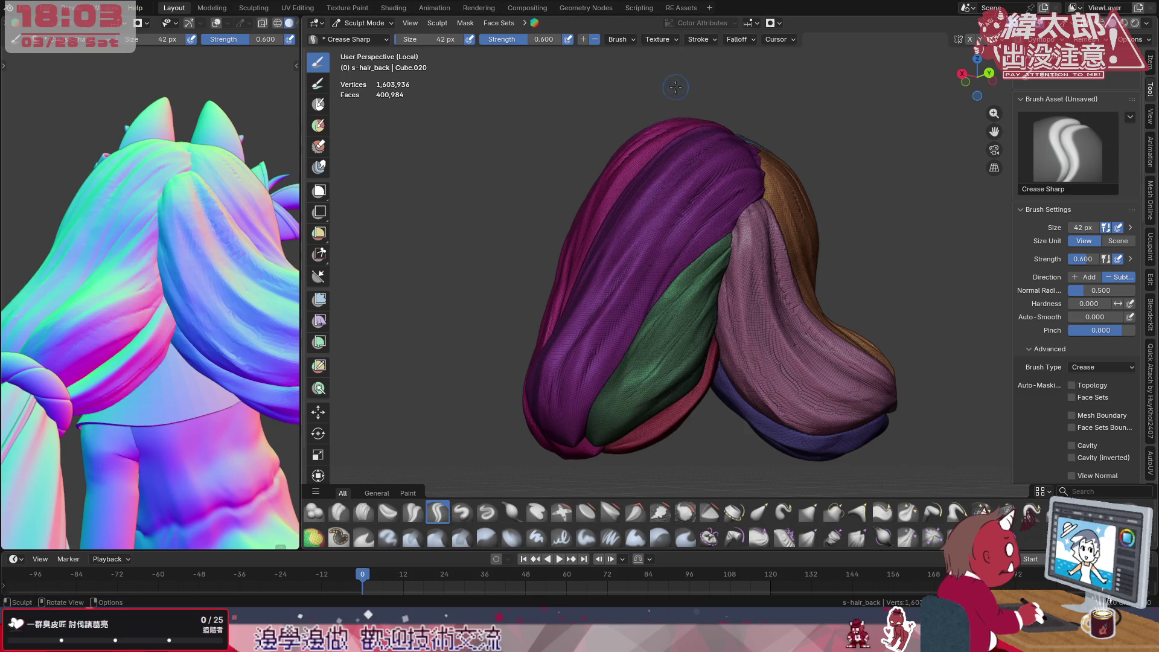
middle_drag(779, 300, 829, 286)
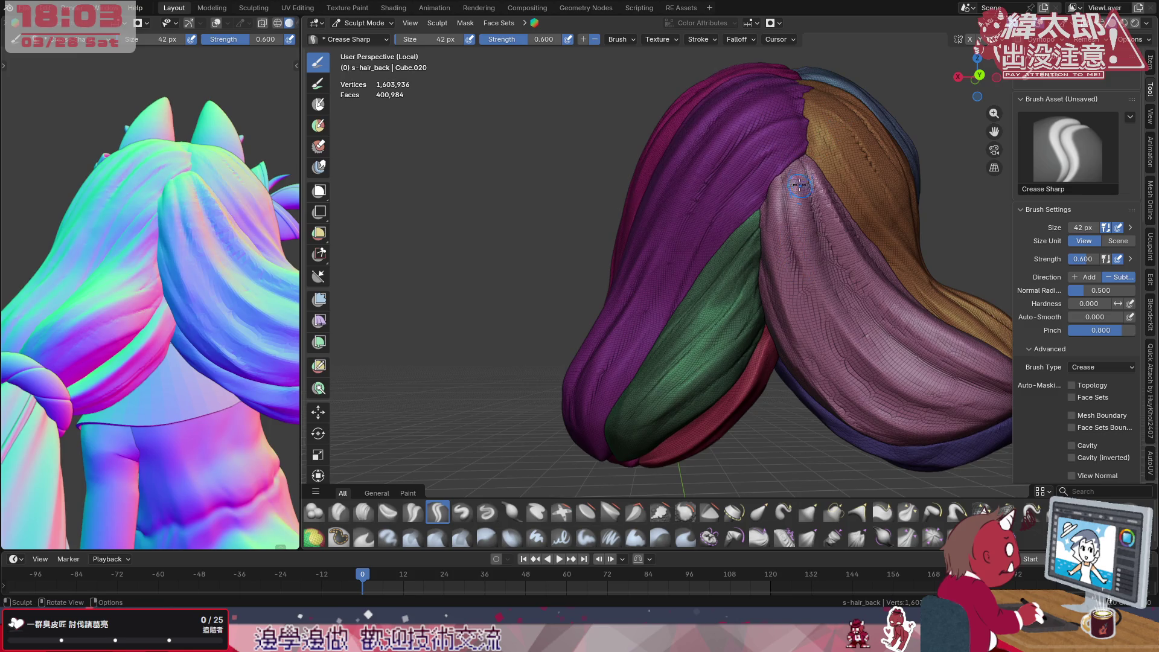
drag(797, 264, 795, 171)
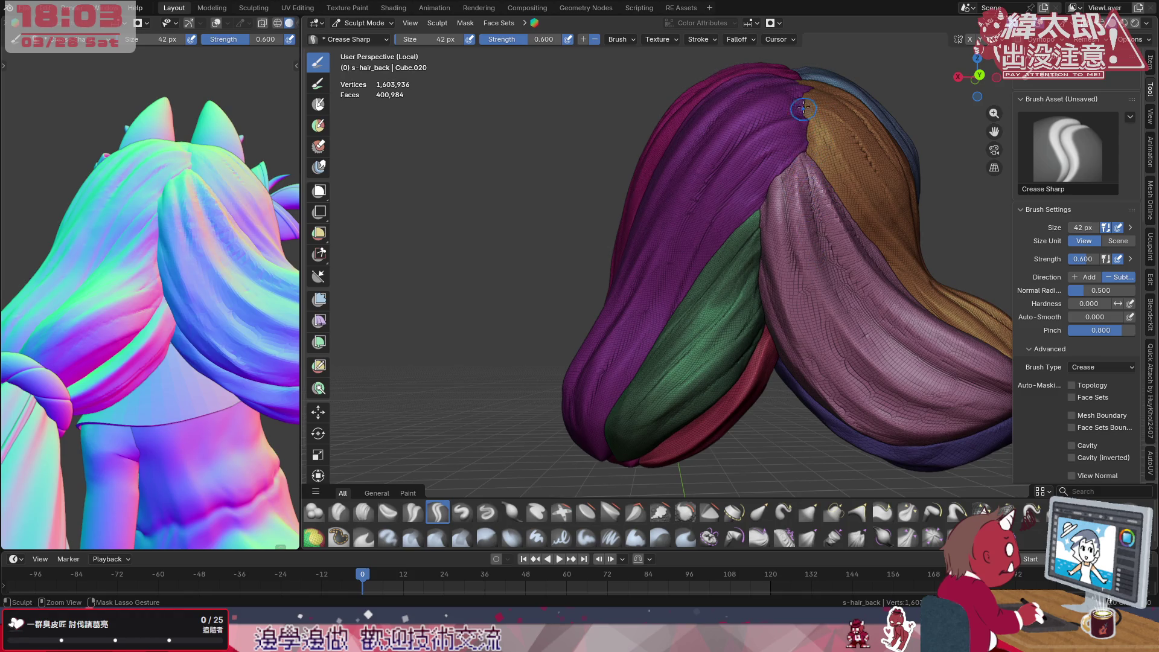
drag(811, 209, 805, 157)
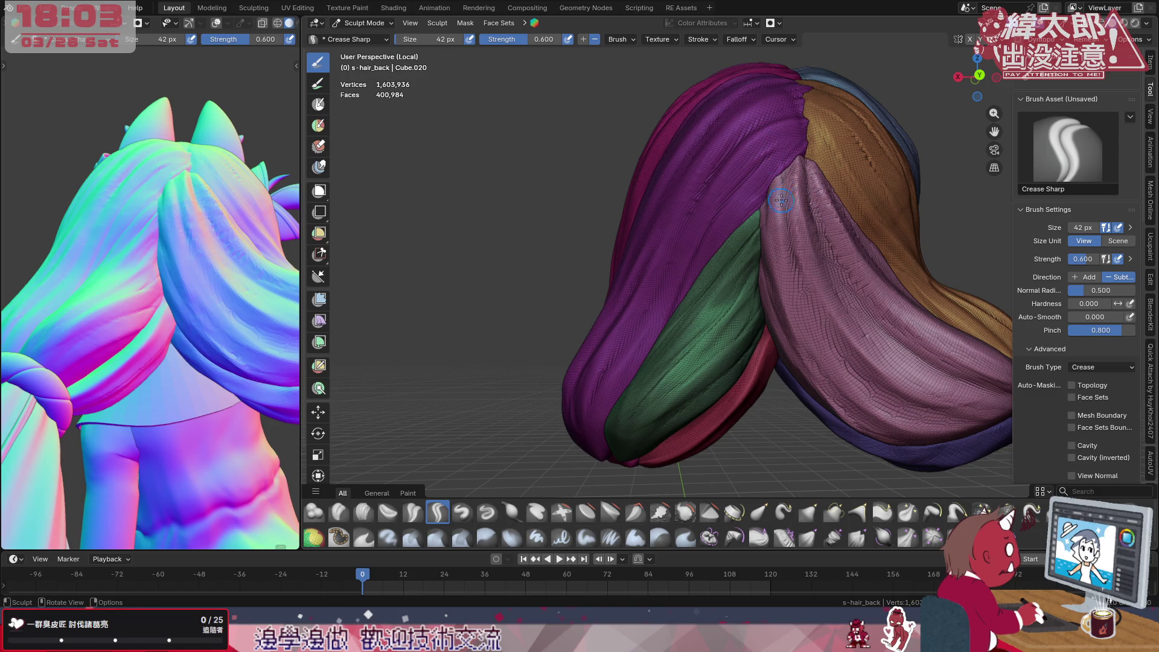
drag(785, 213, 781, 167)
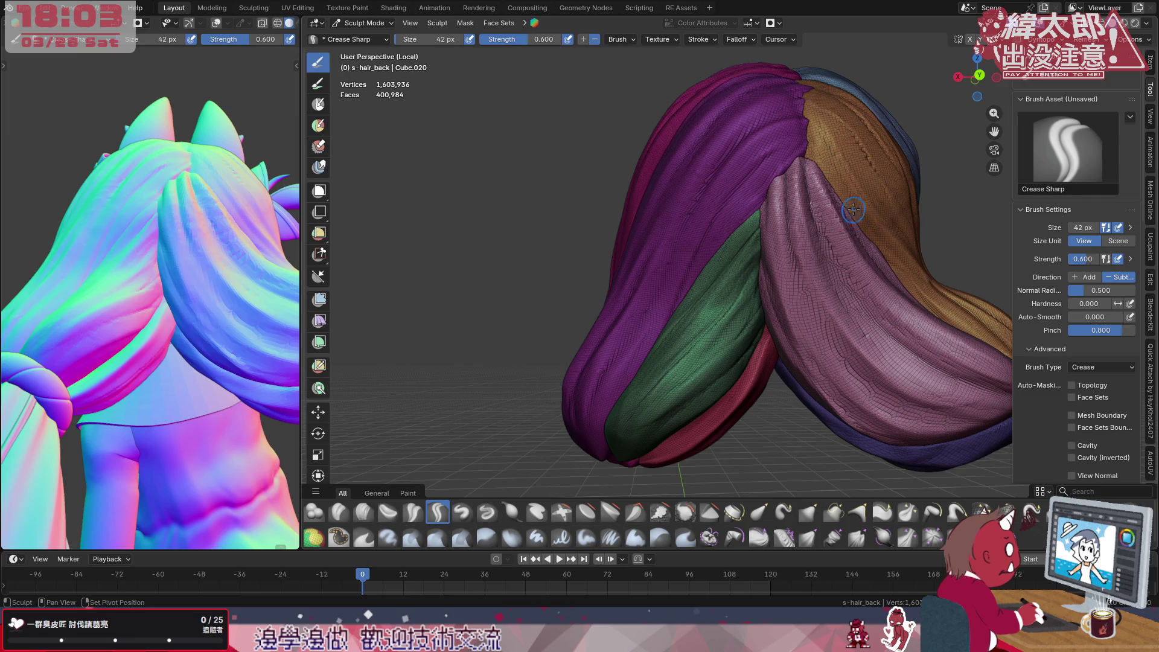
middle_drag(906, 274, 772, 233)
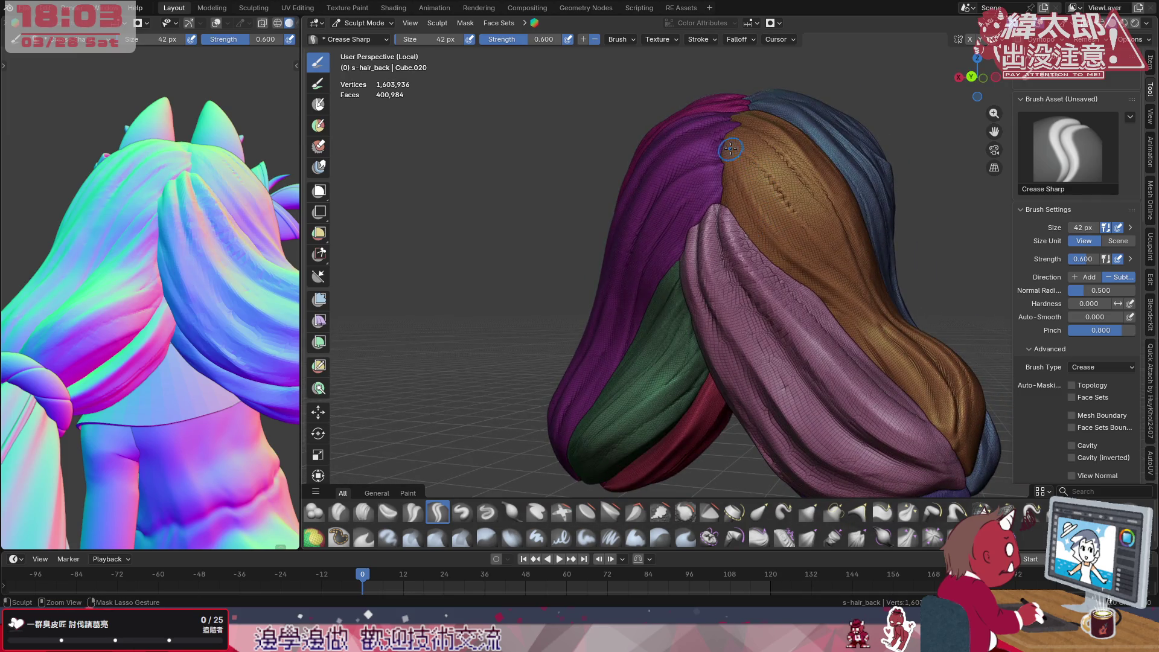
Enlarge the brush to 70 px, enable Stabilize Stroke, and carve a first crease on the orange strand
key(f)
click(716, 73)
click(697, 38)
click(640, 213)
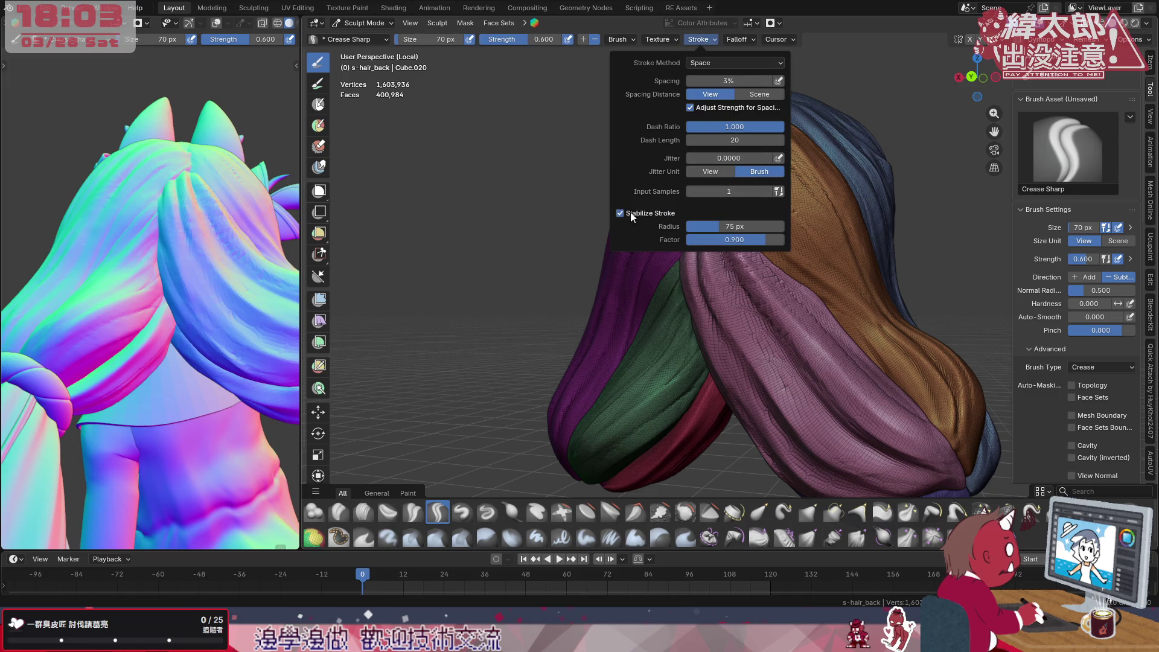
mouse_move(739, 181)
mouse_down()
mouse_move(771, 234)
mouse_move(906, 354)
mouse_up()
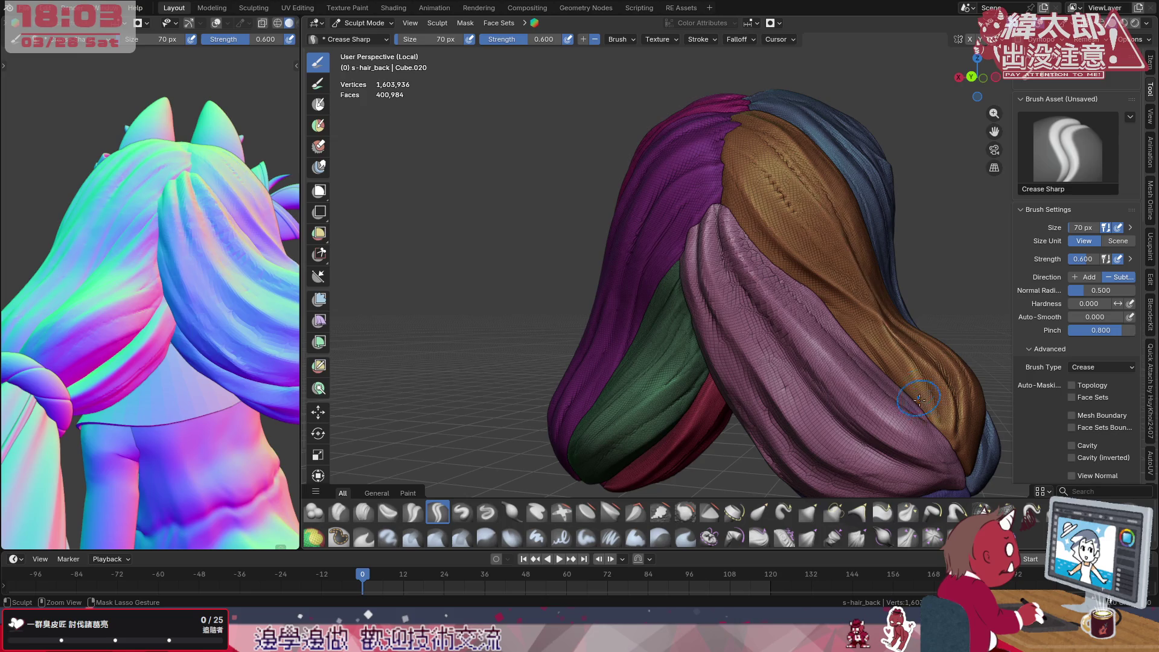
middle_drag(856, 272, 866, 275)
Resize the brush to about 122 px and carve long grooves down the brown strand to its tip
key(f)
click(842, 236)
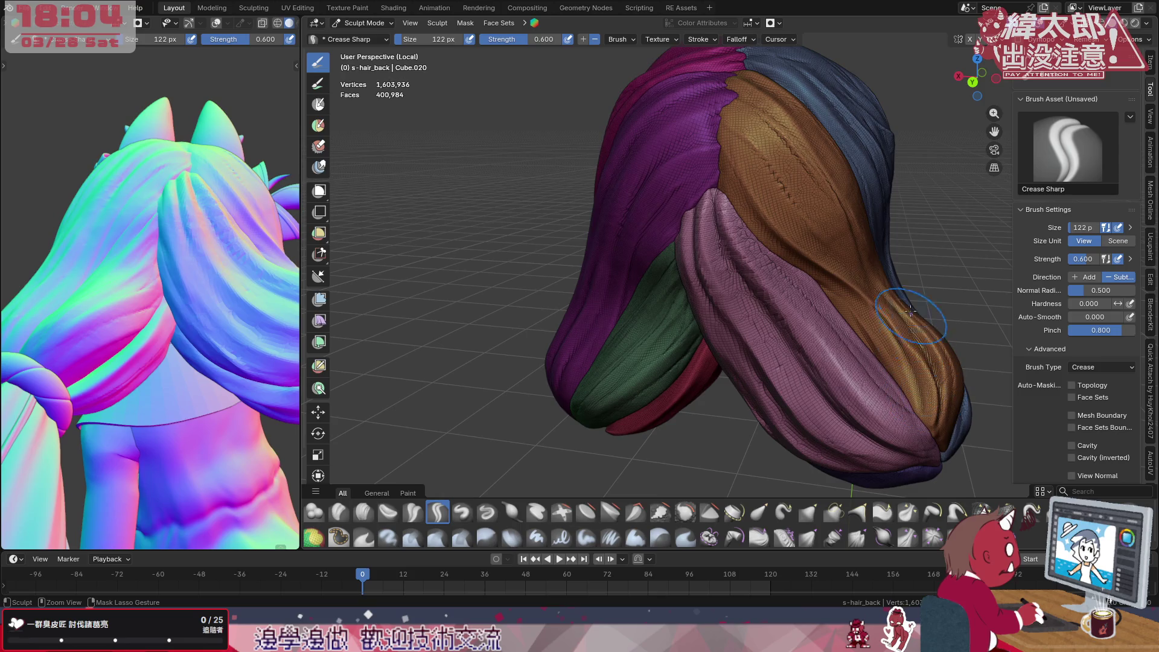
click(818, 170)
drag(798, 155, 859, 278)
drag(779, 243, 924, 408)
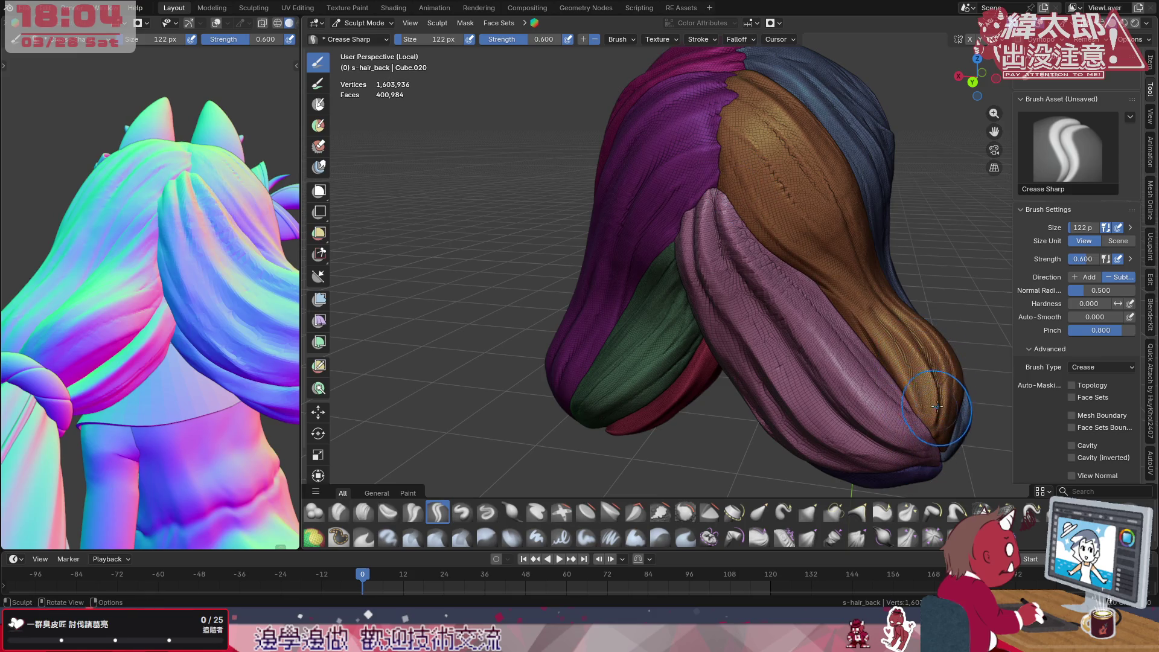
drag(716, 137, 942, 426)
drag(915, 308, 942, 426)
drag(874, 273, 870, 272)
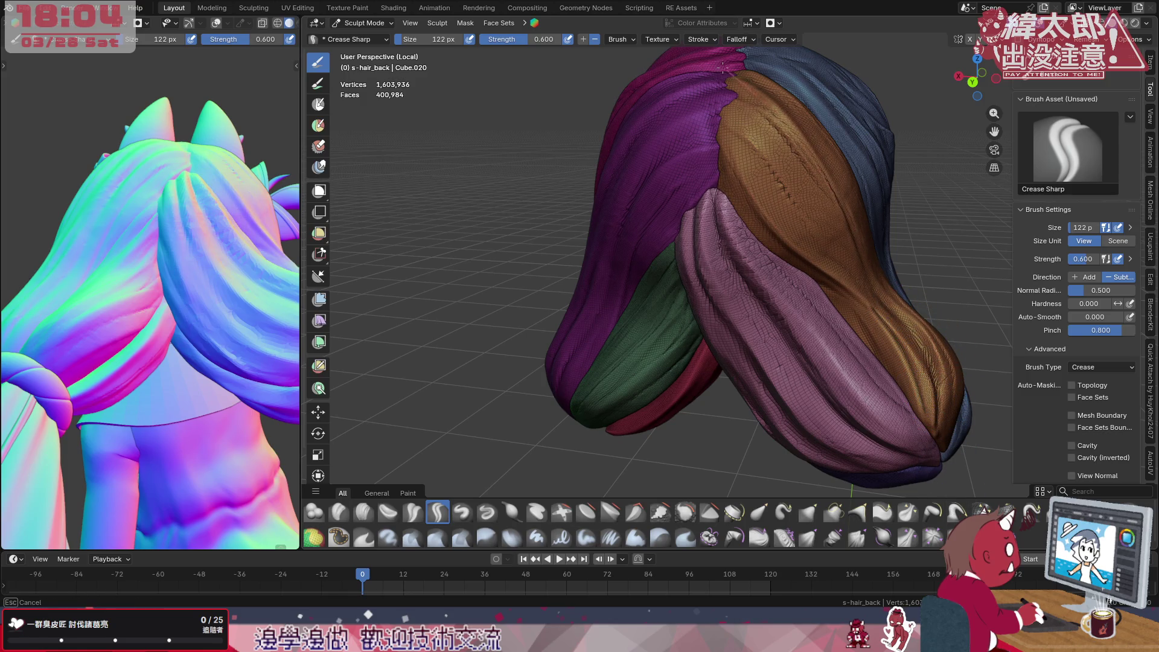
Shrink the brush to 56 px and carve several finer creases along the upper brown strand
key(f)
click(725, 109)
drag(716, 104, 840, 243)
drag(867, 288, 633, 116)
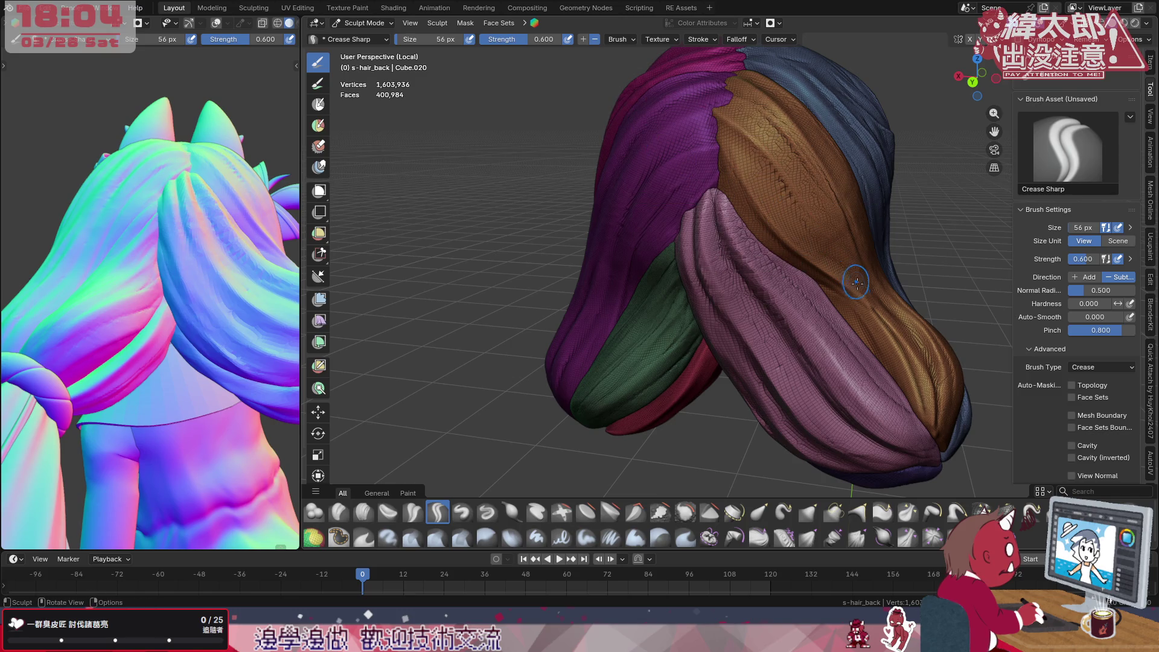
drag(815, 225, 724, 109)
drag(834, 229, 819, 220)
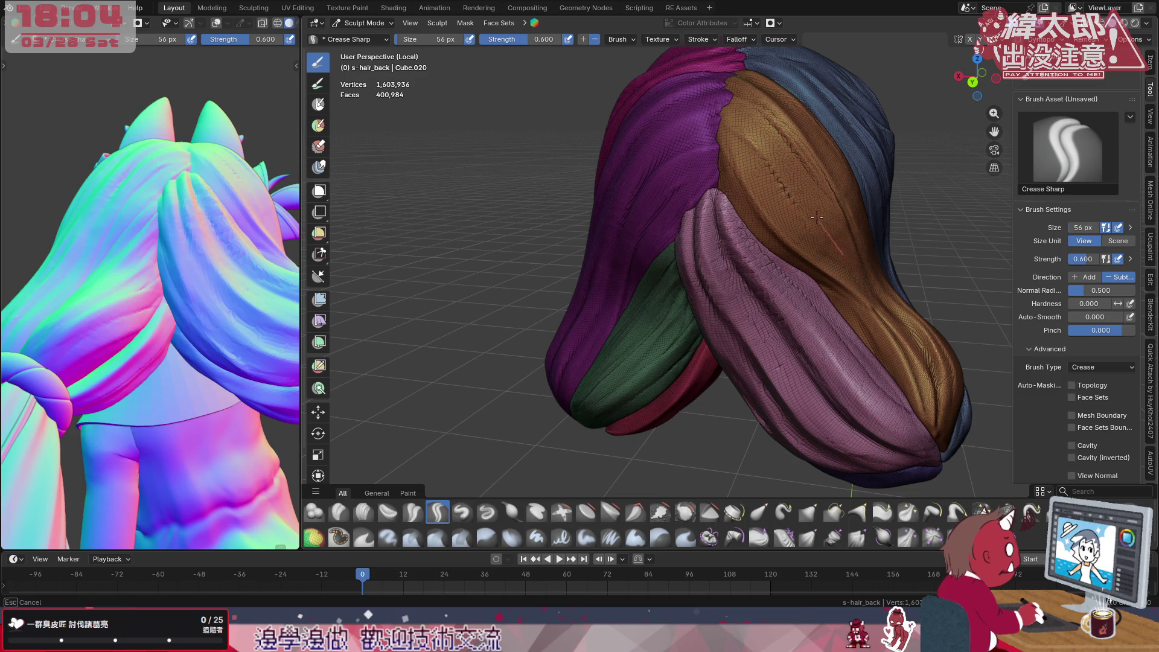
drag(771, 147, 742, 115)
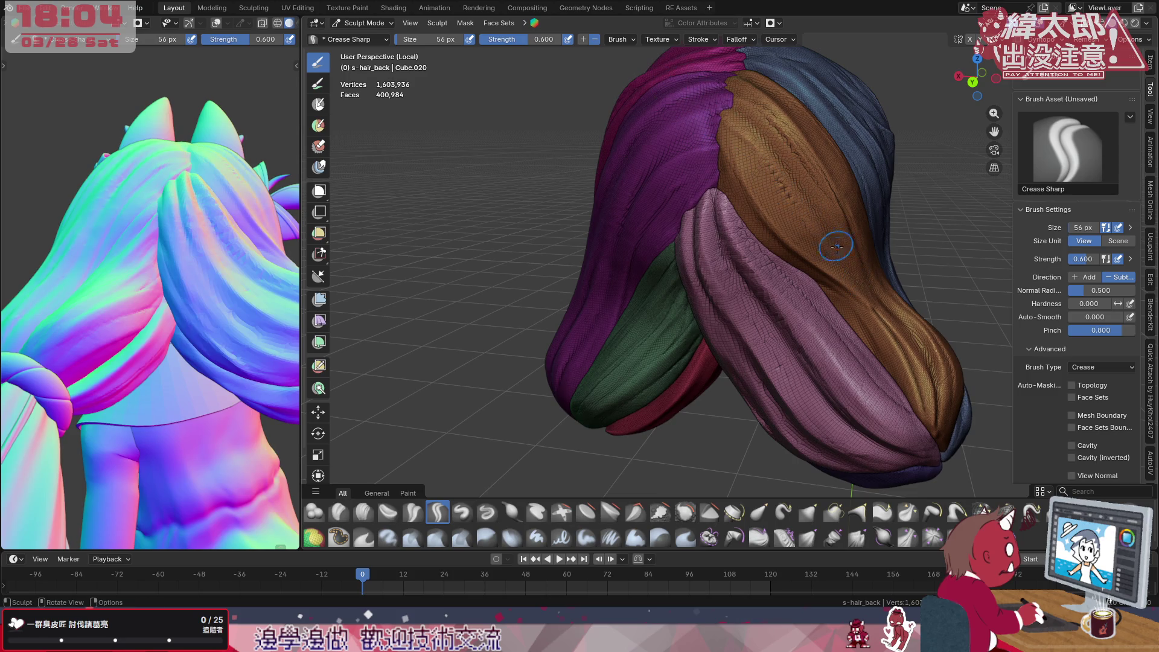
drag(861, 291, 830, 247)
drag(750, 144, 735, 134)
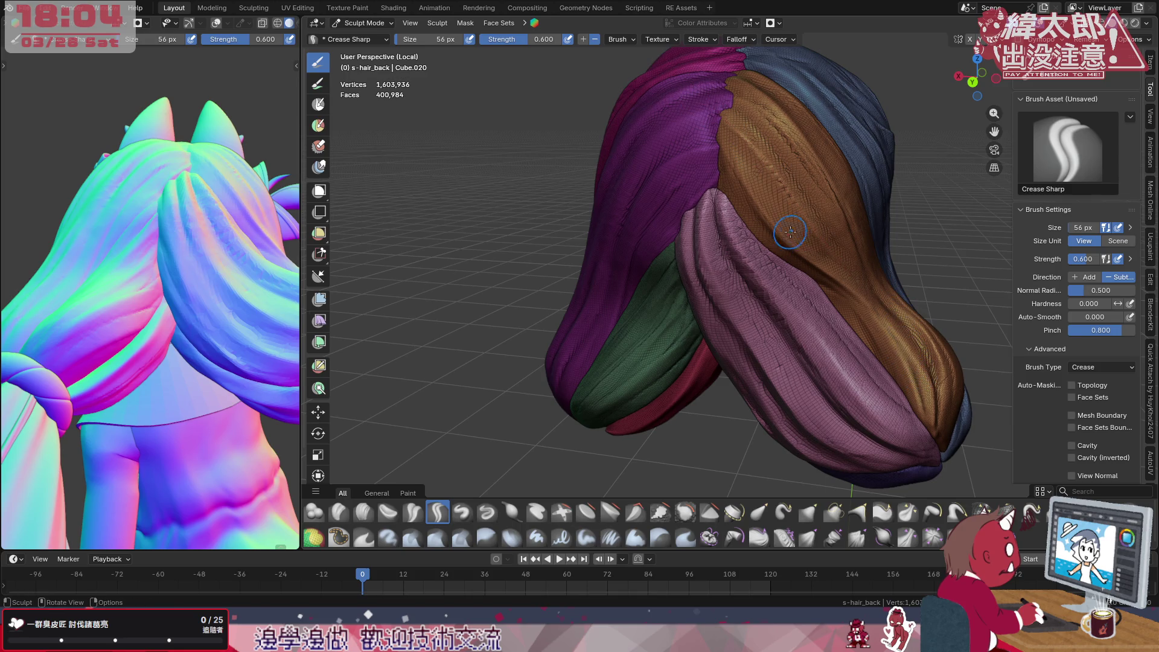
drag(927, 364, 907, 326)
mouse_move(806, 203)
mouse_down()
mouse_move(735, 137)
mouse_move(848, 262)
mouse_up()
drag(738, 140, 703, 198)
middle_drag(829, 306, 807, 272)
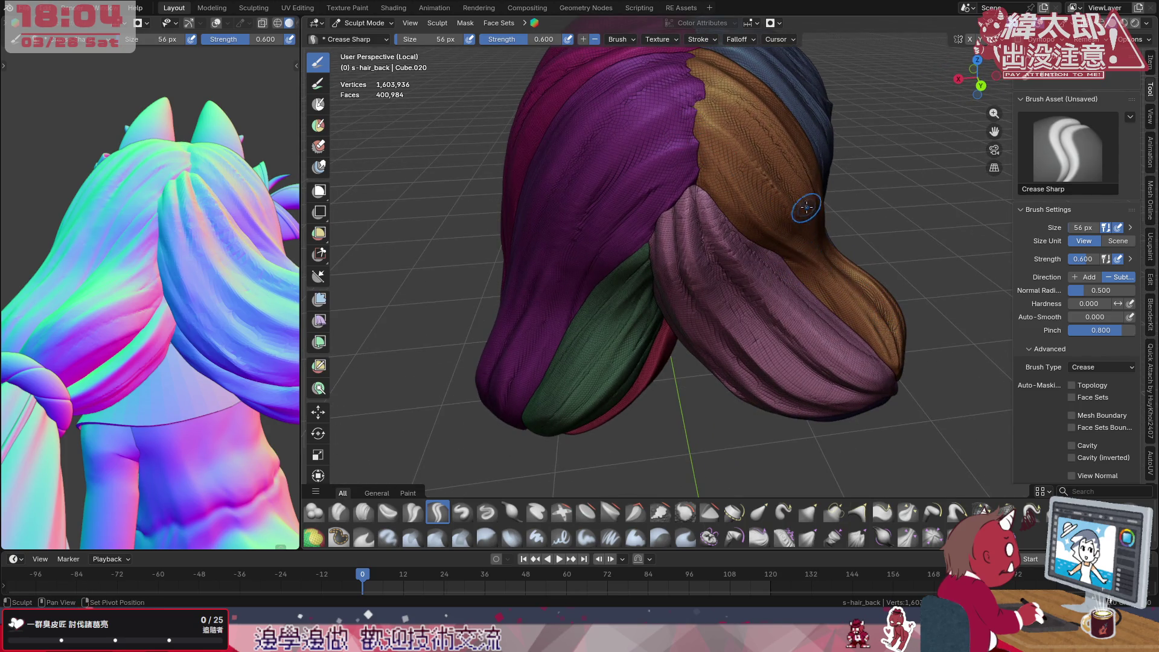
Orbit round to the blue strand's side and enlarge the brush to 138 px
middle_drag(804, 245, 769, 353)
middle_drag(858, 443, 797, 217)
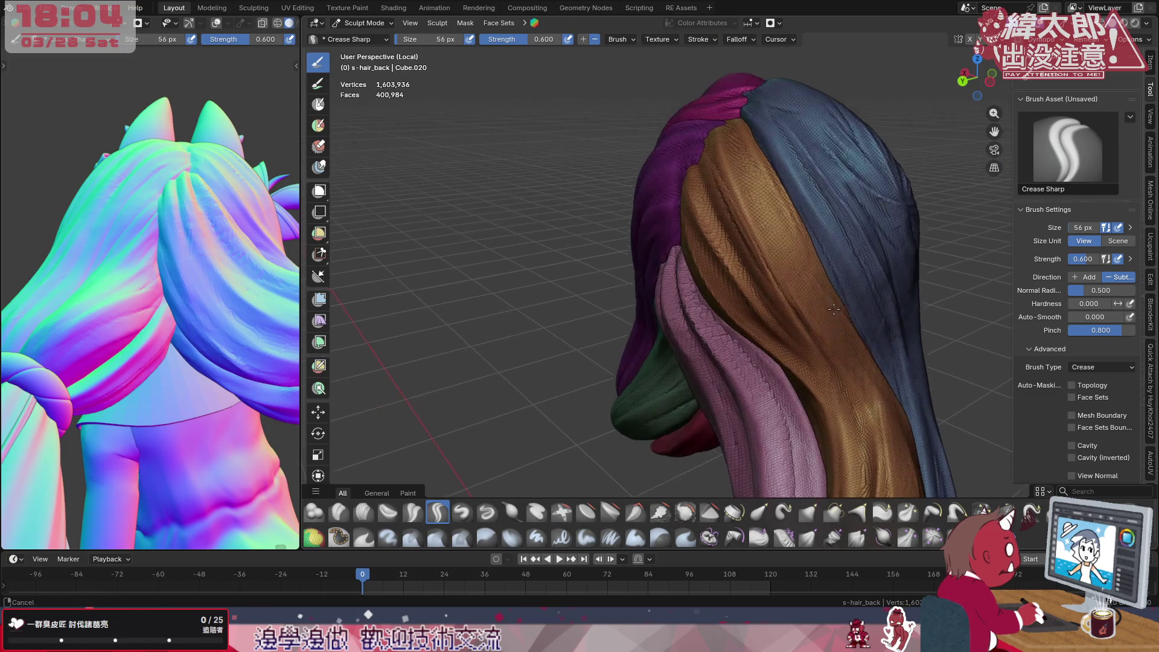
mouse_move(761, 136)
mouse_down()
mouse_move(749, 136)
mouse_move(779, 218)
mouse_up()
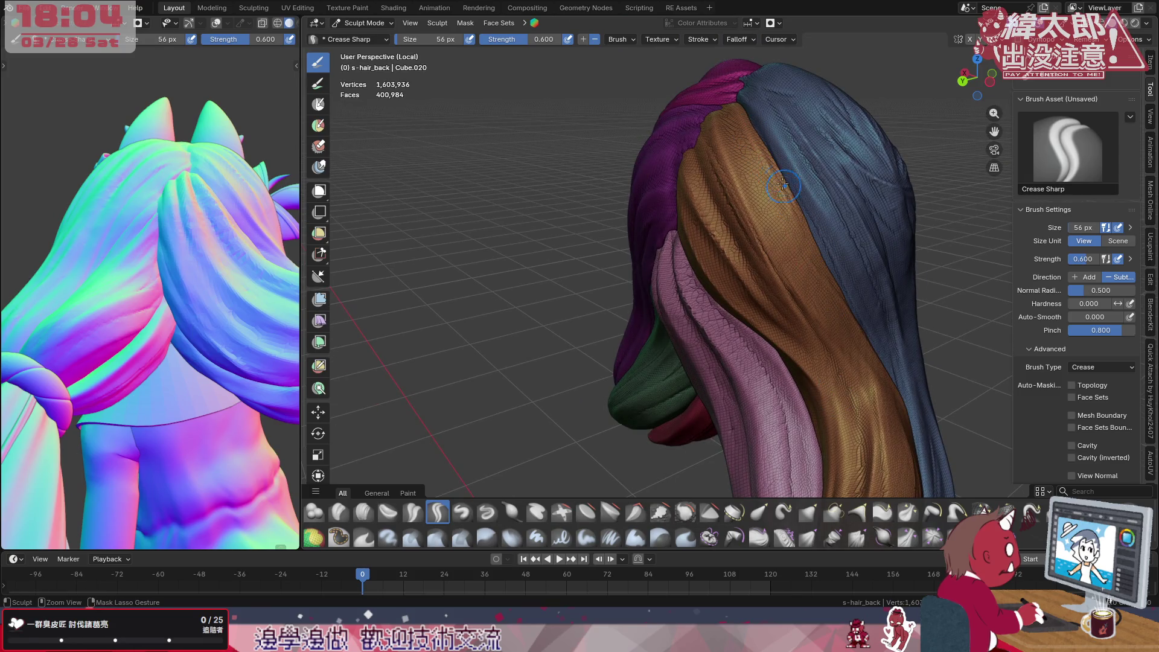
drag(747, 125, 854, 352)
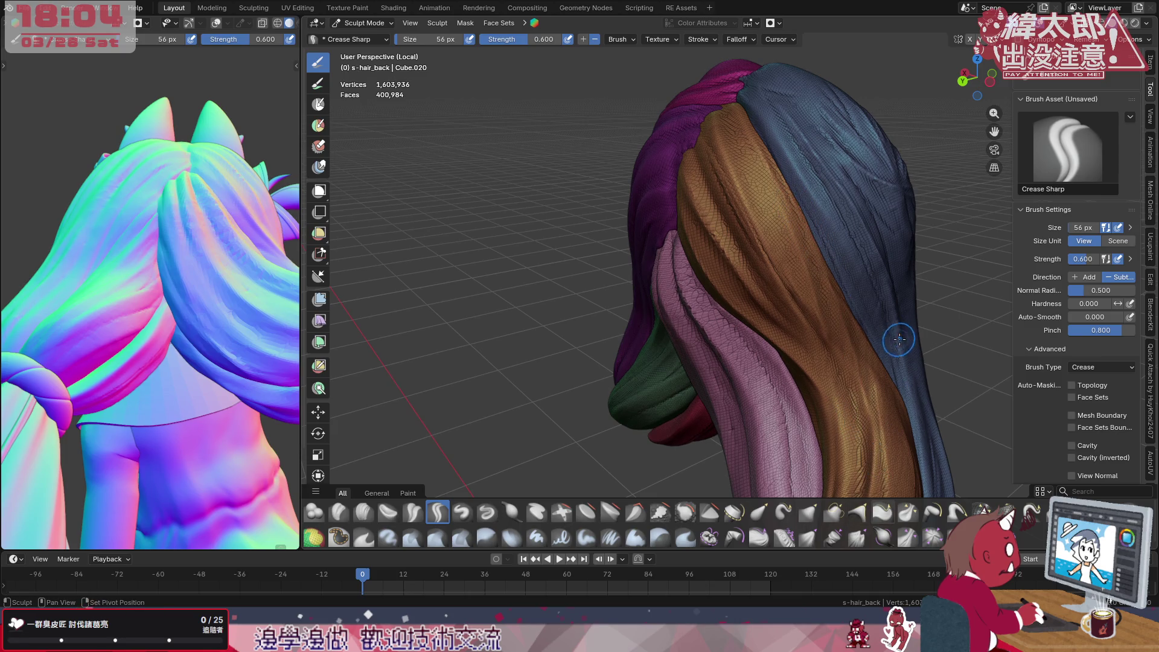
scroll(897, 344, up, 2)
key(f)
click(810, 268)
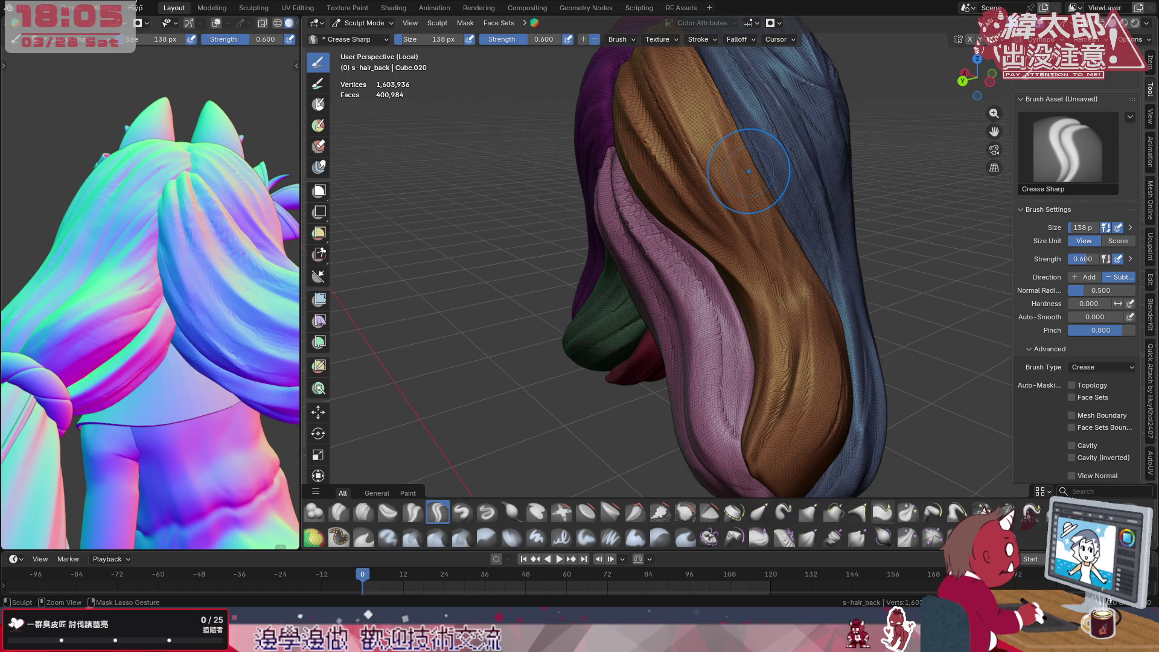
scroll(834, 222, down, 5)
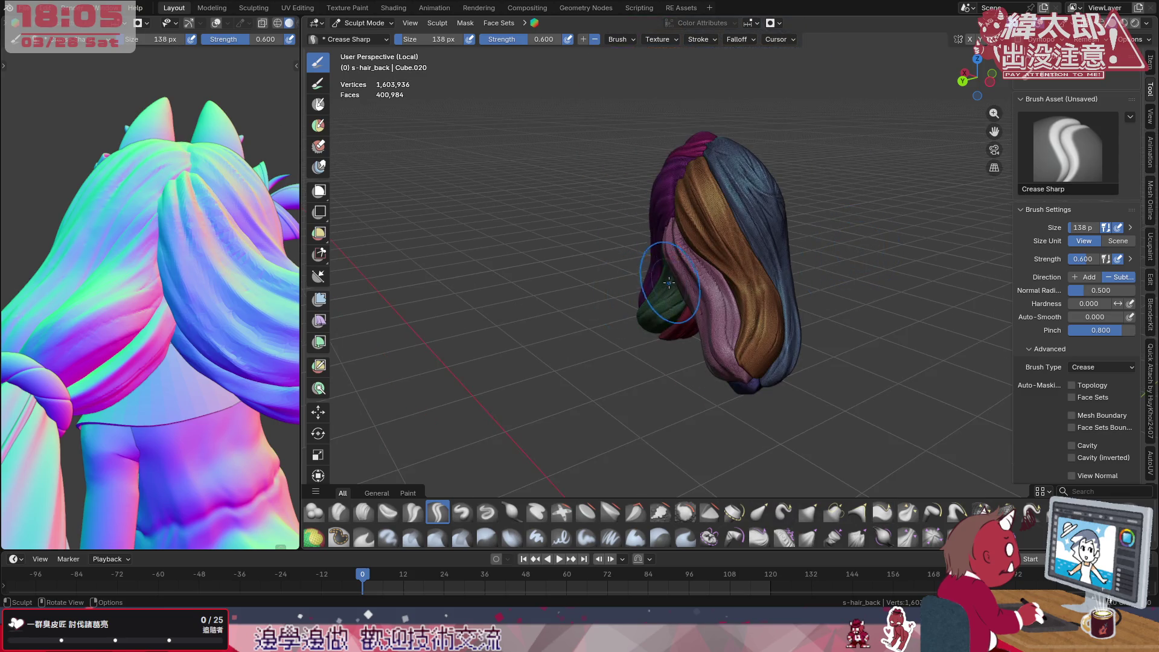
scroll(668, 283, up, 3)
Orbit the reference view to show the character's head and hair from behind
mouse_move(217, 289)
middle_down()
mouse_move(56, 364)
mouse_move(264, 373)
middle_up()
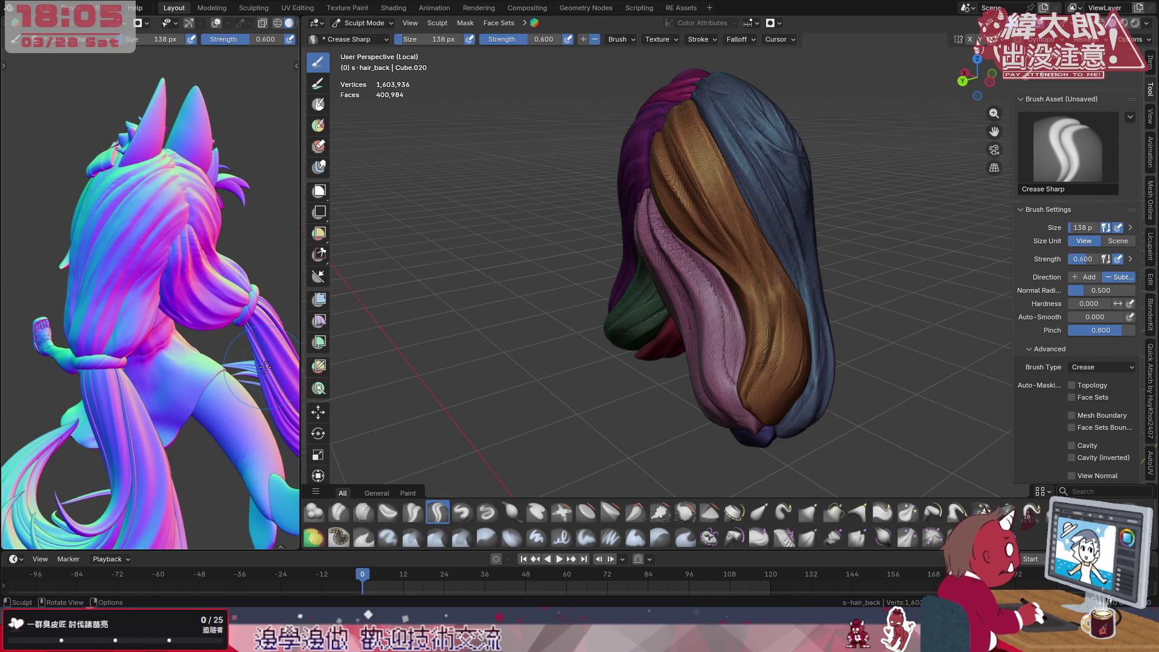
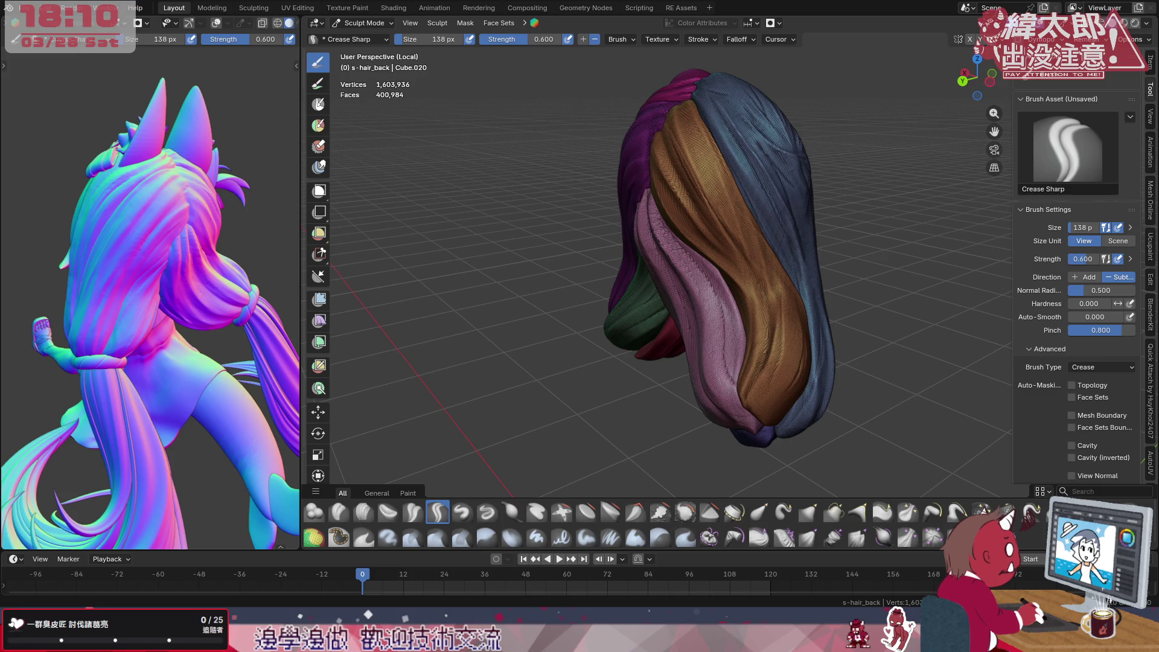
Shrink the Crease Sharp brush in two F resizes from 138 px down to 54 px
mouse_move(675, 72)
middle_down()
mouse_move(713, 215)
mouse_move(732, 186)
middle_up()
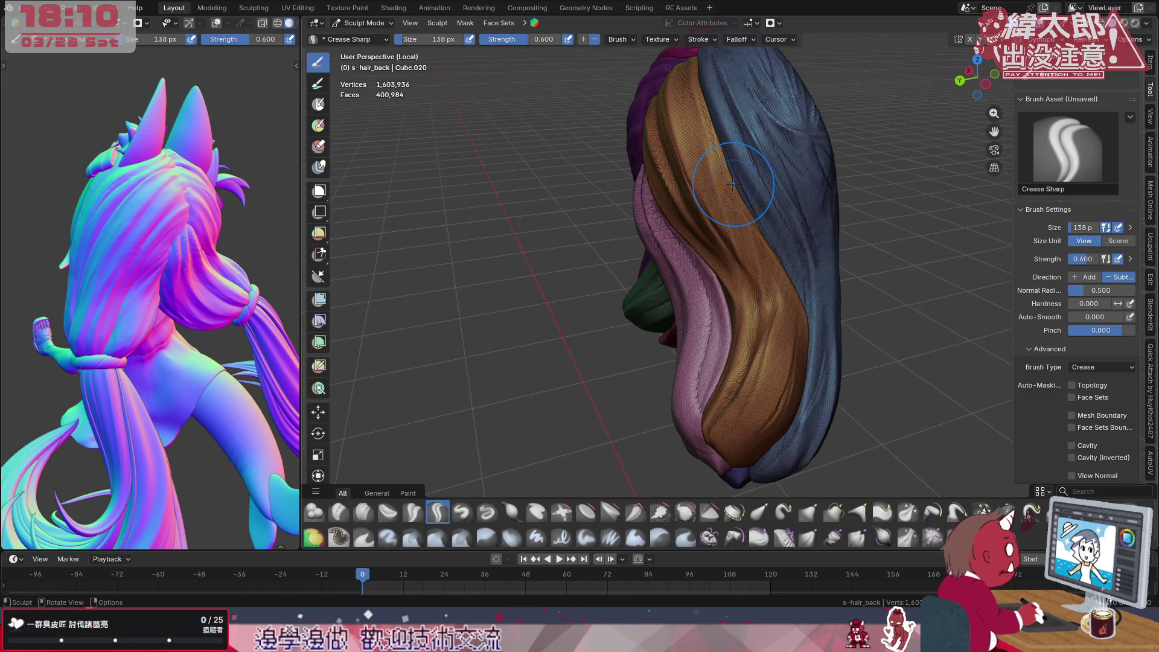
mouse_move(634, 299)
middle_down()
mouse_move(699, 353)
mouse_move(754, 321)
middle_up()
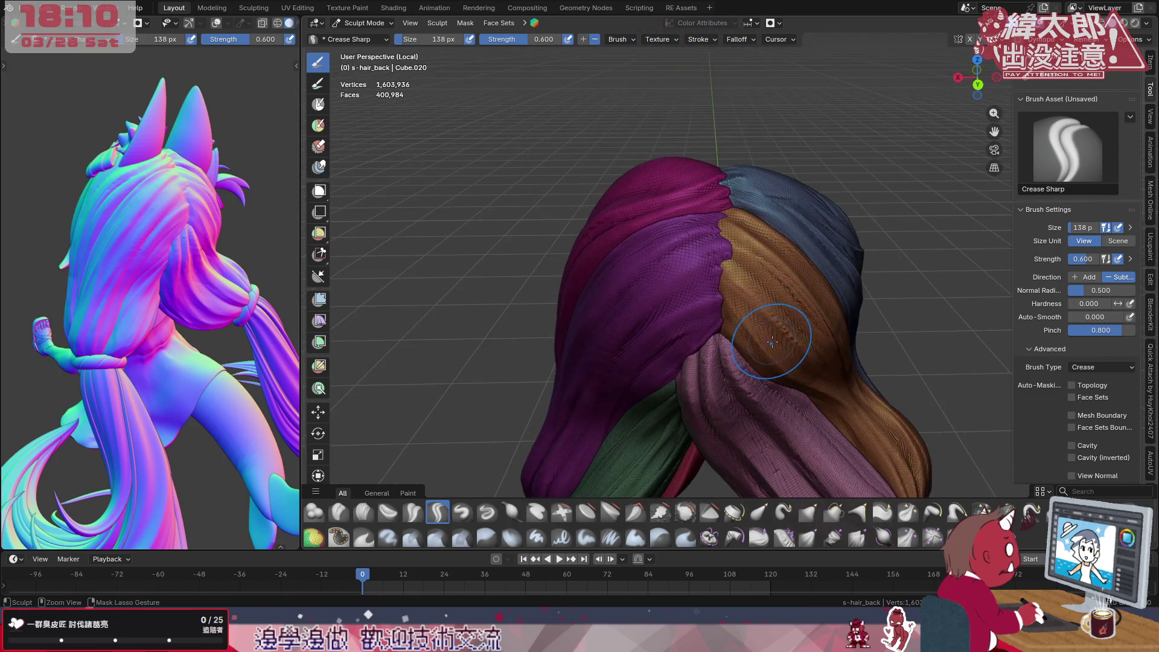
key(f)
click(755, 321)
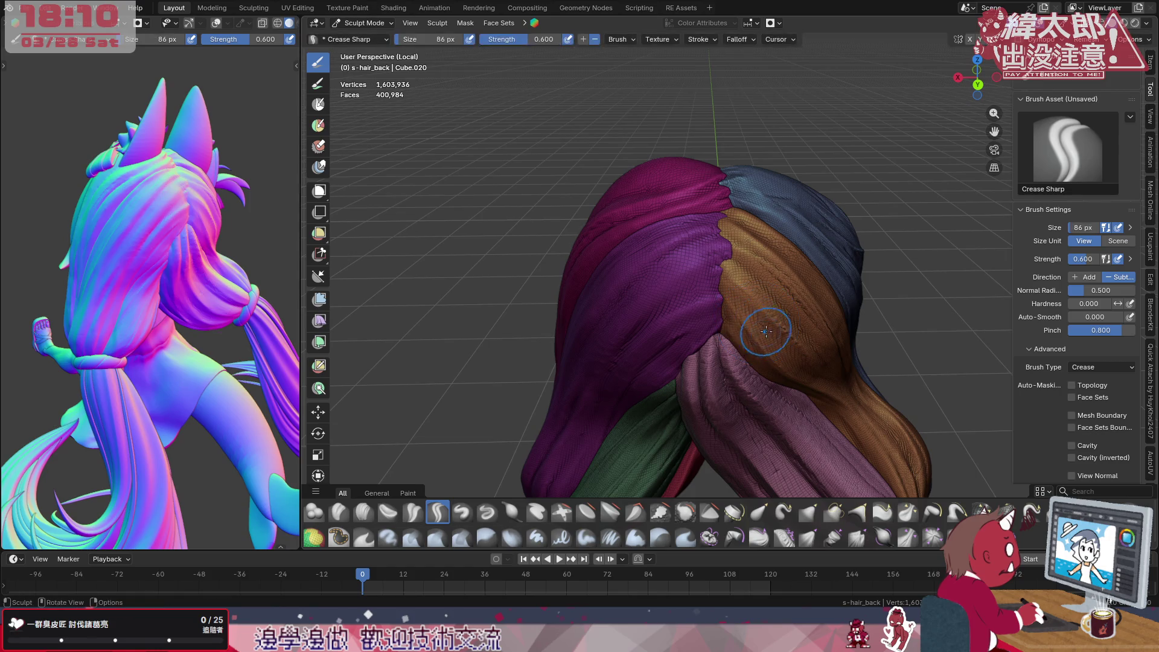
click(652, 227)
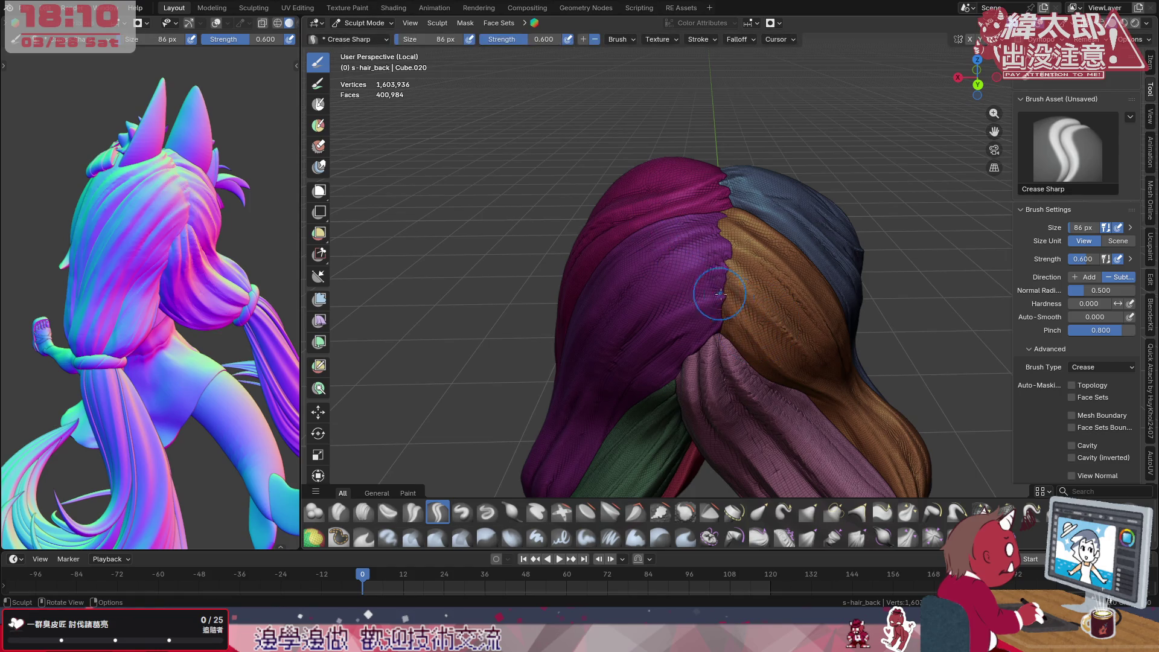
key(f)
click(761, 327)
middle_drag(768, 327, 821, 379)
Crease two straight grooves across and along the brown strand
drag(725, 358, 679, 300)
middle_drag(670, 290, 765, 367)
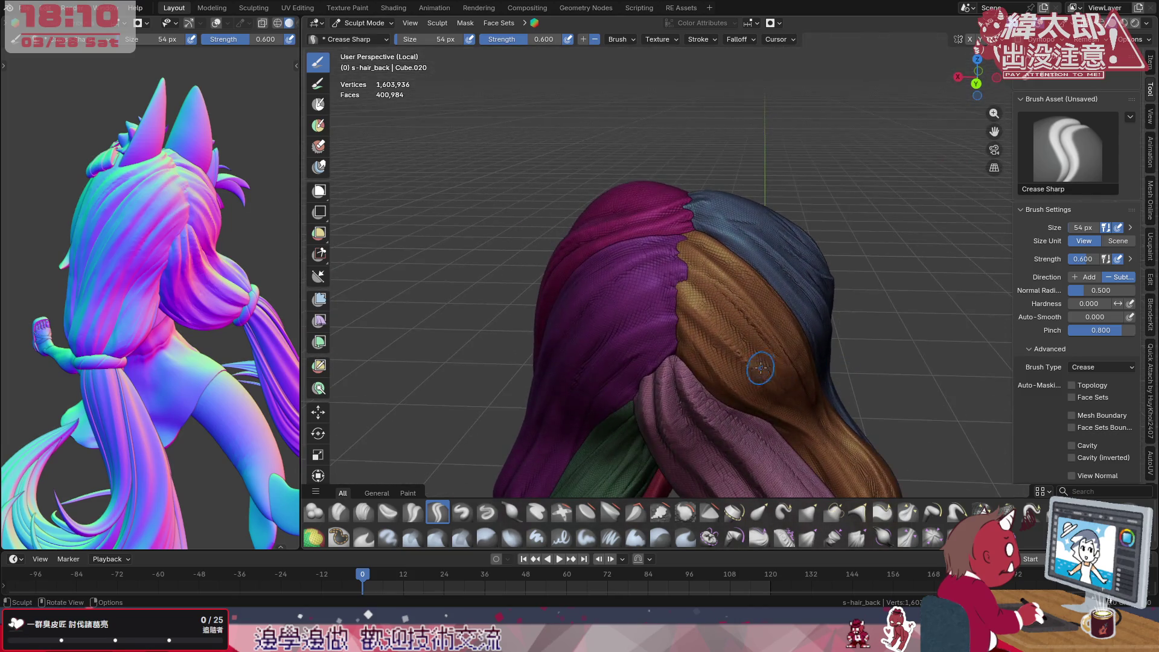
drag(765, 367, 675, 290)
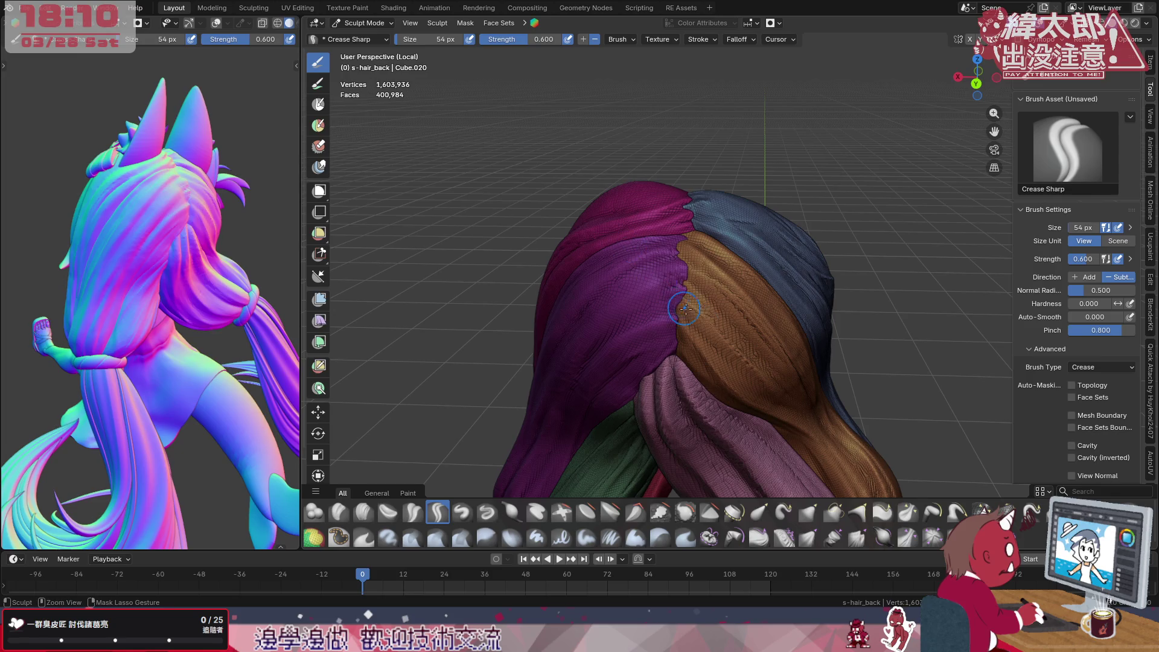
mouse_move(801, 405)
mouse_down()
mouse_move(780, 396)
mouse_move(670, 204)
mouse_up()
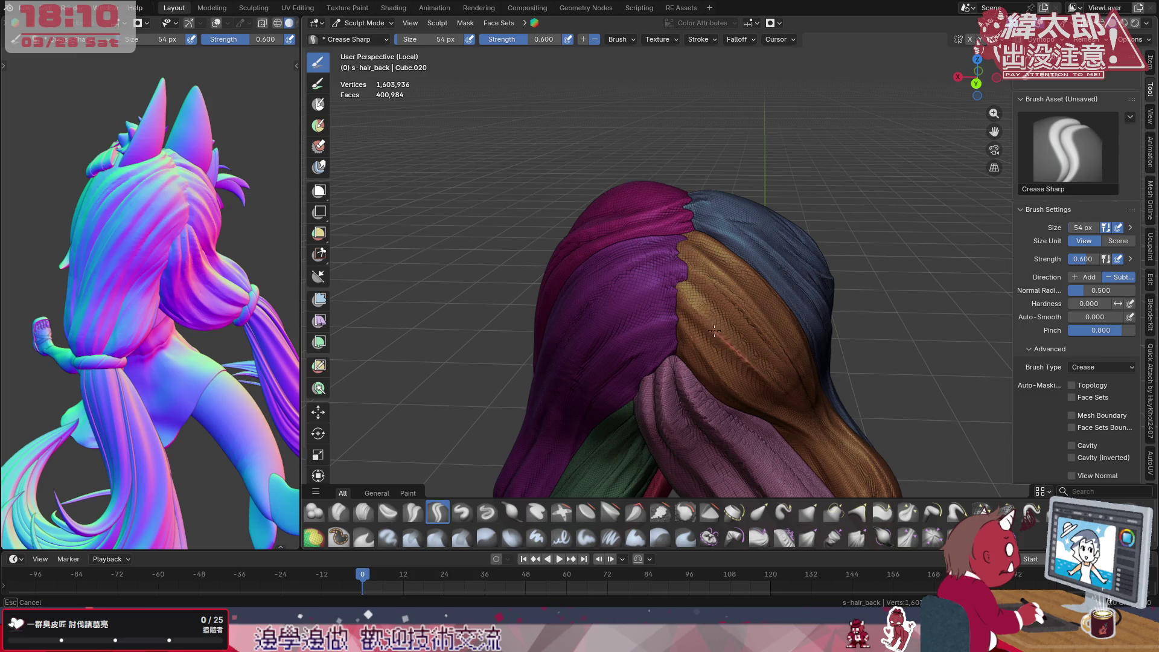
key(f)
Enlarge the brush, leave the Falloff setting unchanged, and crease beside the existing groove
click(793, 349)
click(713, 38)
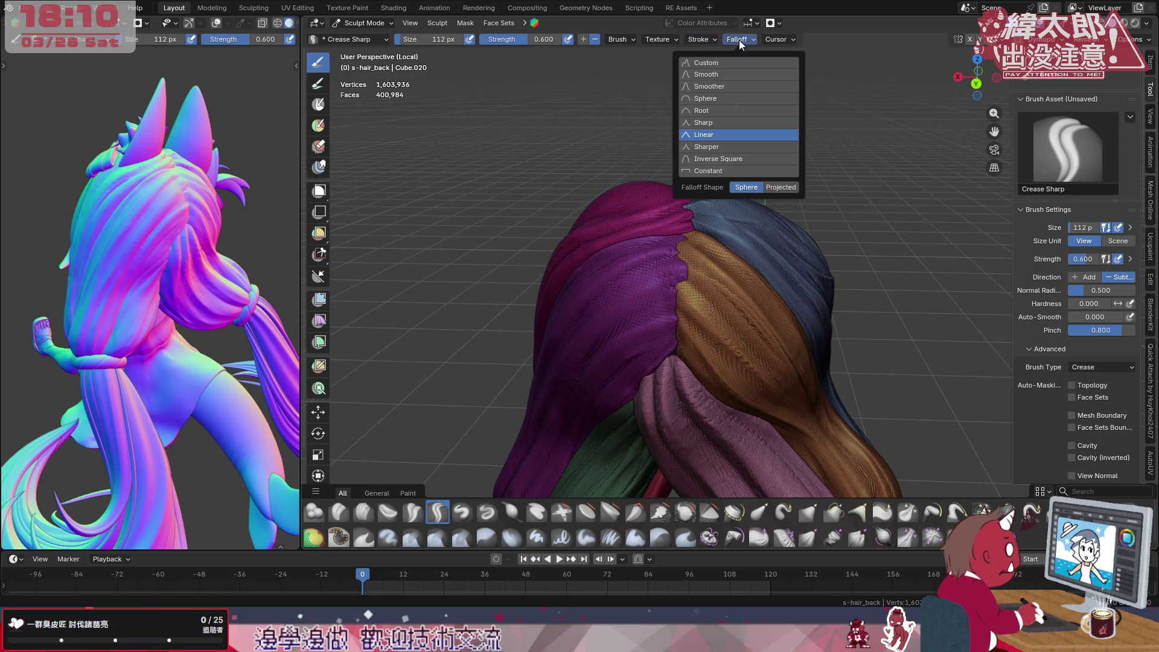
click(724, 111)
mouse_move(825, 407)
mouse_down()
mouse_move(827, 430)
mouse_move(648, 239)
mouse_up()
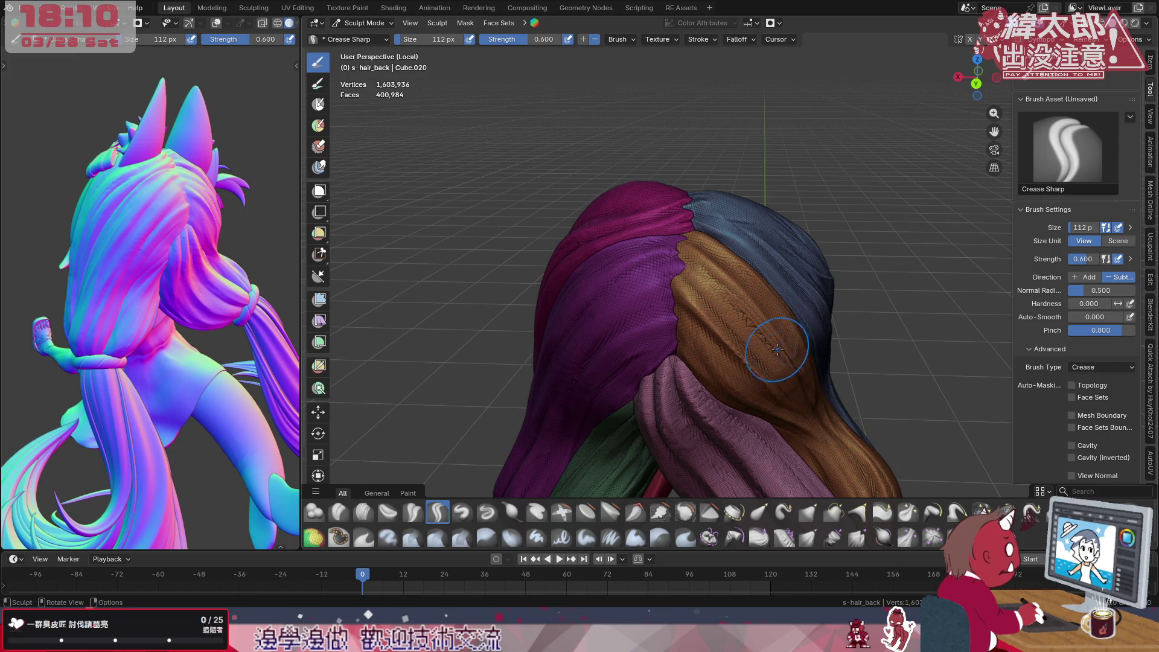
With a smaller brush, crease sharp grooves along the orange-magenta and orange-blue seams
key(f)
click(748, 355)
drag(833, 426, 768, 388)
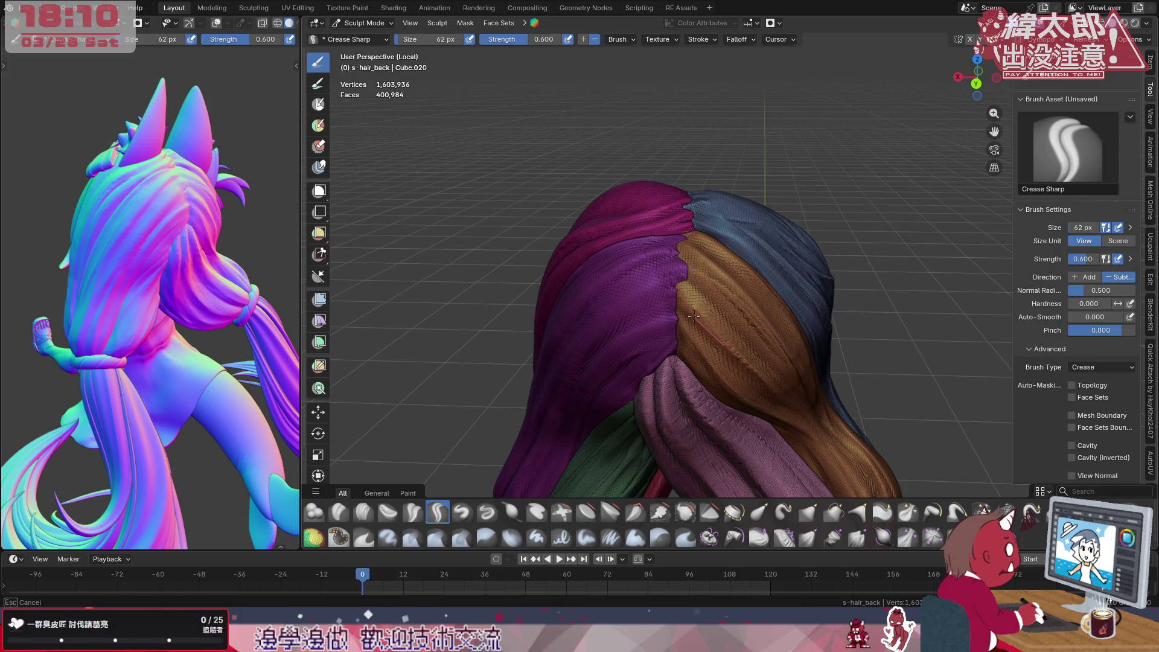
drag(768, 388, 661, 228)
middle_drag(829, 380, 633, 363)
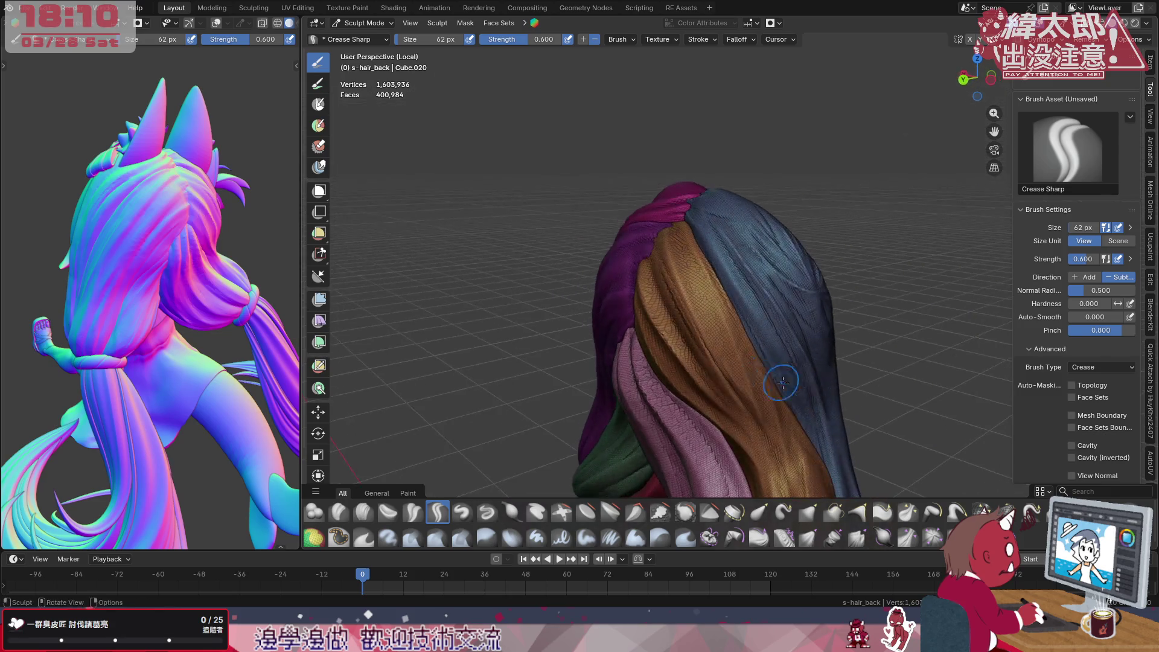
drag(766, 385, 672, 163)
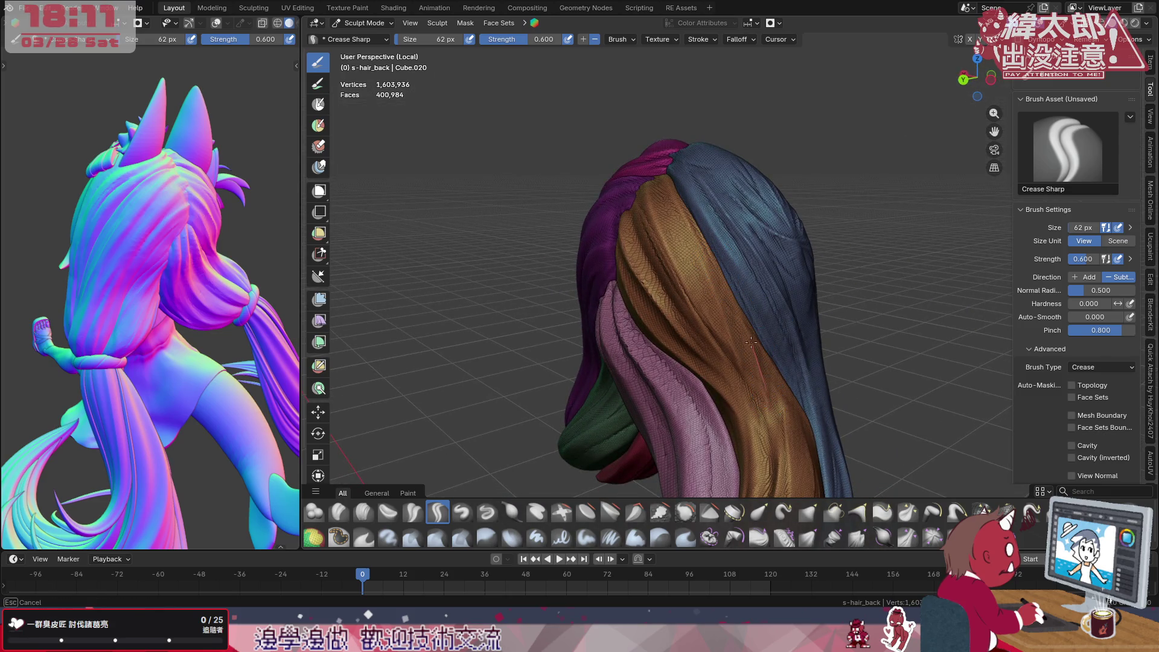
drag(794, 453, 750, 319)
Check the mesh in wireframe, return to Solid shading and inspect the hair from new angles
key(shift+z)
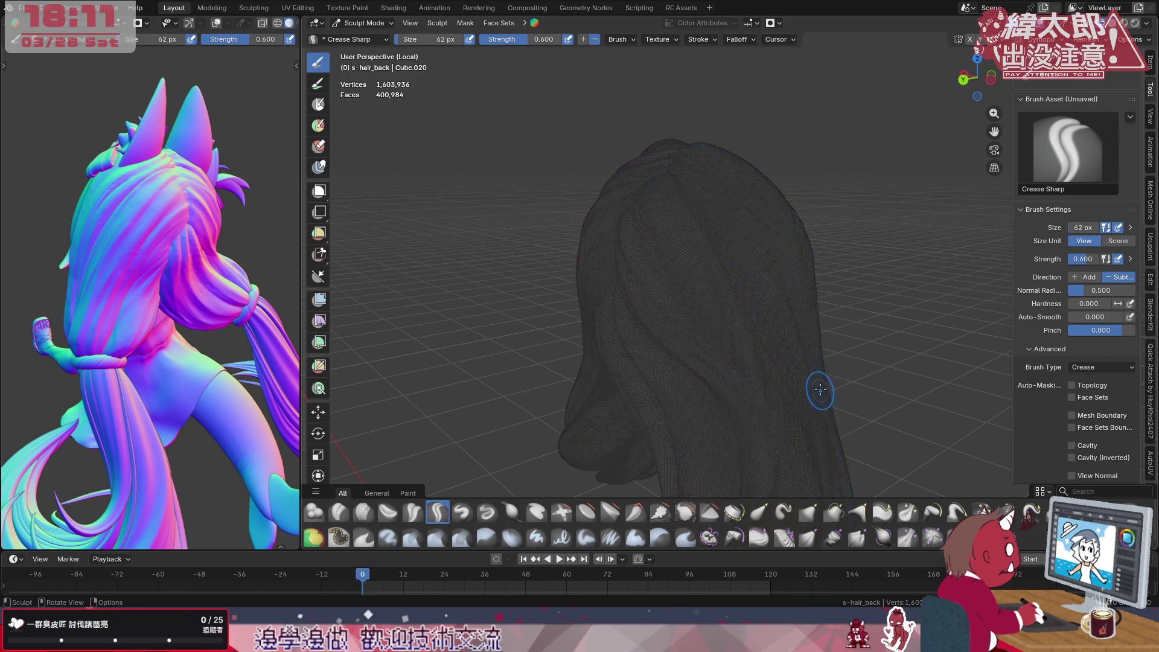
key(z)
click(936, 274)
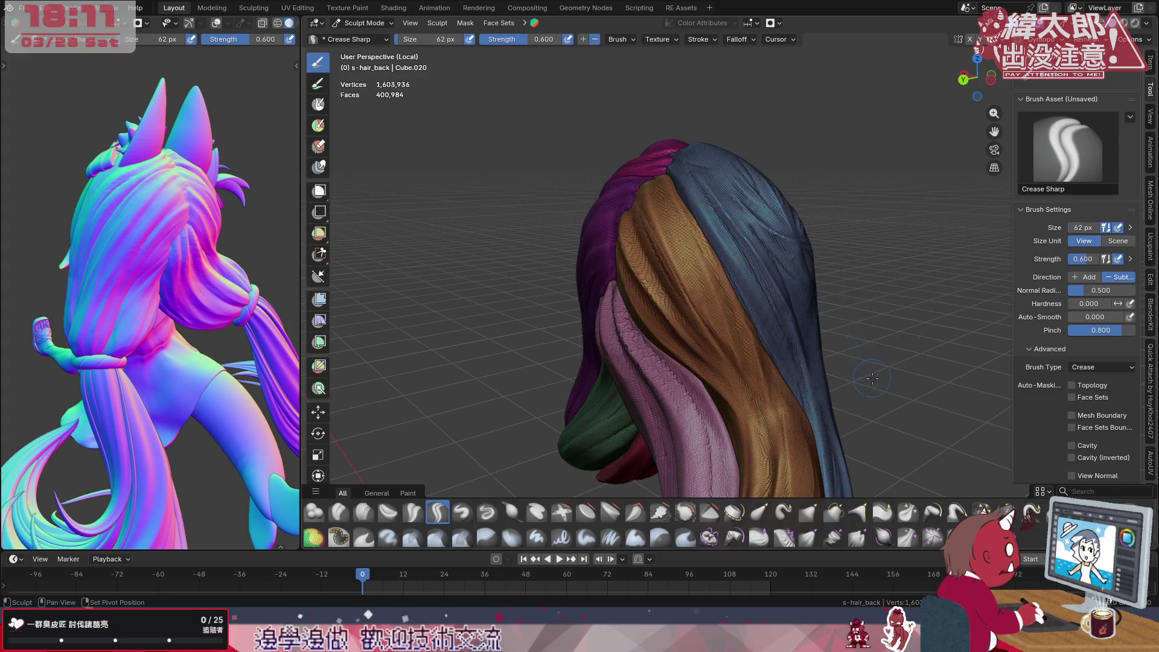
middle_drag(797, 326, 744, 467)
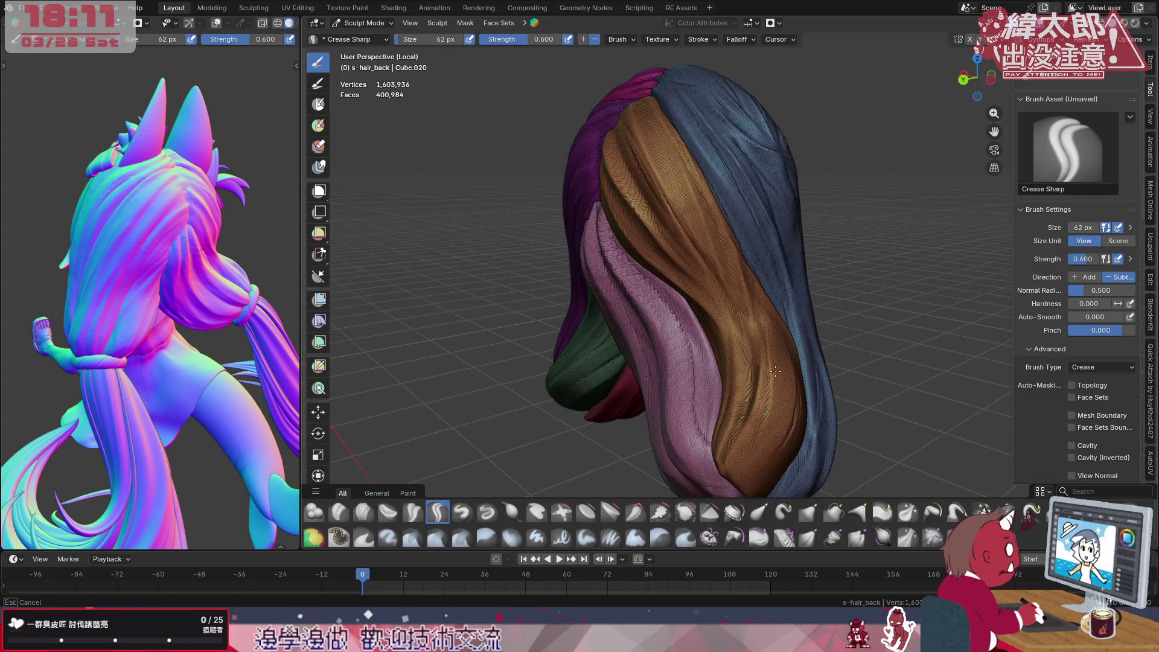
middle_drag(226, 362, 135, 318)
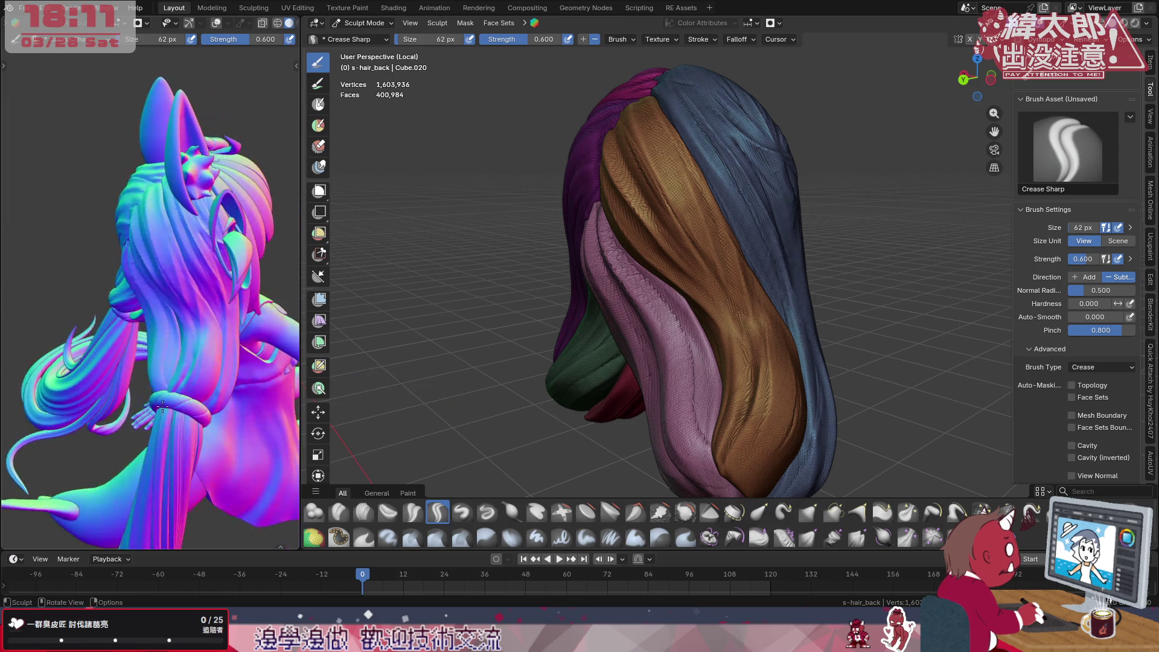
middle_drag(613, 346, 775, 290)
key(f)
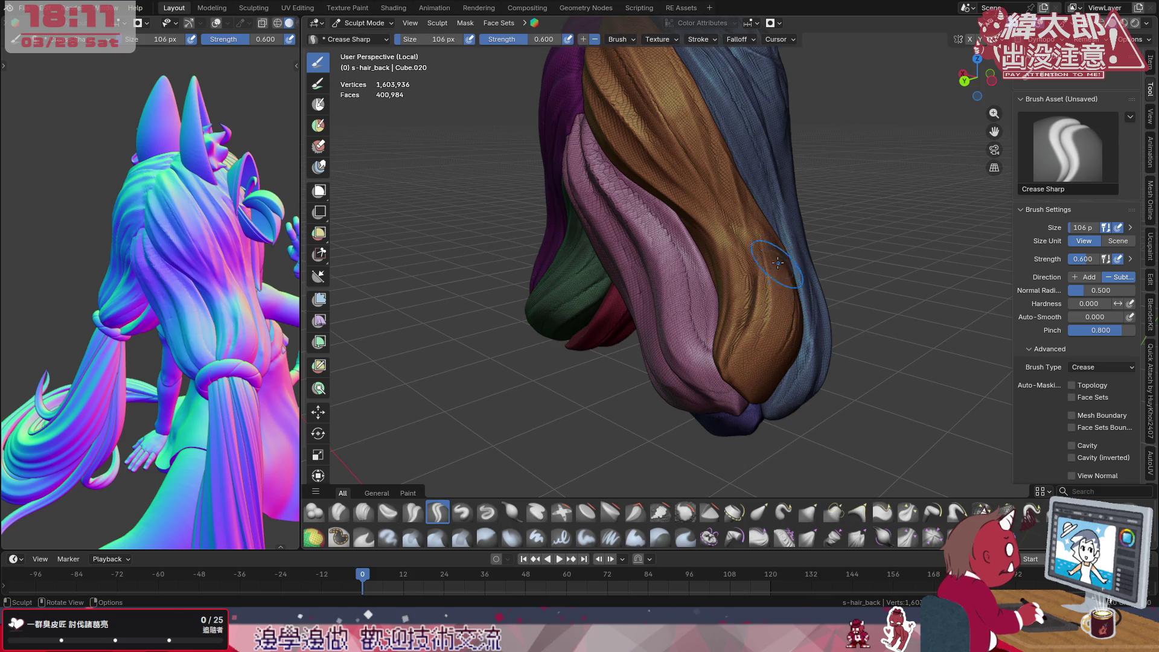
Crease several long grooves rising up the brown strand from its tip
mouse_move(773, 362)
mouse_down()
mouse_move(777, 269)
mouse_move(743, 173)
mouse_up()
drag(789, 317, 735, 399)
drag(772, 337, 743, 145)
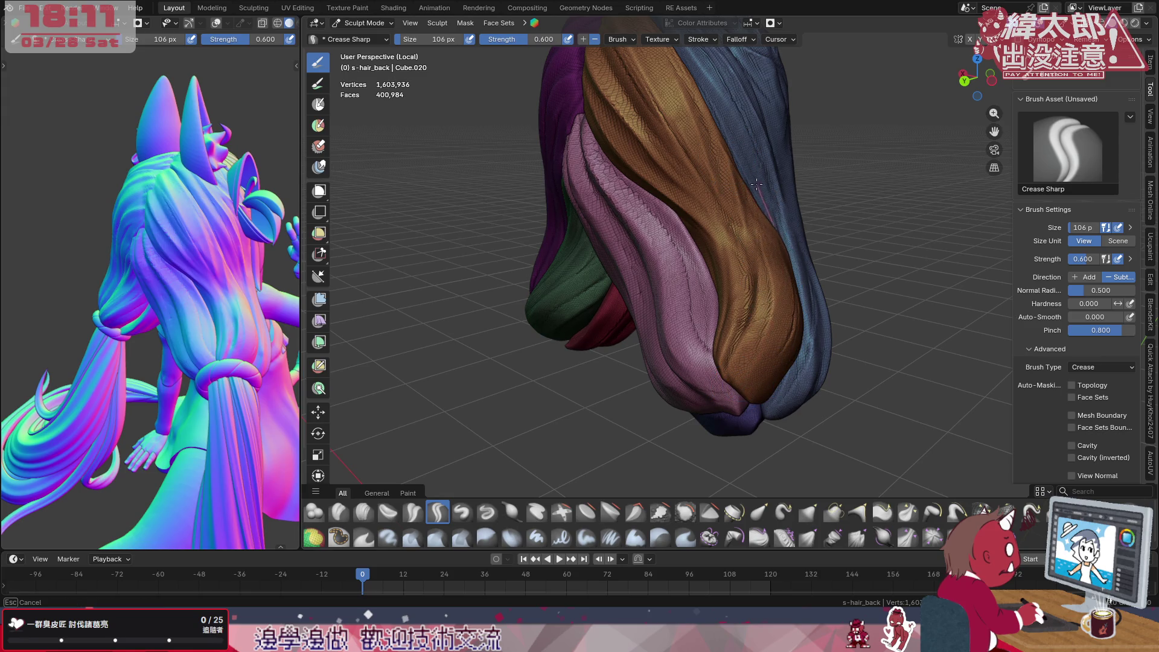
mouse_move(752, 371)
mouse_down()
mouse_move(757, 207)
mouse_move(743, 136)
mouse_up()
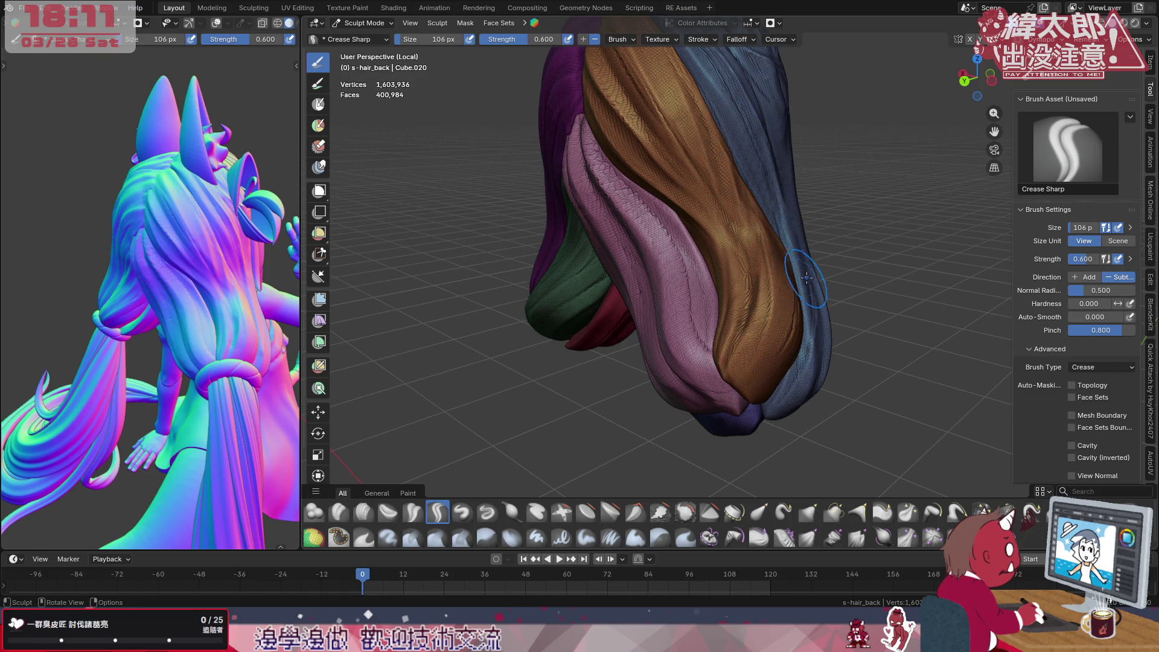
middle_drag(809, 281, 743, 272)
drag(652, 371, 749, 232)
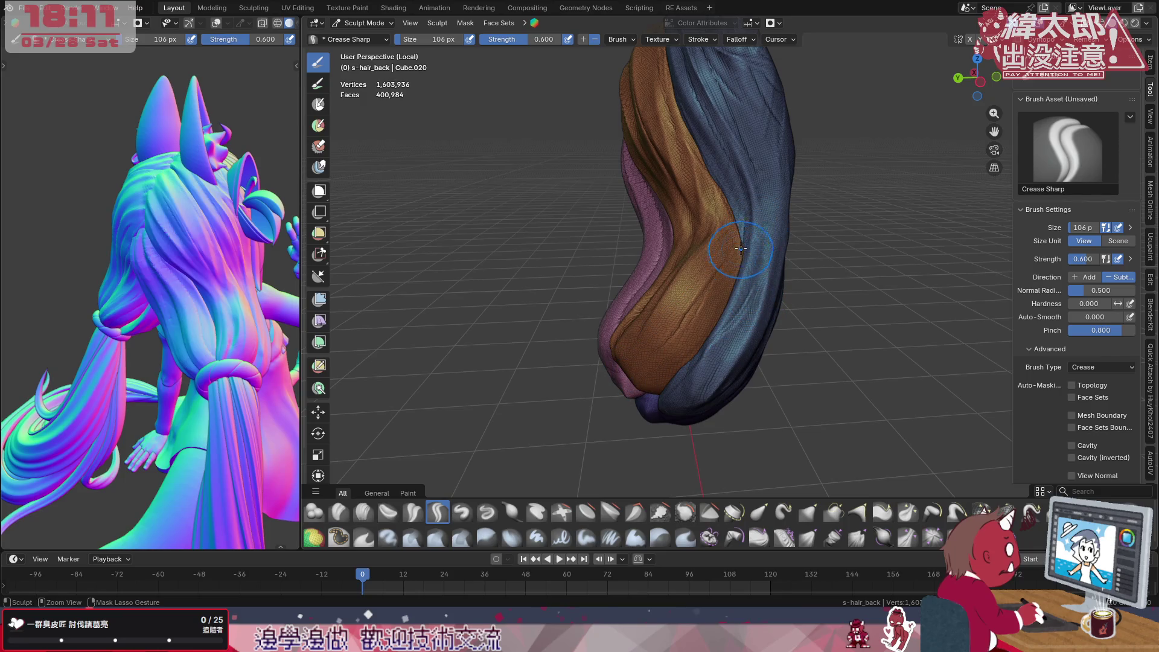
Shrink the brush to 36 px and crease fine lines along the brown strand
key(f)
click(707, 313)
drag(670, 363, 724, 276)
mouse_move(634, 369)
mouse_down()
mouse_move(716, 282)
mouse_move(742, 223)
mouse_up()
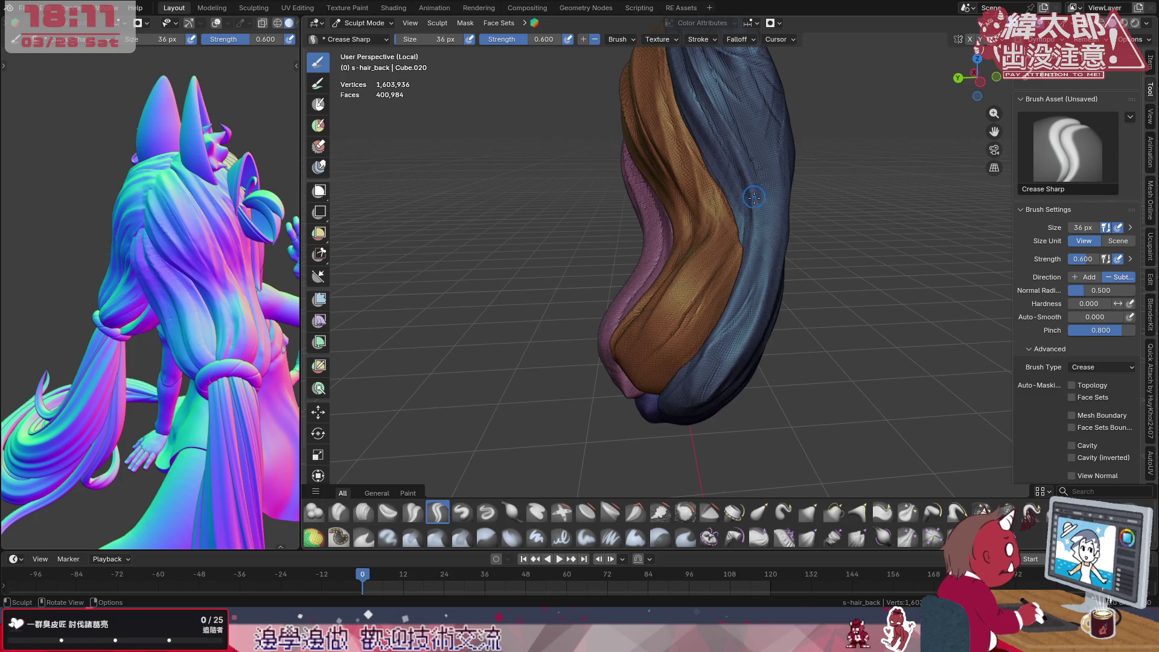
mouse_move(634, 399)
mouse_down()
mouse_move(720, 313)
mouse_move(743, 227)
mouse_up()
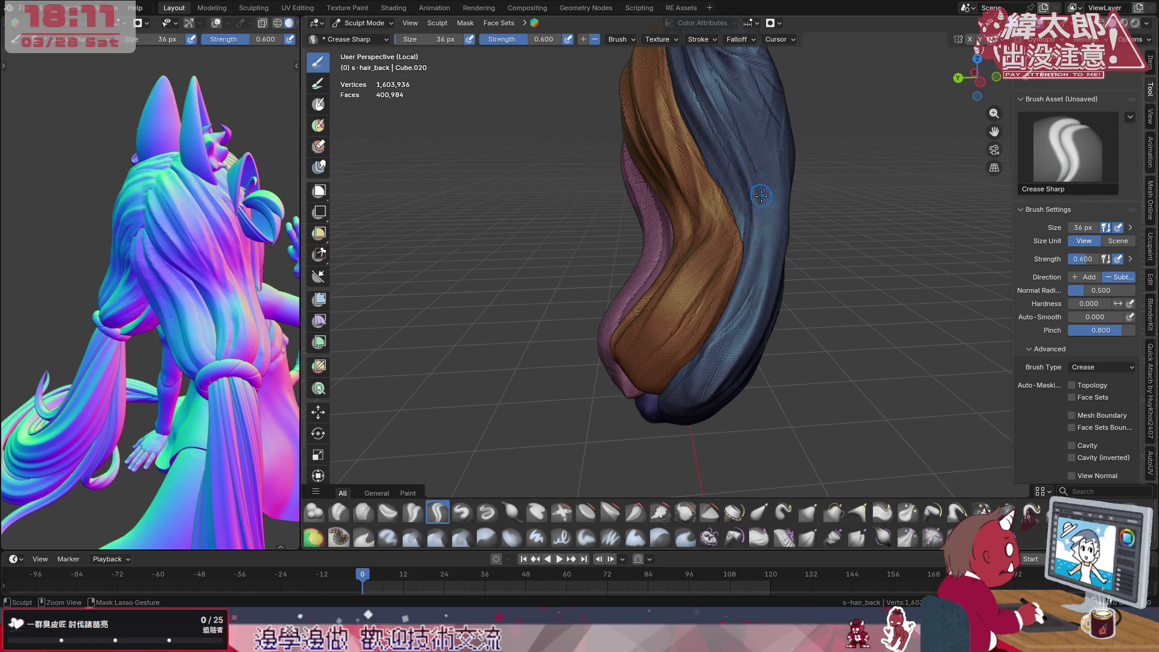
Crease small grooves along the pink strand, then bring up the shading mode choices
middle_drag(725, 236, 815, 271)
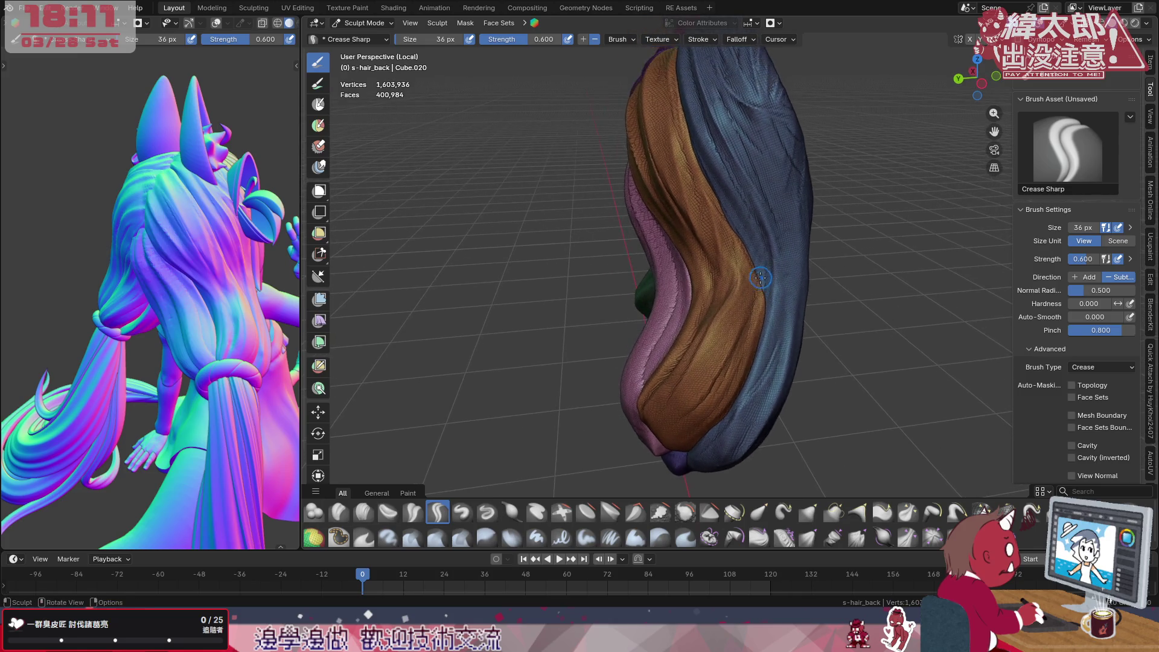
middle_drag(262, 385, 238, 379)
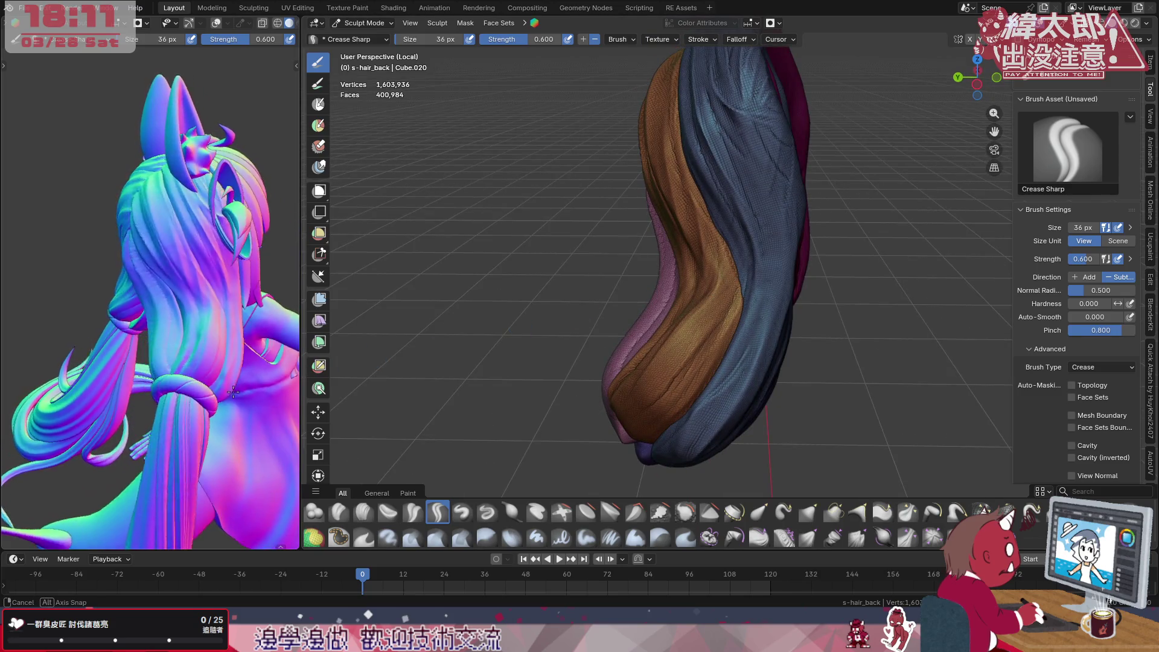
mouse_move(688, 273)
middle_down()
mouse_move(640, 286)
mouse_move(677, 349)
middle_up()
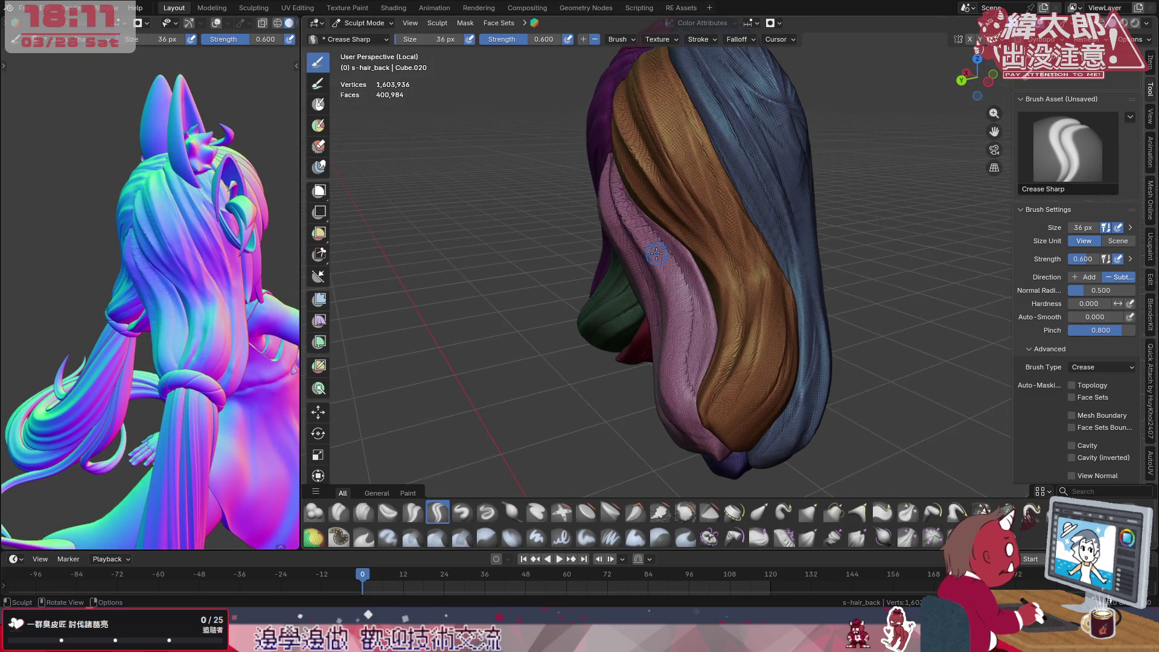
mouse_move(675, 309)
mouse_down()
mouse_move(670, 389)
mouse_move(678, 244)
mouse_move(699, 313)
mouse_move(690, 381)
mouse_up()
drag(687, 335, 697, 416)
drag(696, 298, 681, 270)
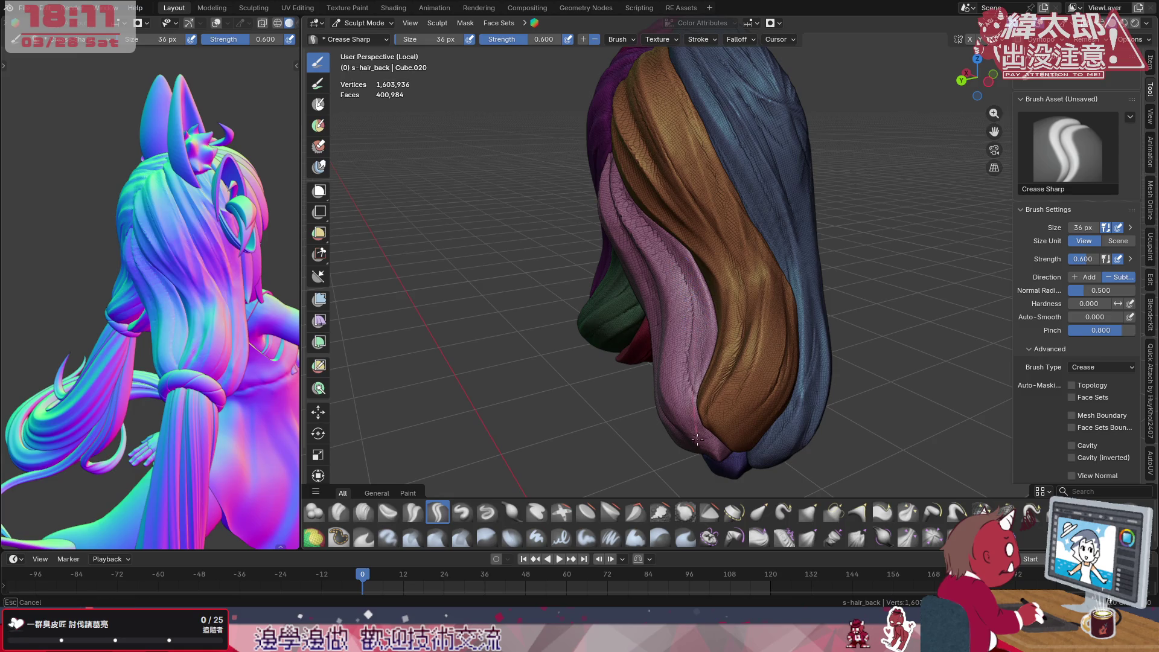
key(z)
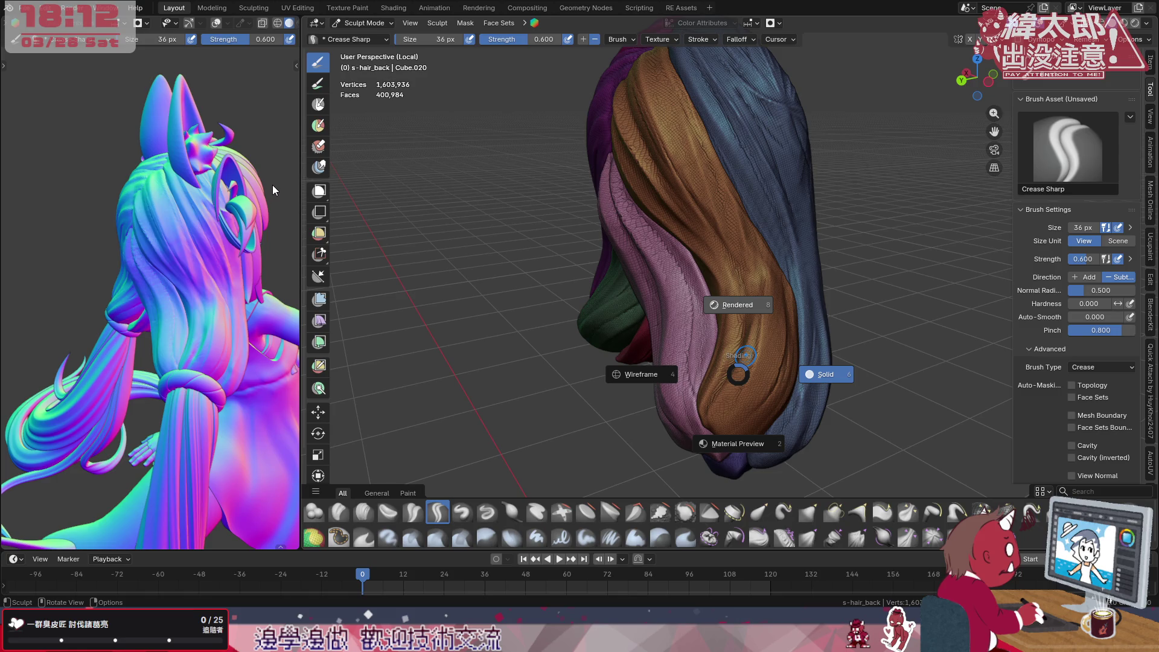
Switch the viewport to Material Preview, then to Rendered shading of the translucent strands
key(2)
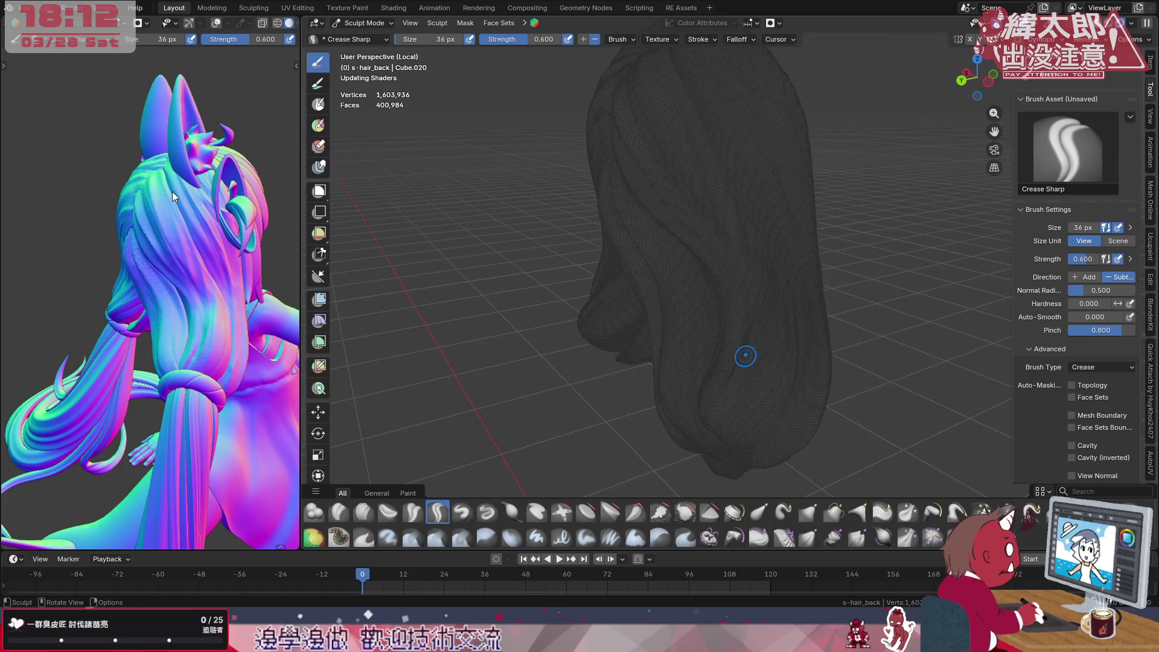
key(z)
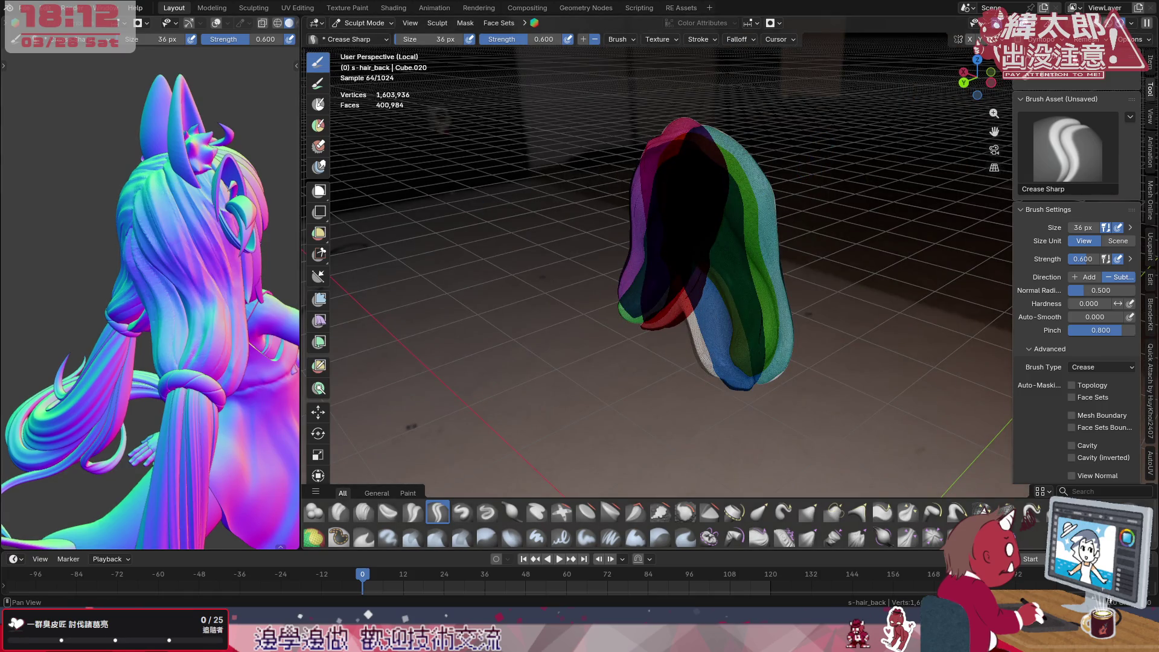
key(z)
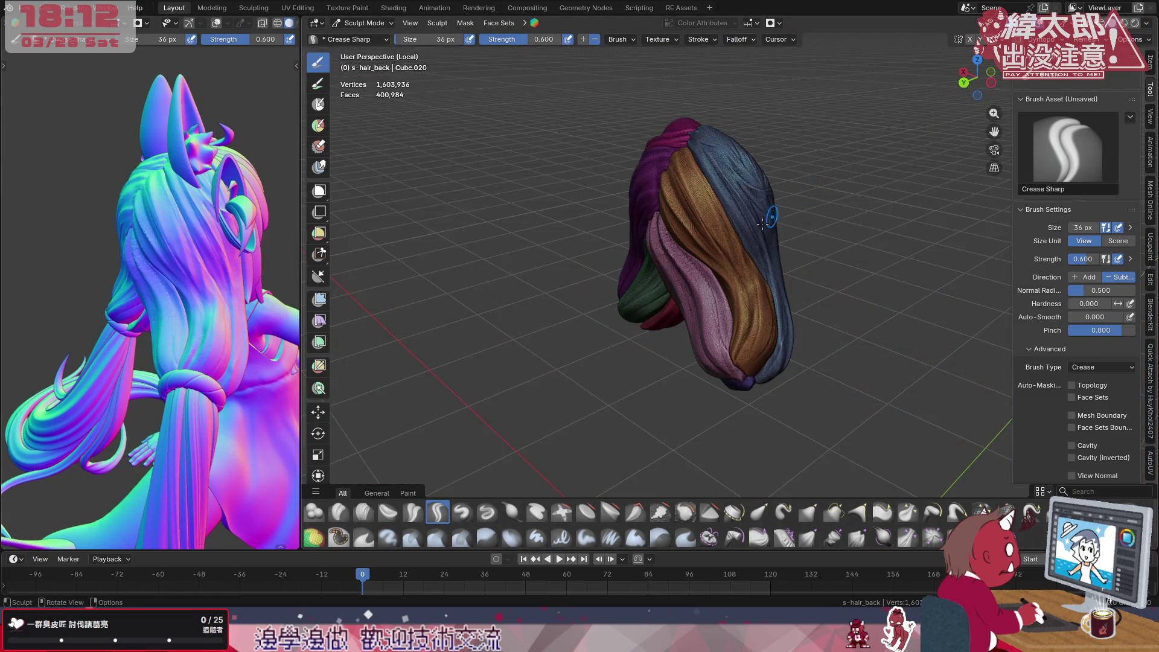
scroll(706, 245, up, 3)
mouse_move(707, 245)
middle_down()
mouse_move(829, 265)
mouse_move(730, 220)
middle_up()
scroll(729, 220, up, 2)
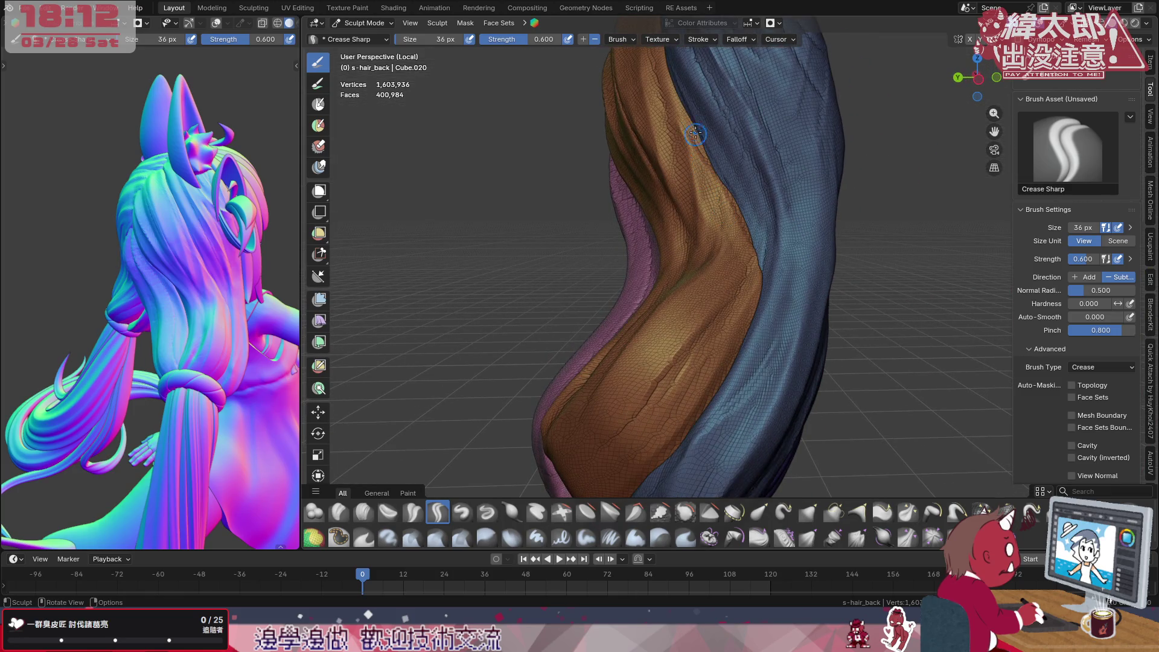
scroll(742, 212, down, 4)
scroll(743, 212, down, 3)
mouse_move(768, 234)
middle_down()
mouse_move(762, 262)
mouse_move(917, 186)
mouse_move(860, 227)
middle_up()
middle_drag(724, 273, 601, 332)
scroll(602, 331, down, 4)
scroll(715, 272, down, 3)
mouse_move(715, 291)
middle_down()
mouse_move(734, 350)
mouse_move(963, 342)
mouse_move(1001, 327)
middle_up()
mouse_move(217, 308)
middle_down()
mouse_move(196, 314)
mouse_move(269, 361)
mouse_move(232, 343)
mouse_move(138, 332)
mouse_move(143, 293)
mouse_move(31, 297)
middle_up()
scroll(204, 318, down, 3)
middle_drag(688, 272, 828, 283)
mouse_move(120, 284)
middle_down()
mouse_move(164, 290)
mouse_move(173, 268)
mouse_move(291, 322)
middle_up()
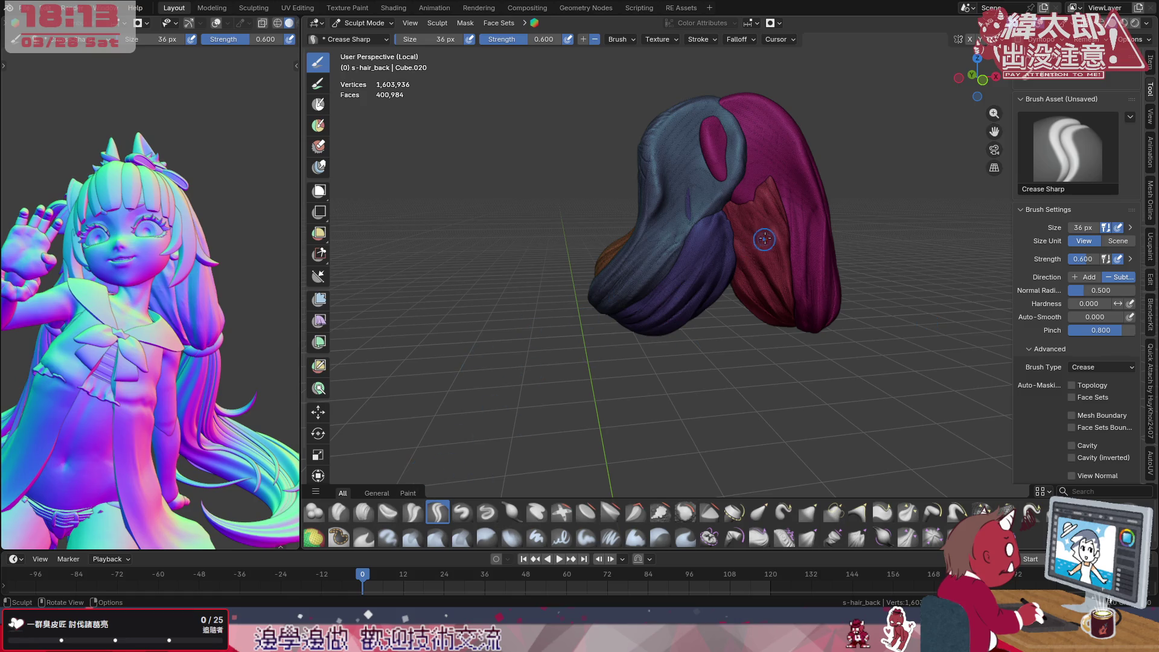
Crease grooves down the red strand and a first groove along the magenta strand
drag(748, 200, 769, 263)
drag(733, 186, 738, 195)
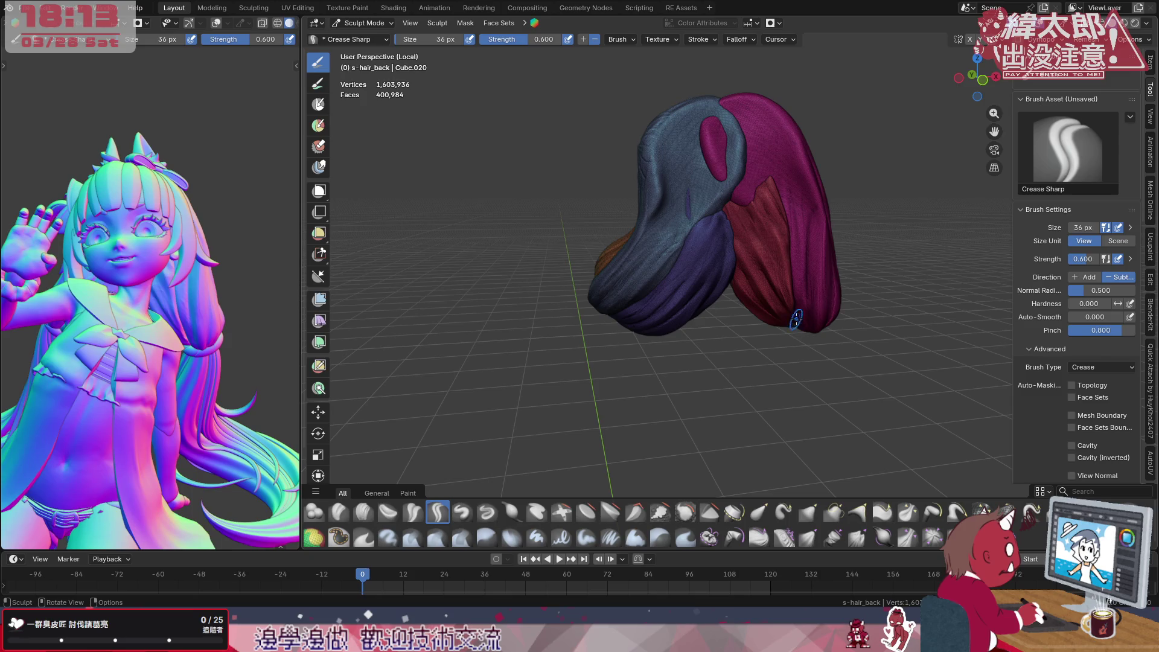
drag(797, 321, 805, 329)
mouse_move(799, 256)
mouse_down()
mouse_move(804, 176)
mouse_move(817, 213)
mouse_up()
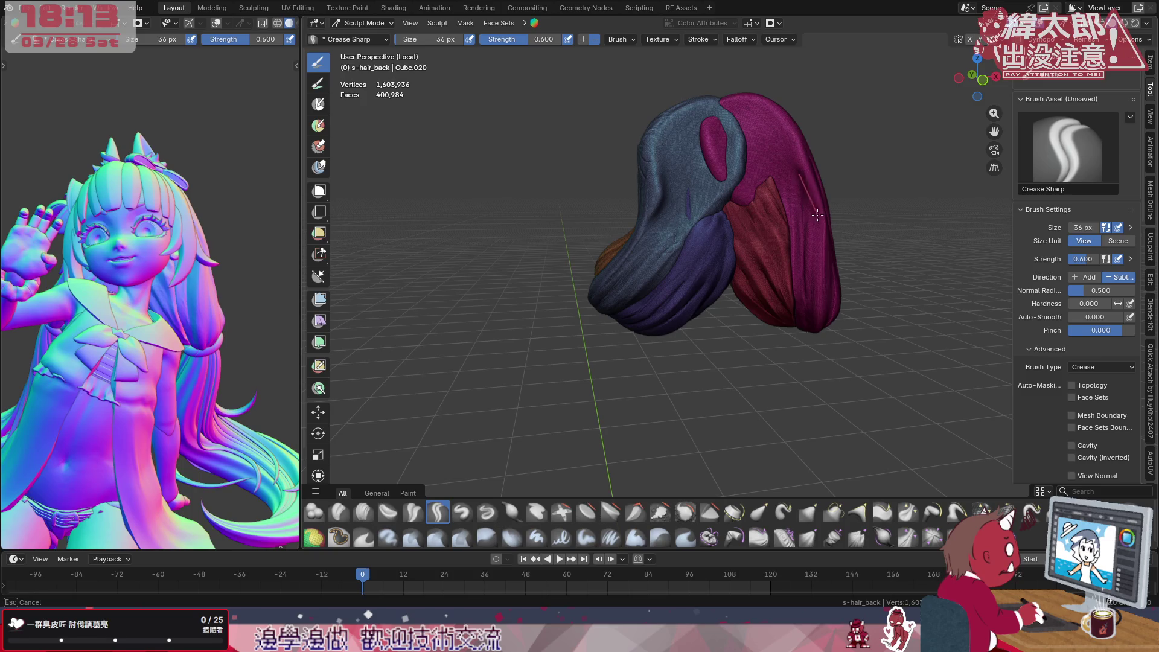
drag(805, 349, 811, 344)
drag(787, 318, 786, 326)
drag(716, 234, 777, 283)
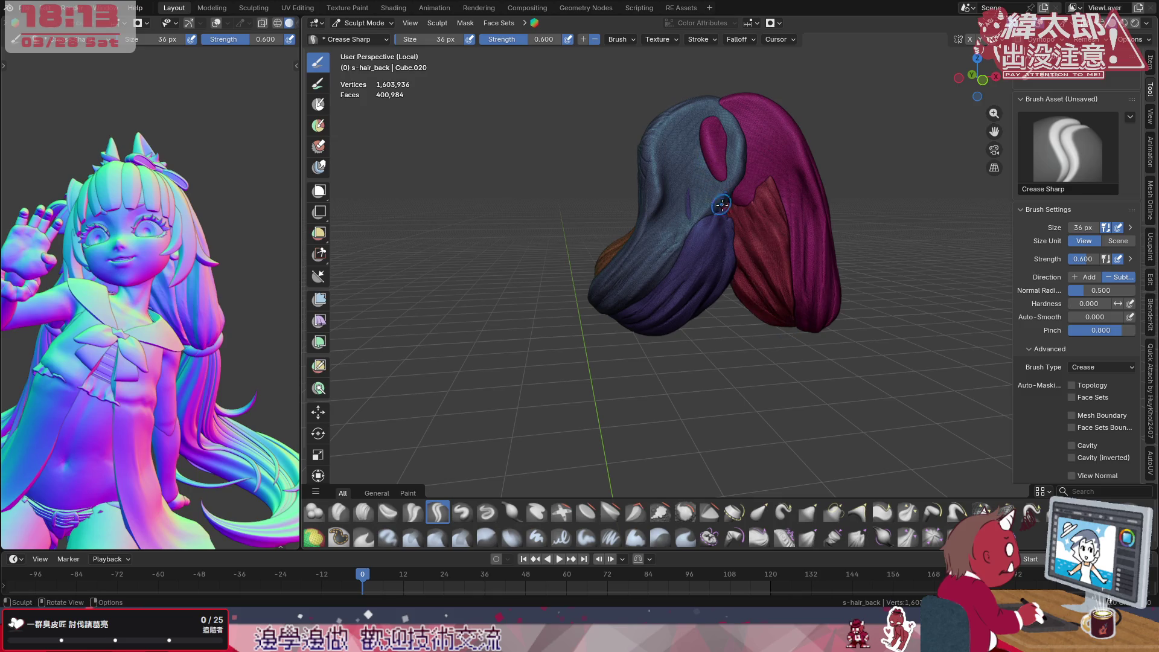
drag(807, 342, 786, 259)
Carry more grooves up the magenta strand to its top and deepen the red strand crease
drag(759, 198, 742, 177)
drag(809, 329, 808, 270)
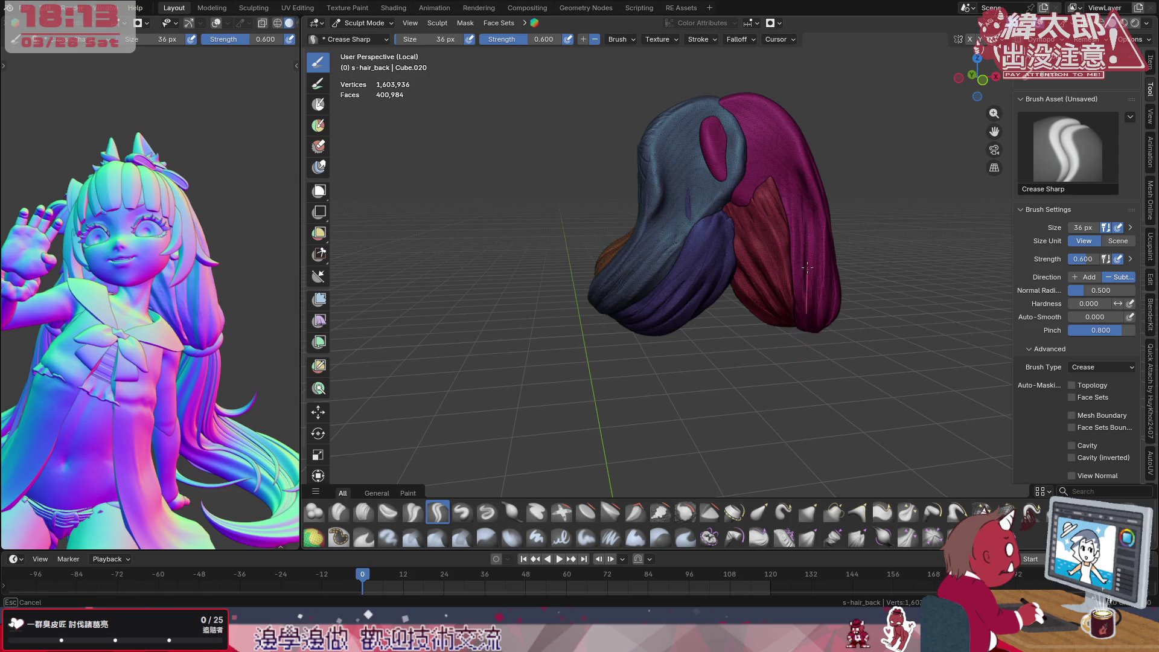
drag(809, 188, 813, 170)
drag(813, 318, 812, 249)
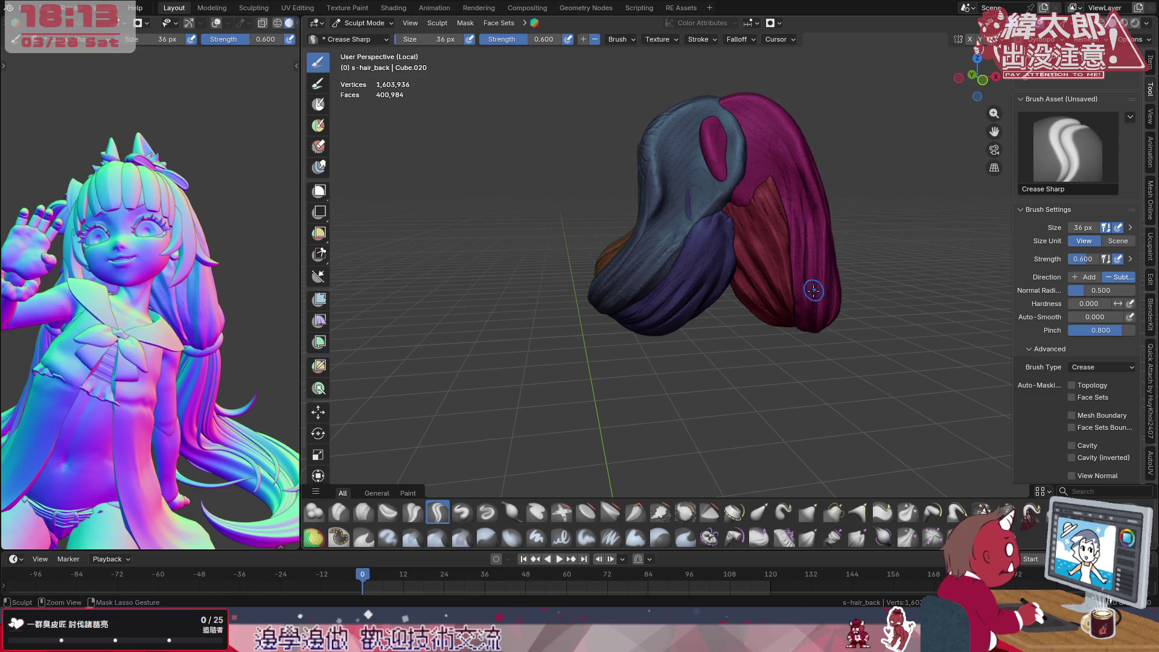
drag(800, 325, 797, 317)
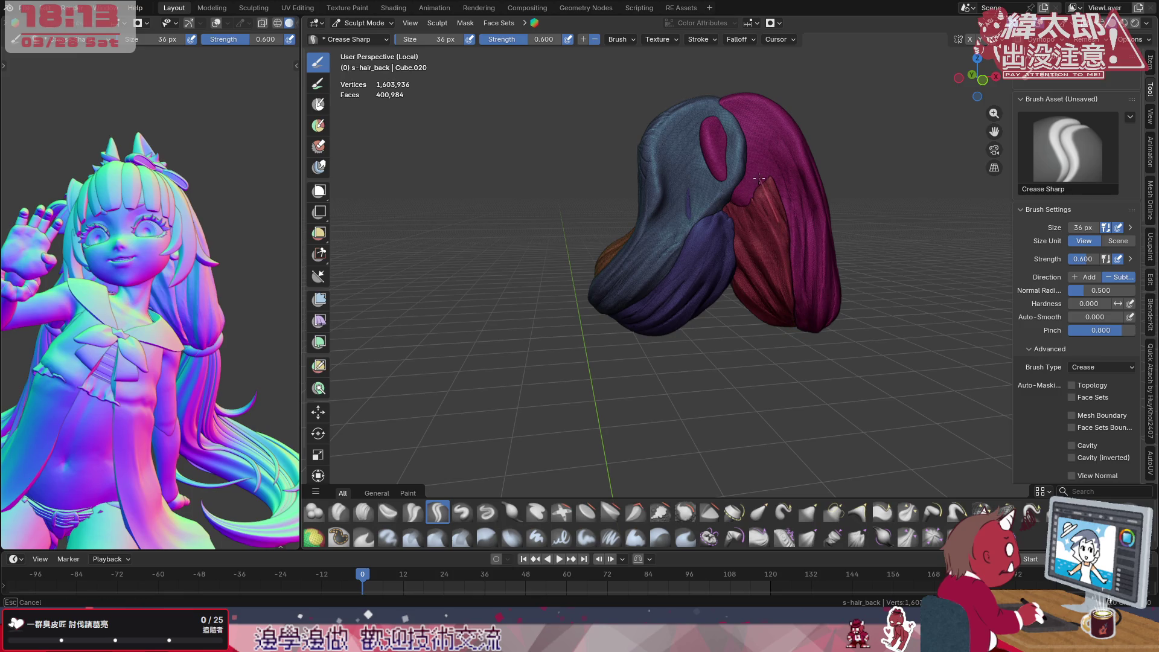
drag(761, 182, 800, 258)
drag(806, 308, 806, 336)
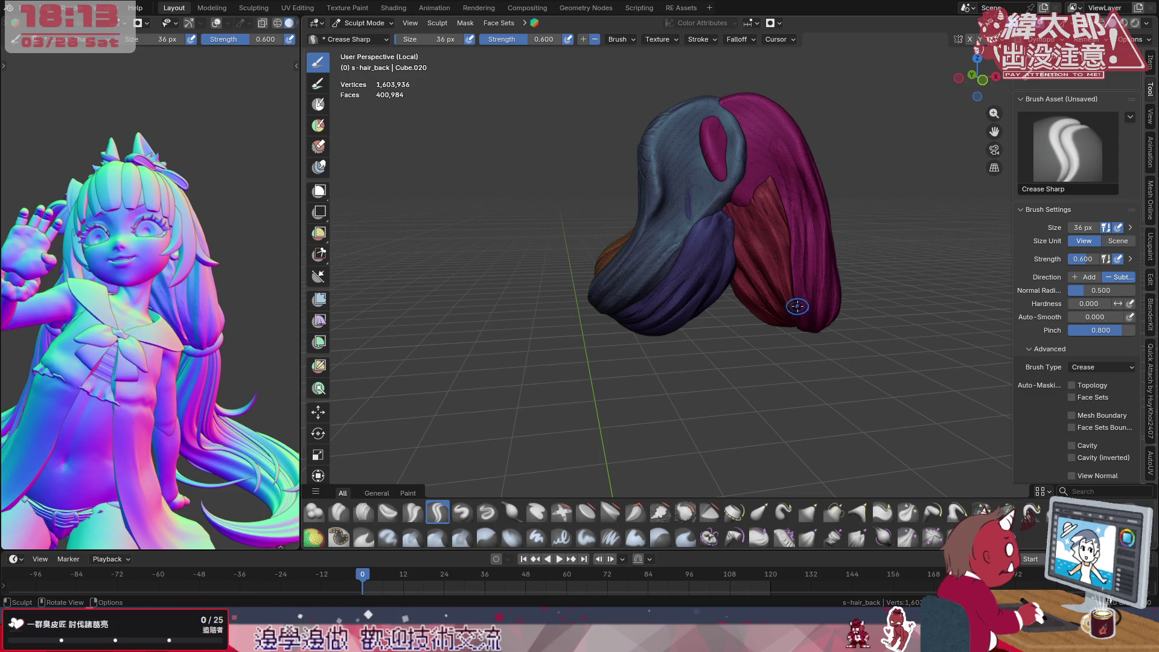
drag(797, 307, 787, 291)
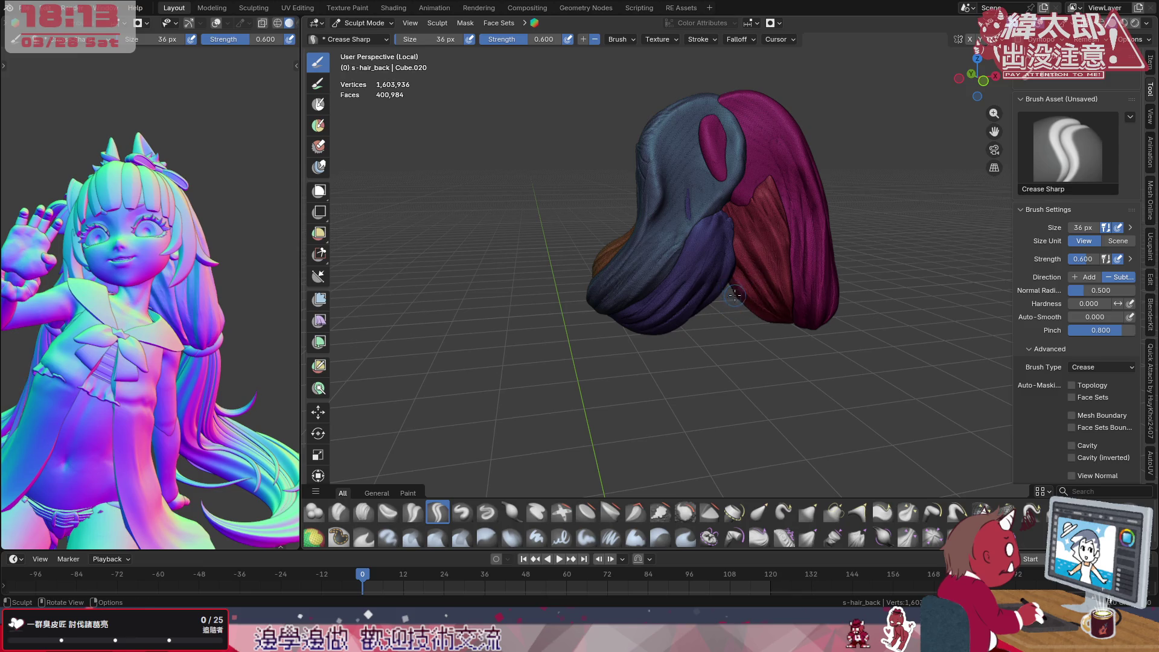
scroll(739, 289, up, 1)
Crease thin lines down the magenta strand and short grooves along the hair tip from behind
middle_drag(255, 378, 226, 363)
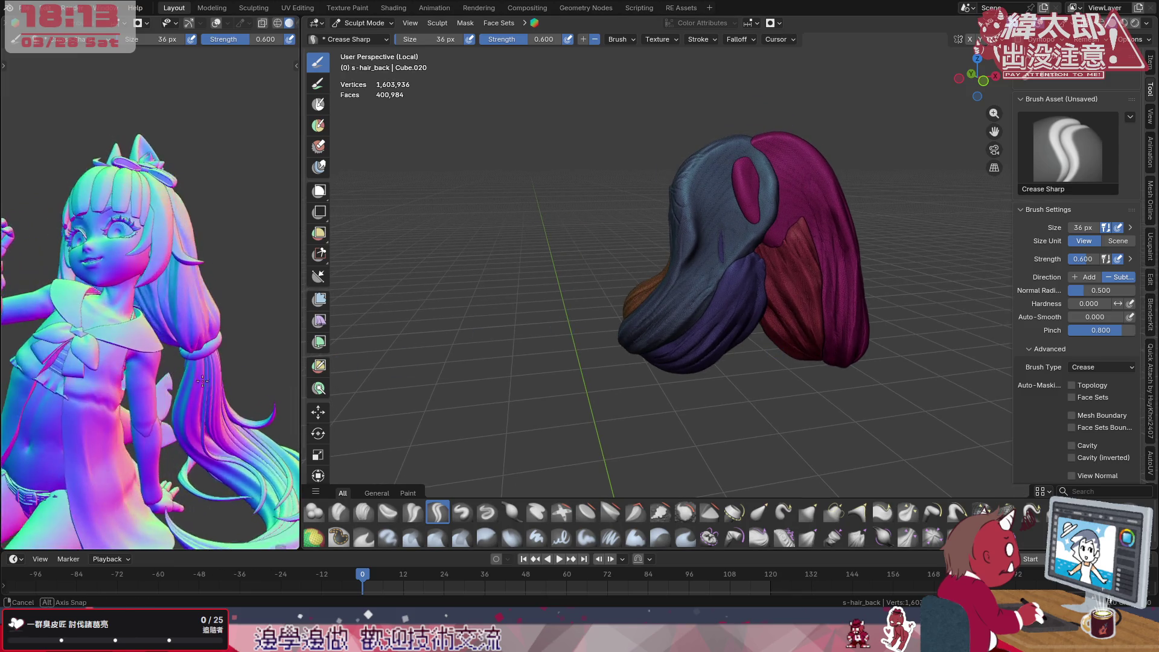
middle_drag(807, 245, 736, 243)
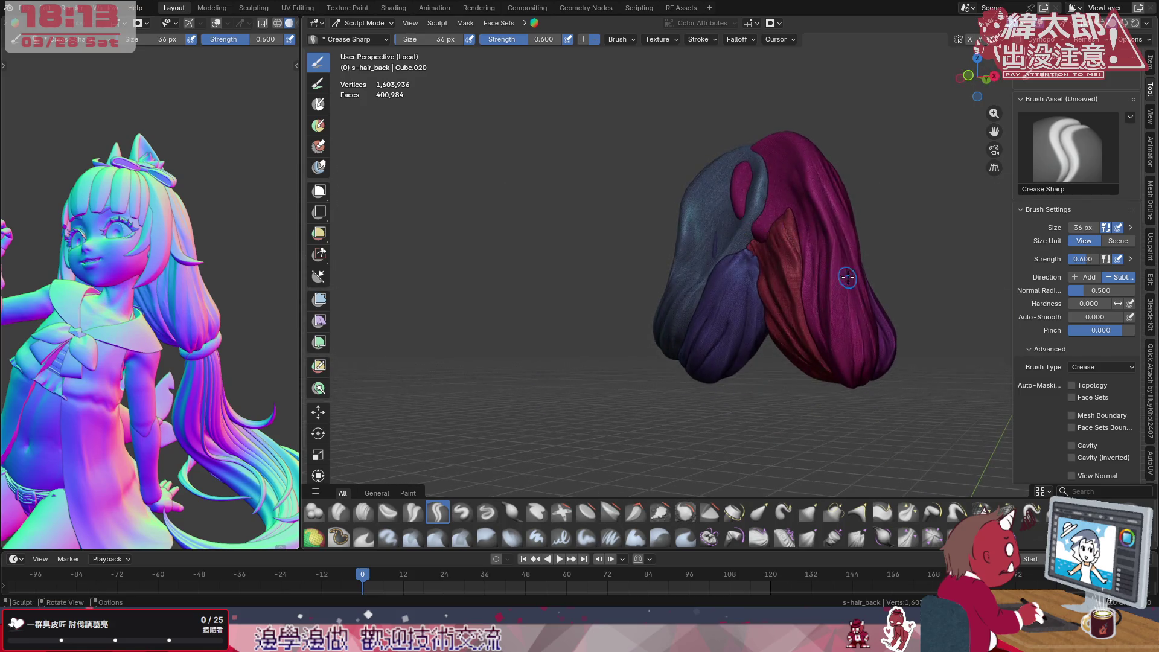
drag(830, 297, 830, 340)
drag(840, 201, 832, 357)
drag(821, 284, 829, 241)
mouse_move(824, 272)
middle_down()
mouse_move(814, 268)
mouse_move(815, 302)
mouse_move(752, 289)
mouse_move(824, 309)
mouse_move(760, 272)
middle_up()
drag(702, 276, 689, 309)
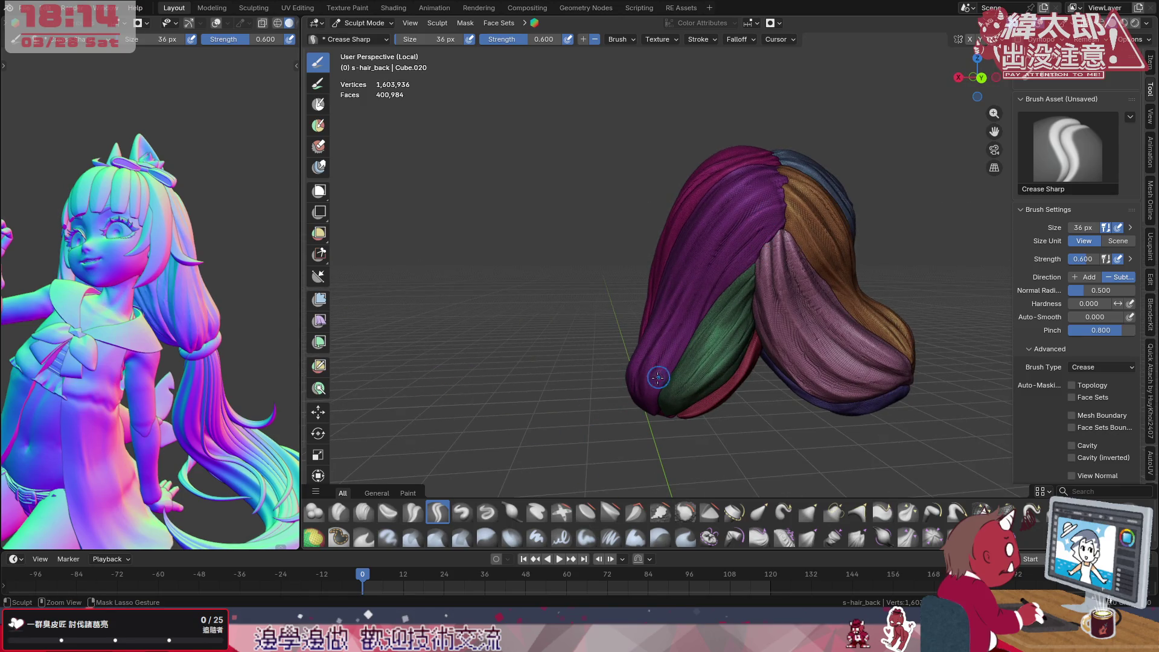
drag(790, 186, 787, 211)
drag(651, 374, 640, 397)
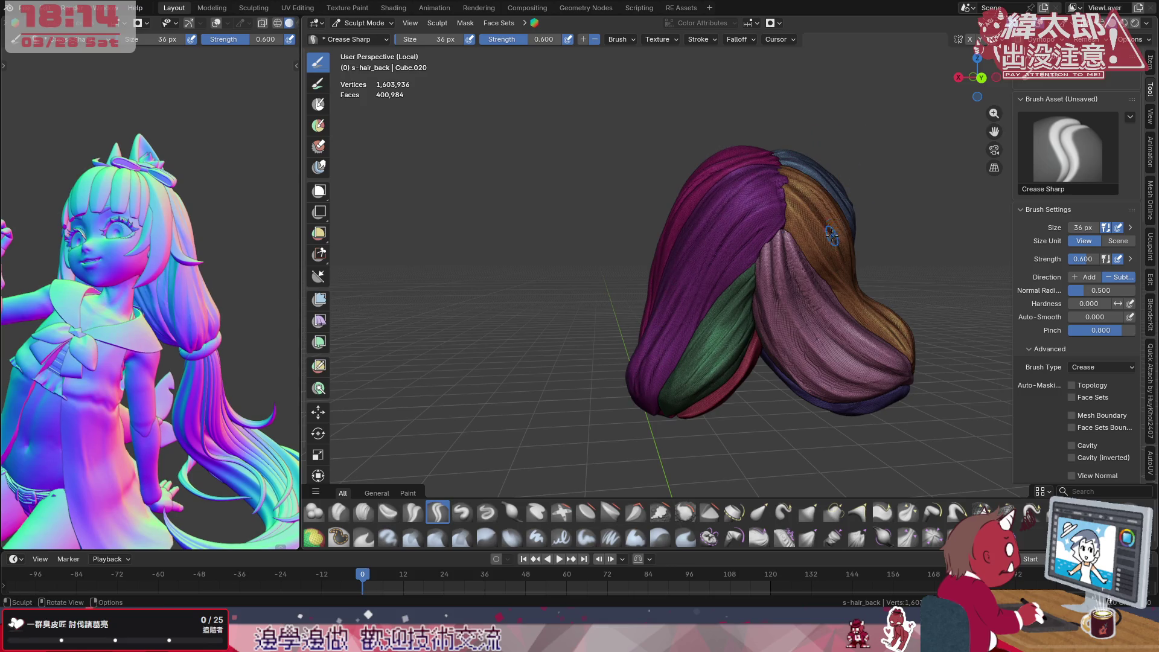
Crease short grooves on the blue strand from two viewing angles
middle_drag(818, 145, 717, 360)
drag(732, 353, 745, 314)
drag(740, 272, 740, 247)
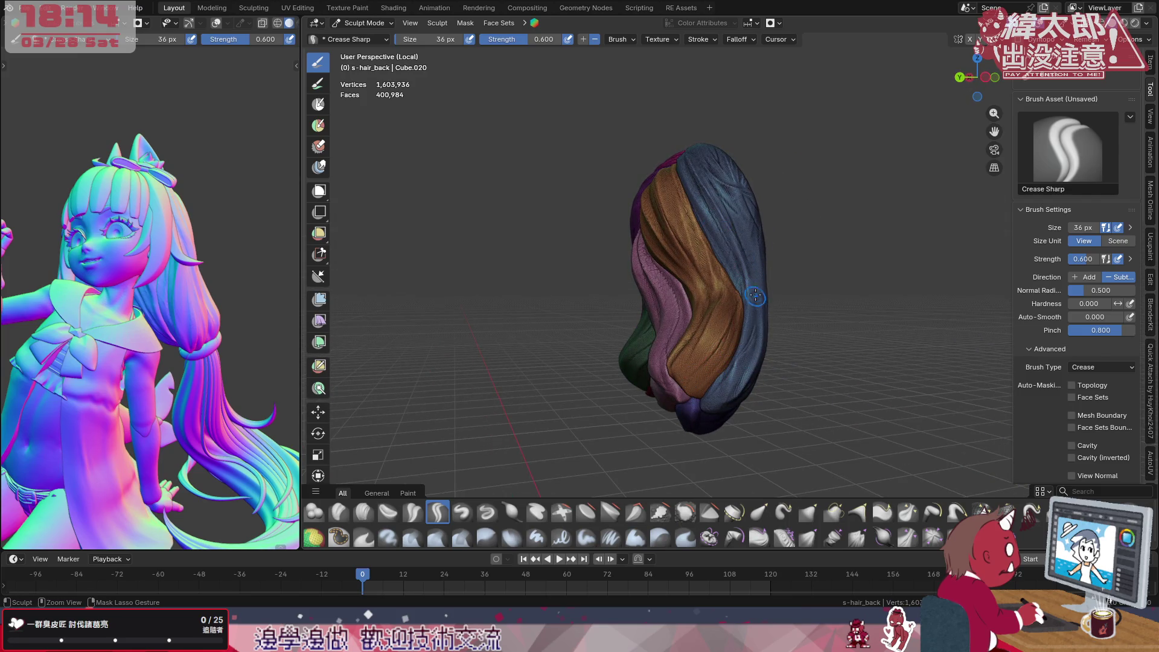
drag(706, 408, 731, 373)
drag(730, 210, 720, 177)
middle_drag(724, 290, 652, 363)
drag(608, 387, 644, 354)
drag(686, 284, 693, 185)
Crease and refine a groove near the hair top, then extend a crease down the hair
middle_drag(698, 227, 705, 299)
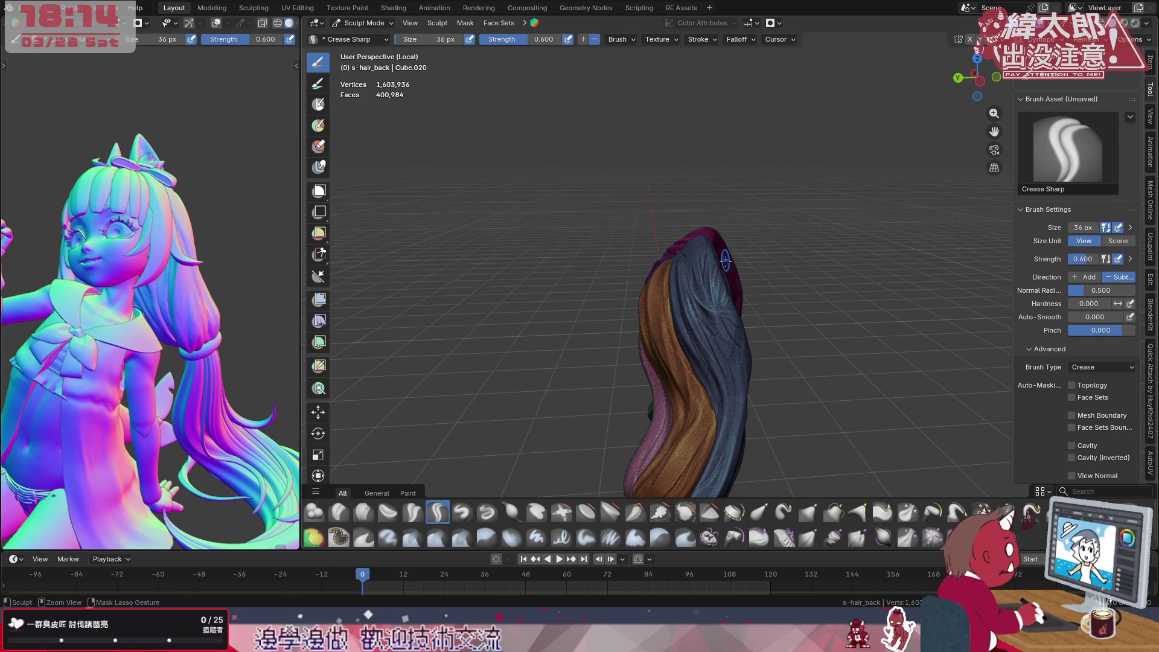
drag(742, 357, 747, 348)
drag(706, 288, 720, 245)
mouse_move(213, 355)
middle_down()
mouse_move(428, 366)
mouse_move(524, 339)
middle_up()
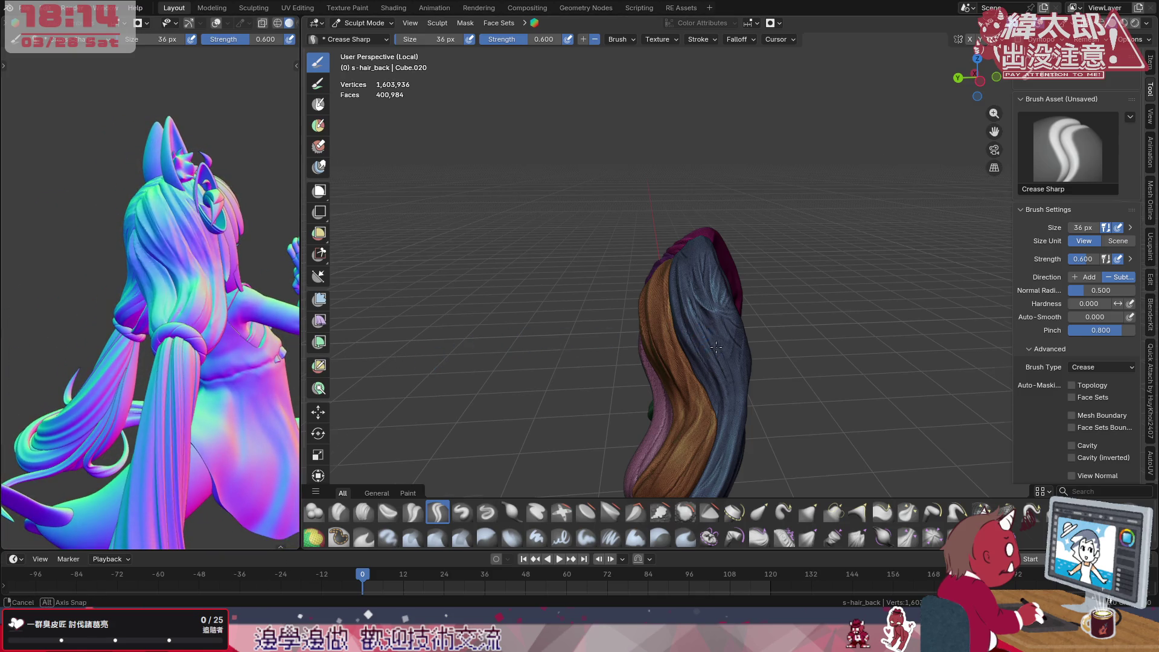
middle_drag(714, 345, 751, 340)
mouse_move(720, 326)
mouse_down()
mouse_move(730, 311)
mouse_move(739, 333)
mouse_up()
drag(754, 420, 748, 471)
Crease another groove down the length of the blue strand
middle_drag(716, 380, 743, 308)
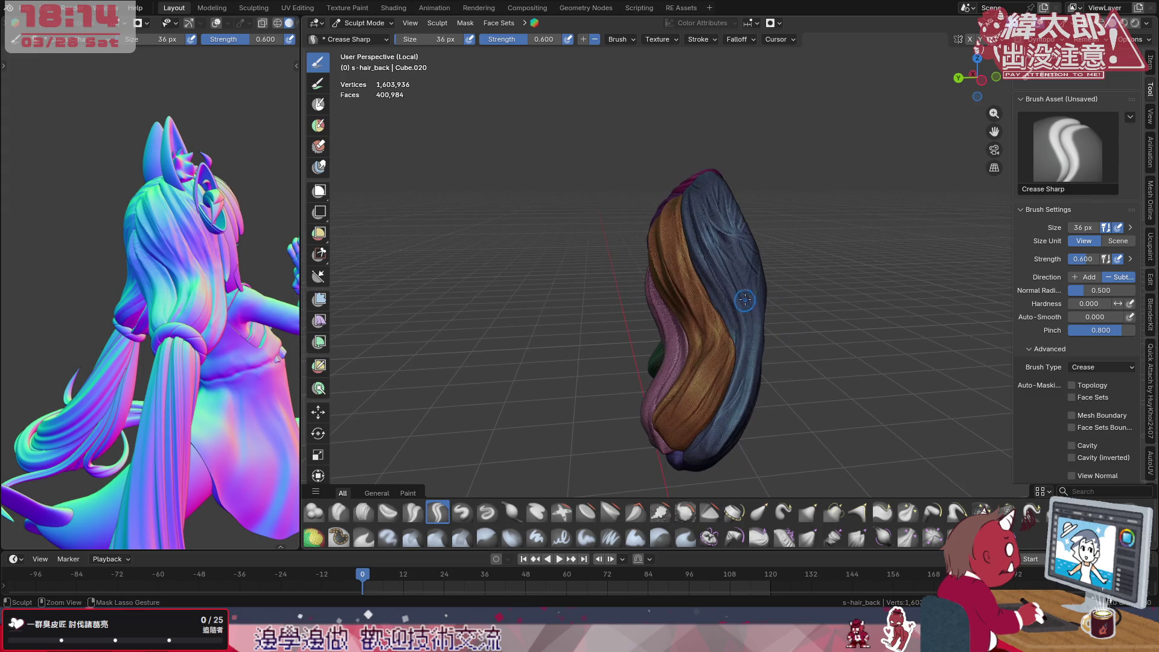
drag(740, 266, 755, 304)
drag(761, 384, 731, 449)
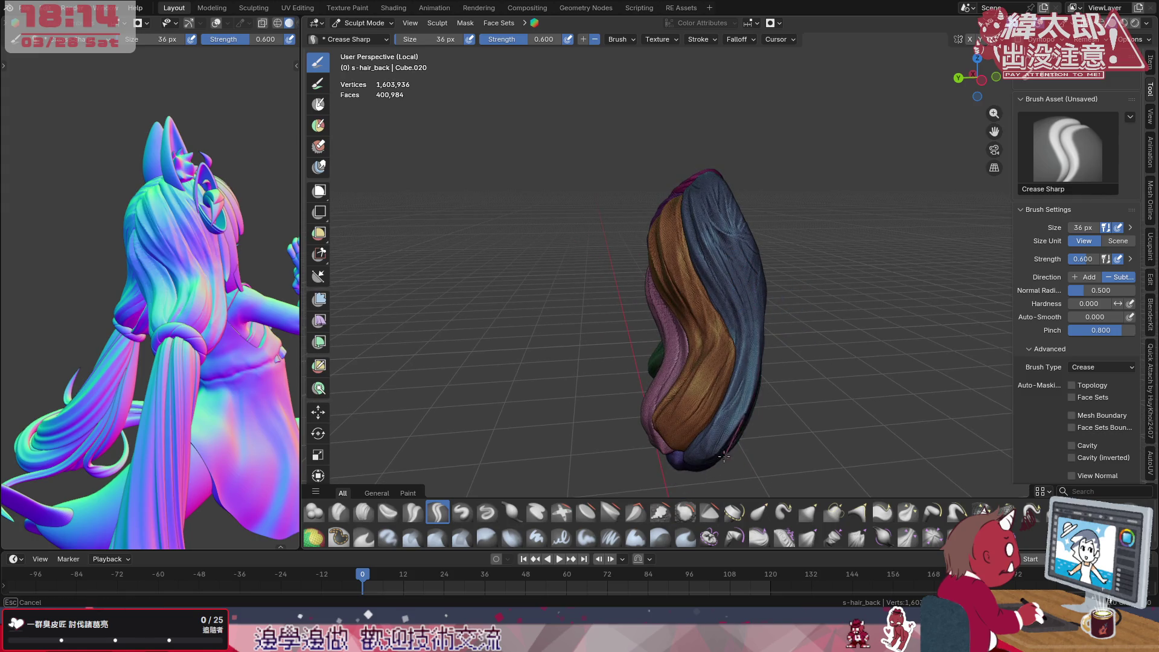
middle_drag(806, 309, 742, 344)
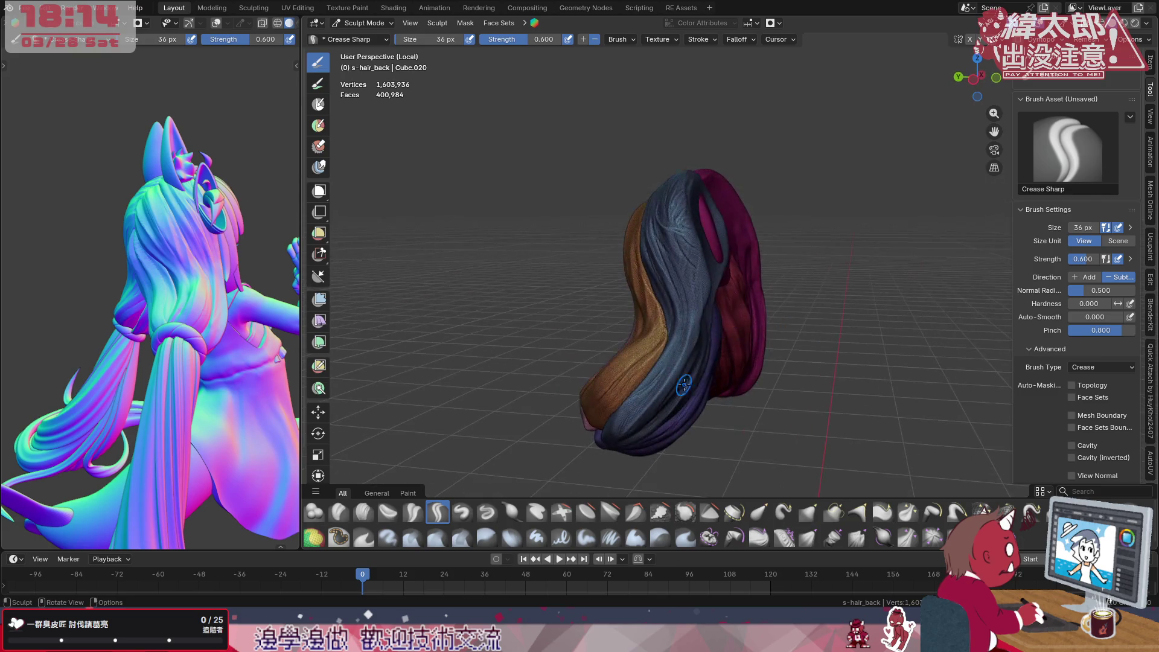
Crease short grooves on the lower blue and purple strands, checking the reference character
mouse_move(609, 438)
mouse_down()
mouse_move(666, 375)
mouse_move(621, 422)
mouse_up()
drag(685, 350, 675, 372)
middle_drag(698, 244, 732, 295)
drag(585, 416, 623, 387)
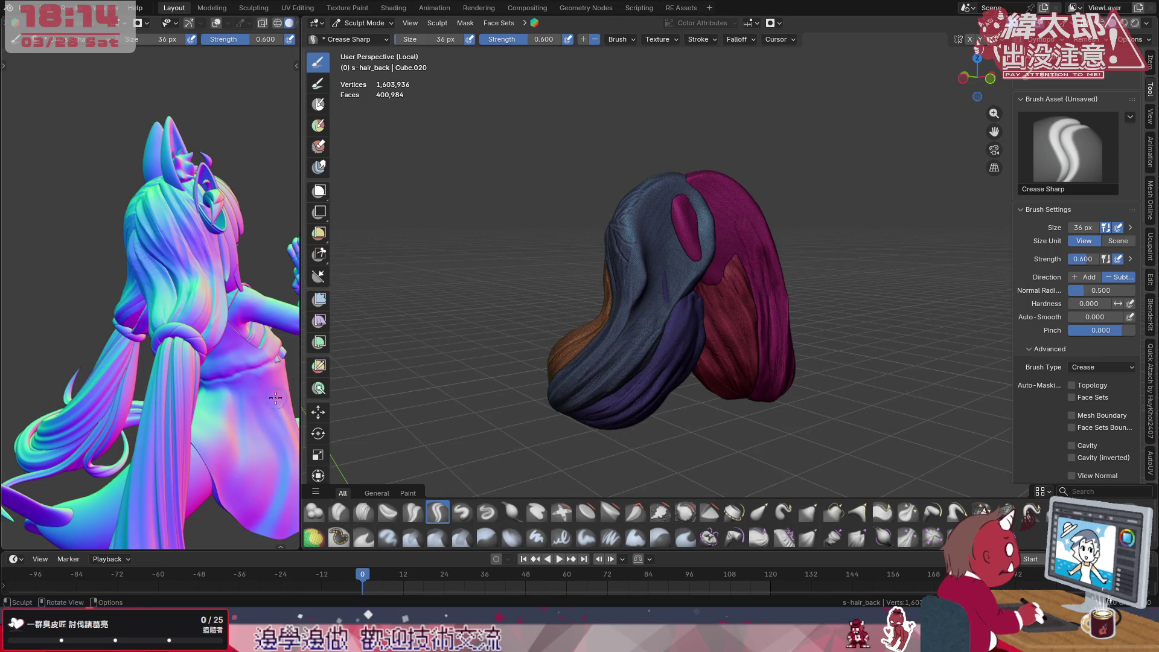
middle_drag(181, 317, 376, 366)
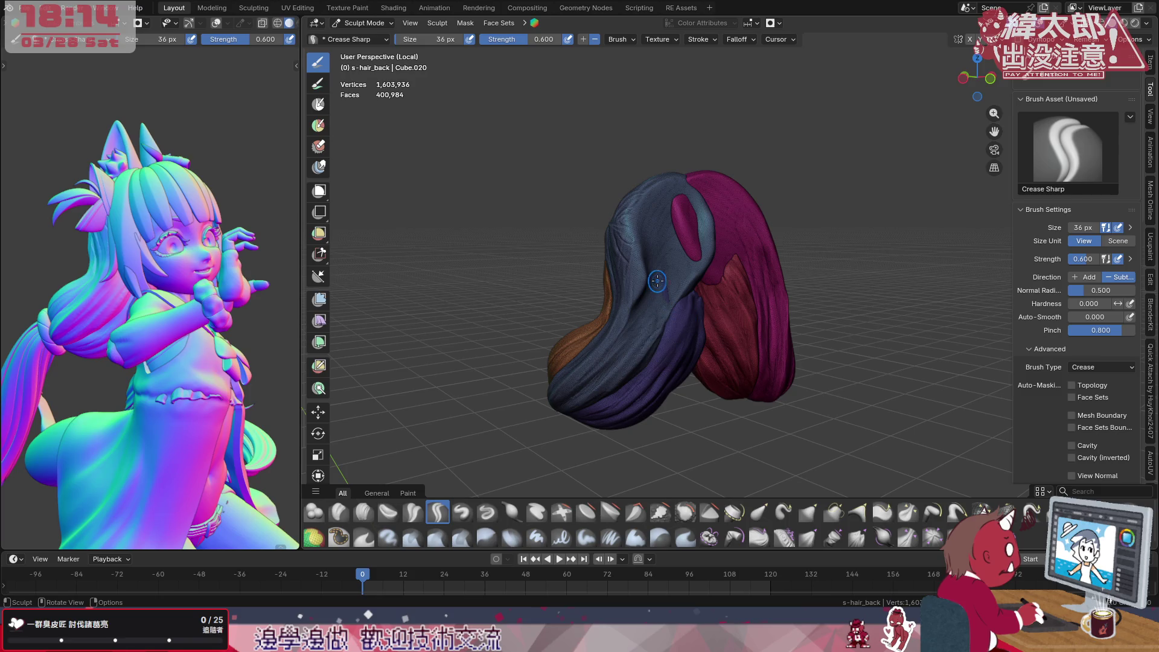
mouse_move(634, 326)
mouse_down()
mouse_move(615, 381)
mouse_move(662, 359)
mouse_up()
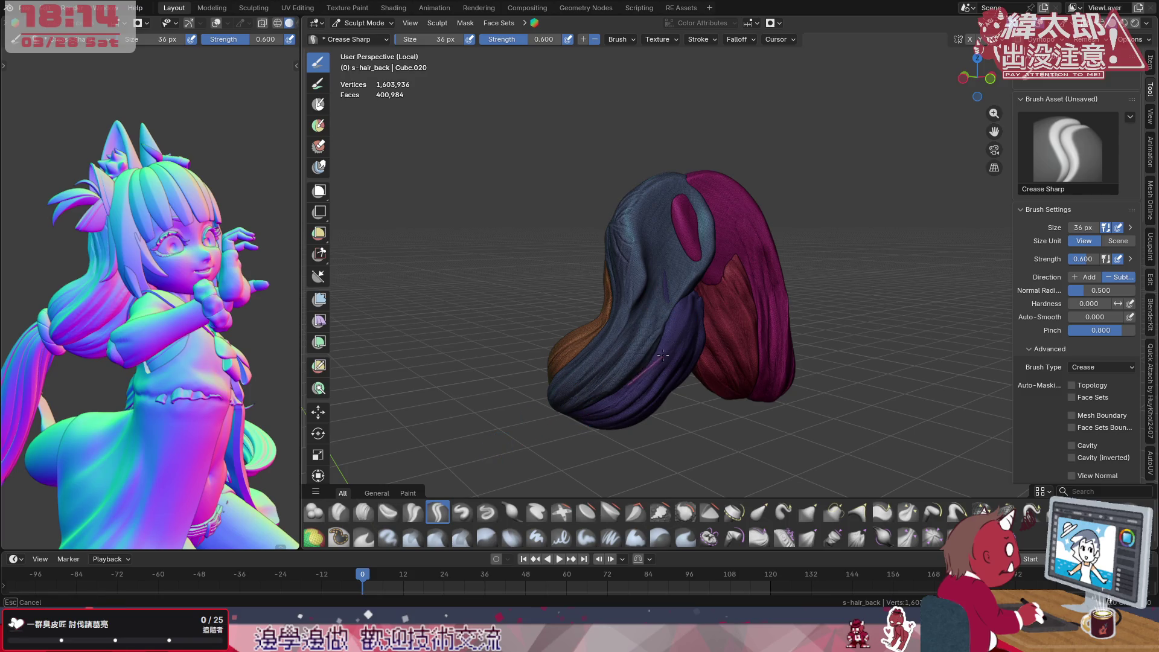
drag(697, 292, 702, 273)
middle_drag(181, 318, 136, 317)
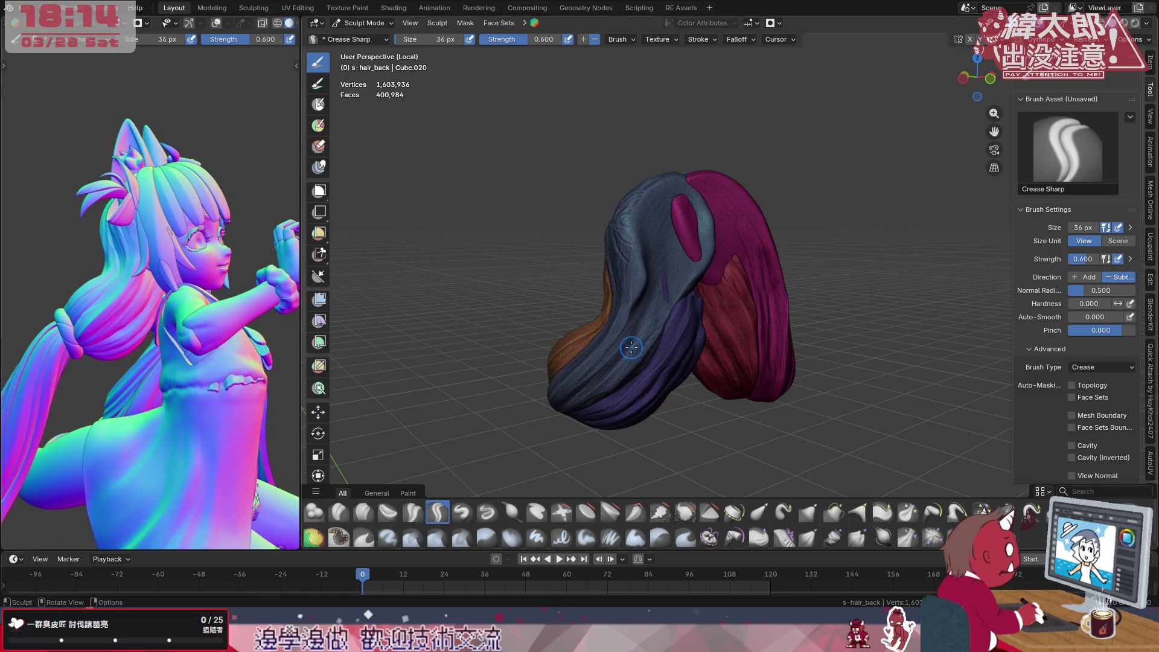
Crease grooves up the purple strand from its tip and a short one on the magenta strand
mouse_move(598, 403)
mouse_down()
mouse_move(674, 290)
mouse_move(681, 211)
mouse_up()
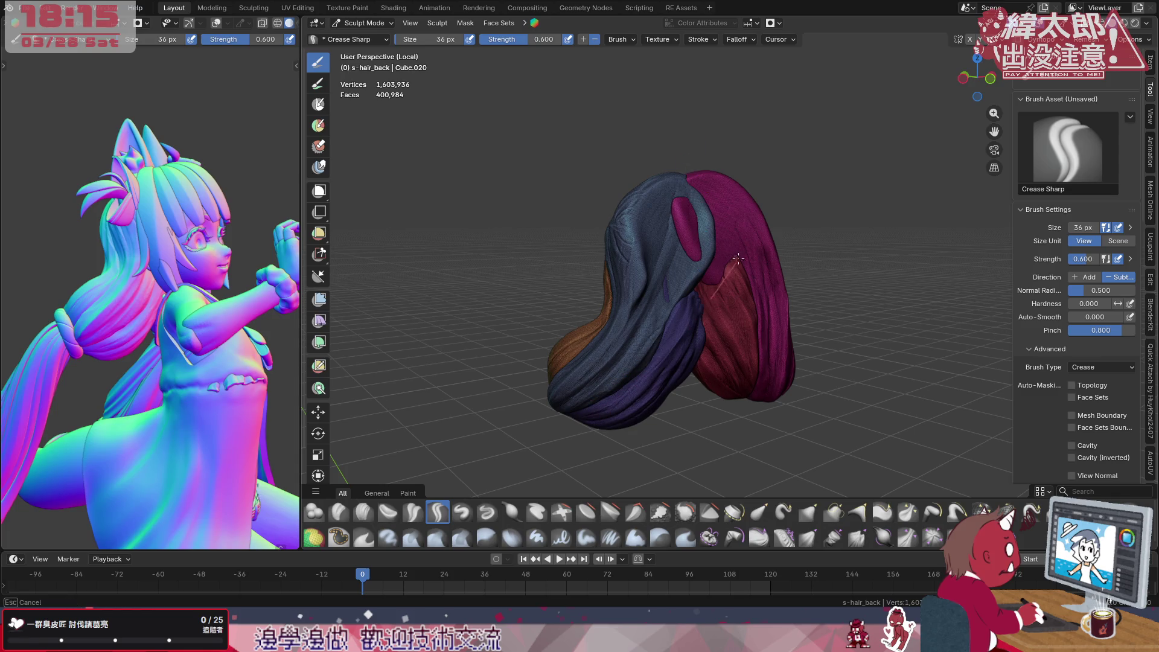
drag(594, 405, 688, 297)
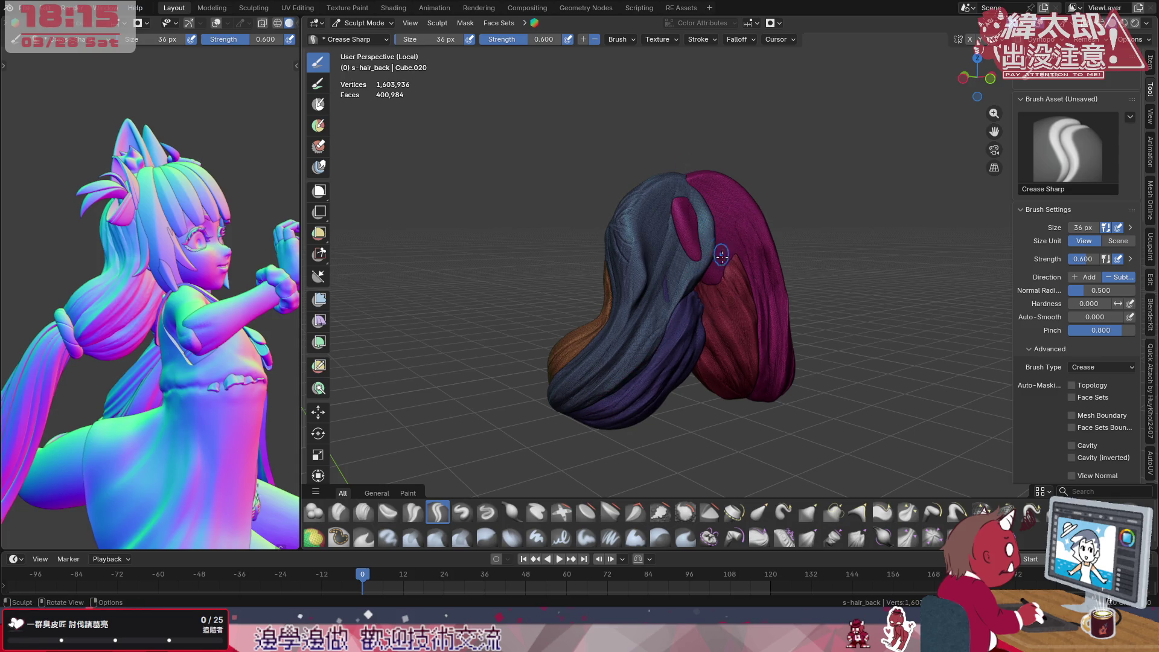
middle_drag(688, 299, 670, 308)
drag(657, 285, 648, 335)
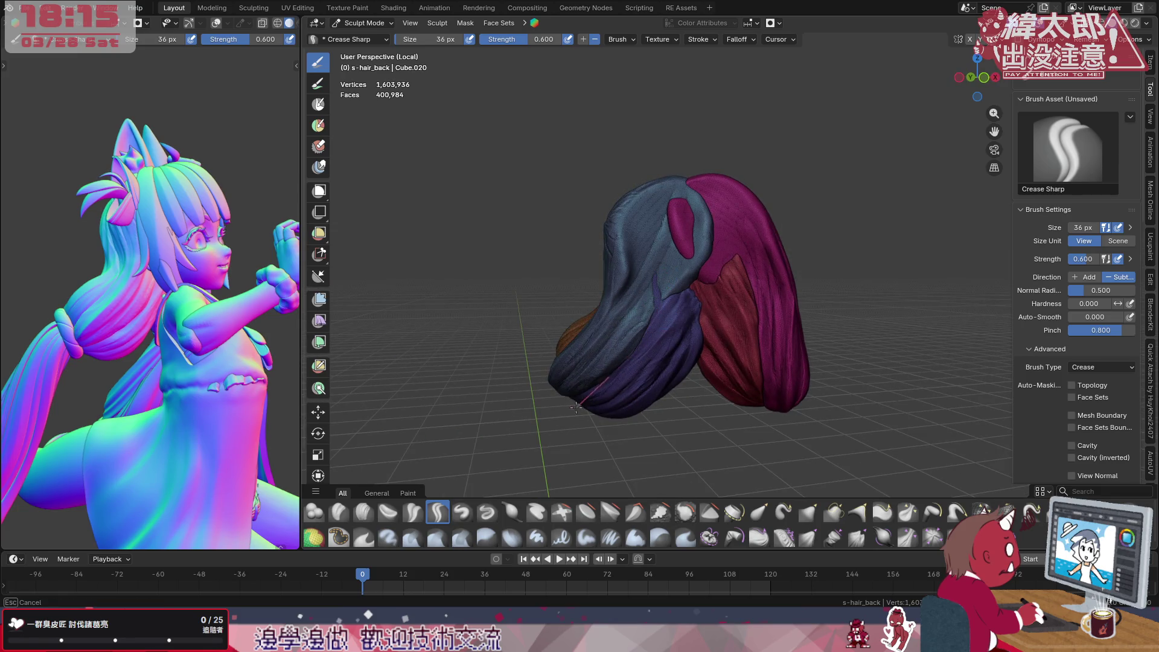
drag(580, 398, 645, 346)
drag(584, 406, 674, 296)
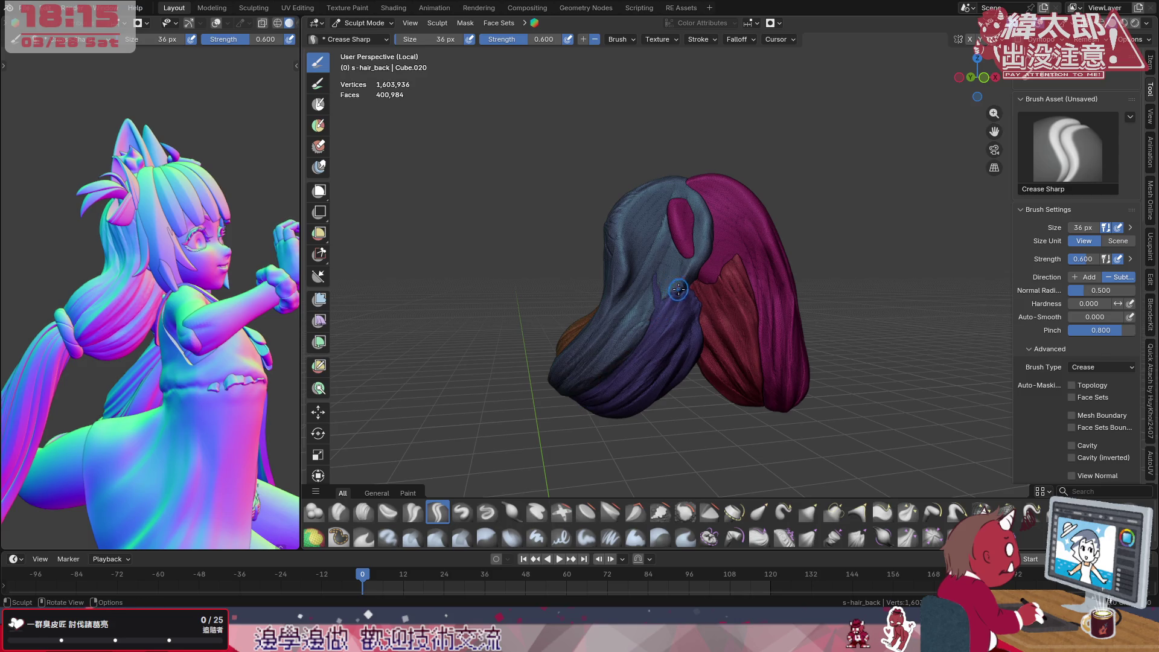
Crease and deepen thin grooves running down the blue hair lobe
mouse_move(666, 226)
mouse_down()
mouse_move(659, 301)
mouse_move(593, 398)
mouse_up()
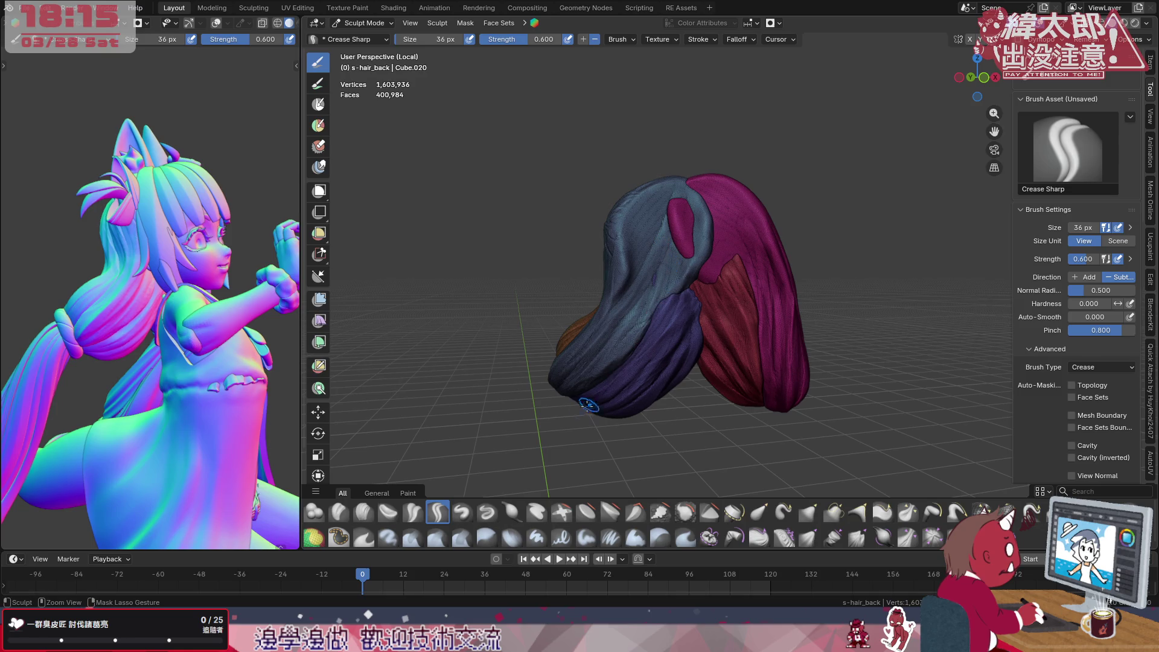
drag(670, 227, 593, 381)
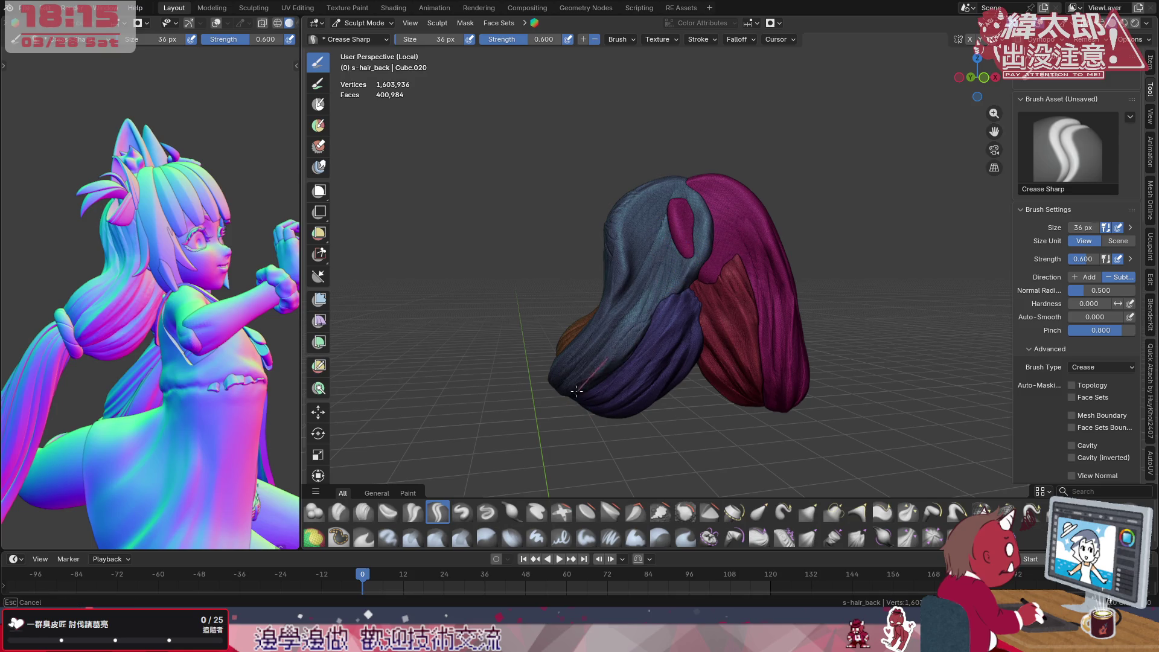
mouse_move(671, 290)
mouse_down()
mouse_move(588, 381)
mouse_move(598, 362)
mouse_up()
drag(693, 236, 705, 218)
drag(668, 327, 625, 367)
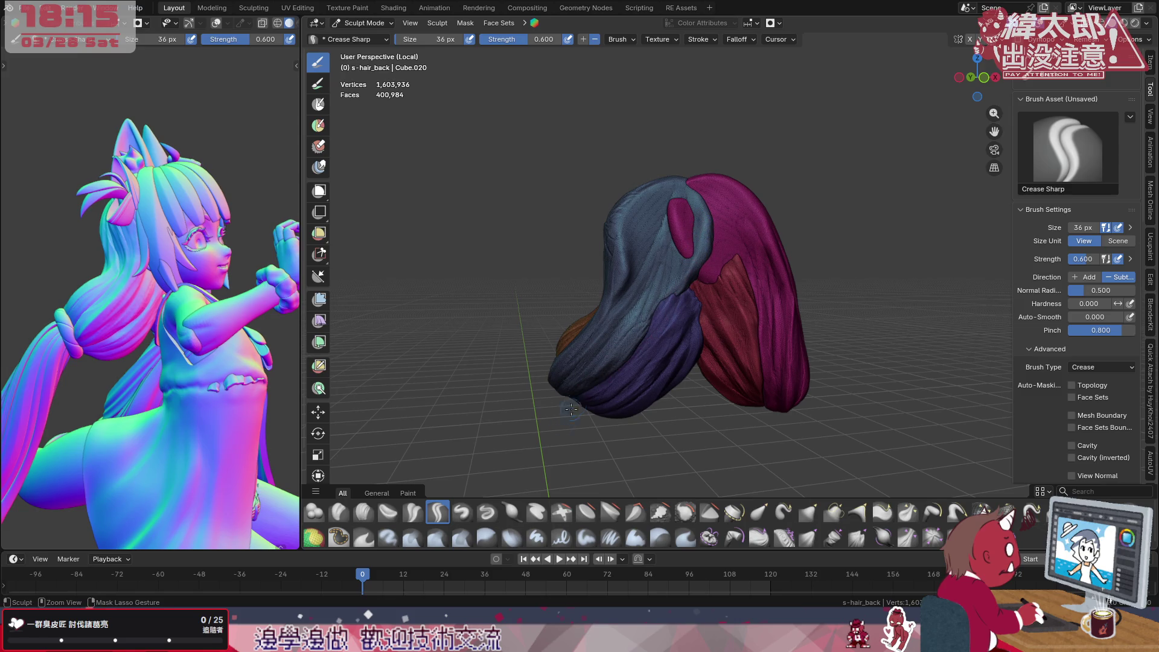
middle_drag(741, 317, 724, 309)
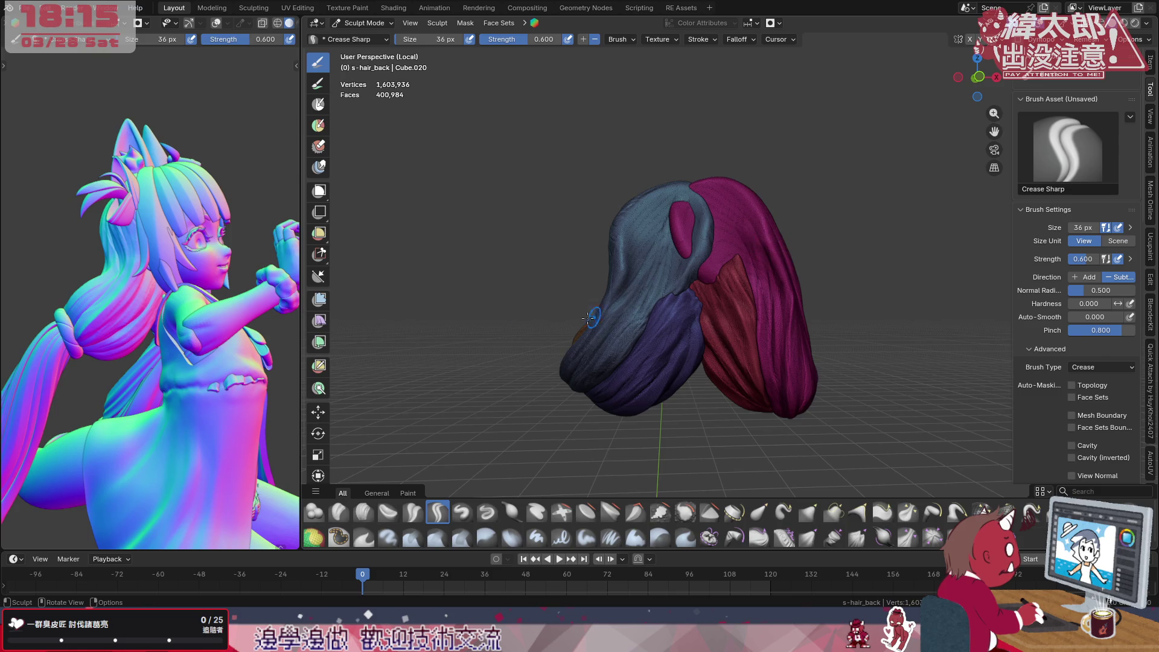
Orbit the hair model and reference character to inspect the result from several sides
middle_drag(181, 344, 351, 379)
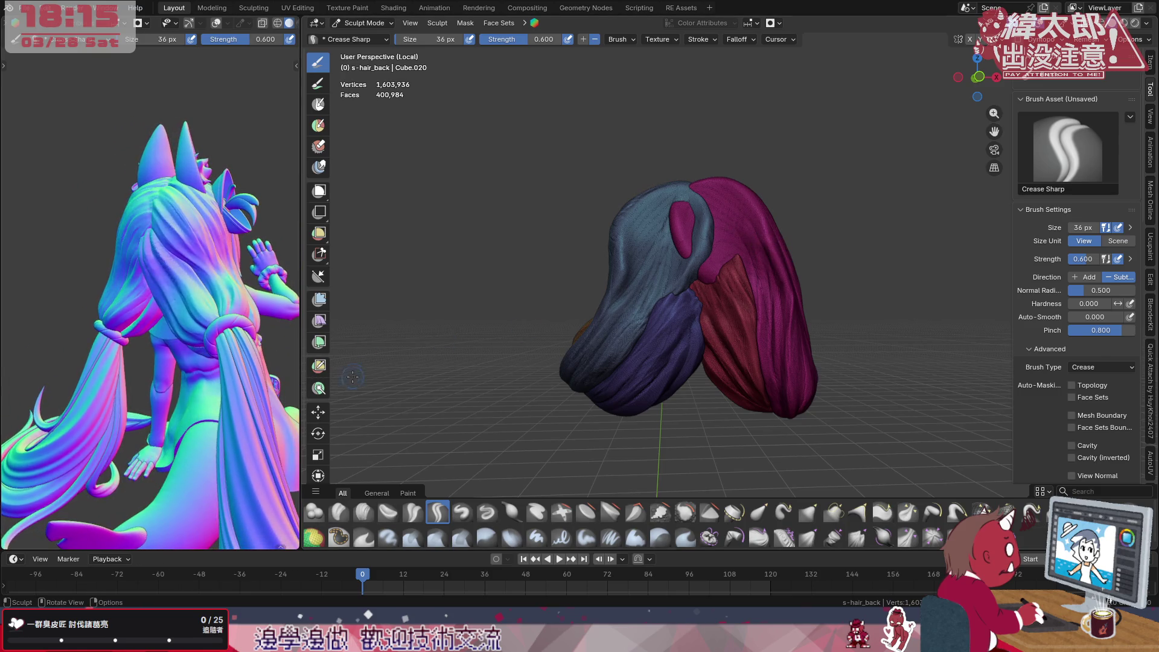
middle_drag(272, 362, 290, 380)
middle_drag(635, 362, 616, 372)
middle_drag(291, 382, 507, 372)
mouse_move(634, 344)
middle_down()
mouse_move(850, 332)
mouse_move(806, 344)
mouse_move(755, 307)
middle_up()
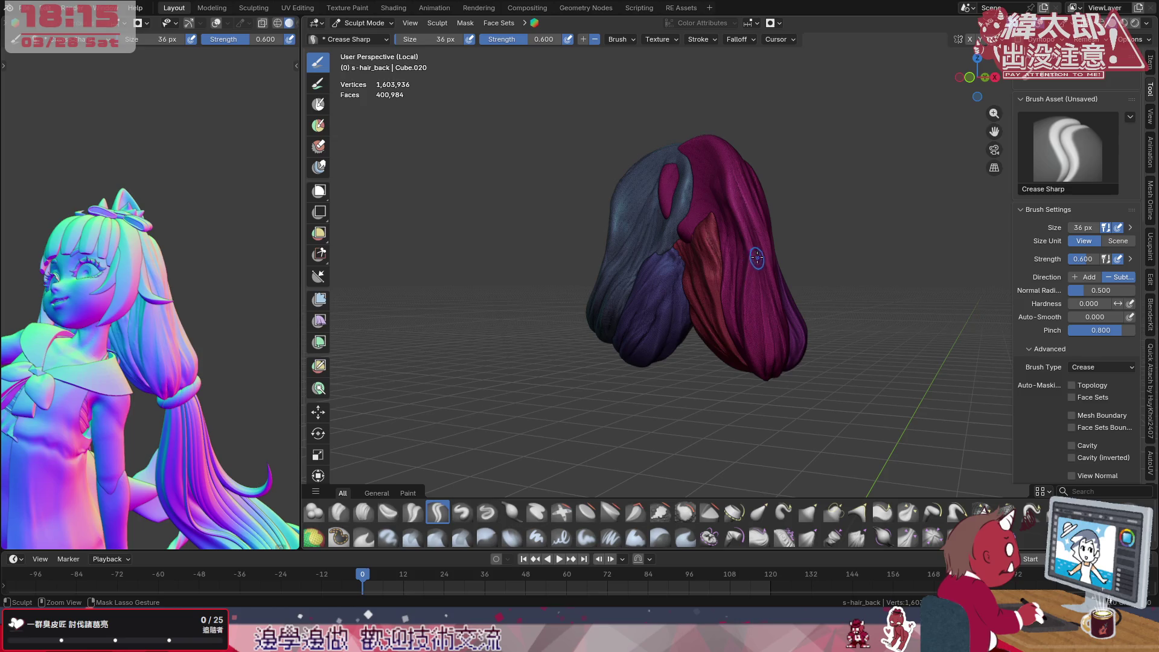
Crease a sharp groove up from the hair tip, turning the reference character to show its back
middle_drag(752, 353, 748, 372)
drag(748, 371, 741, 327)
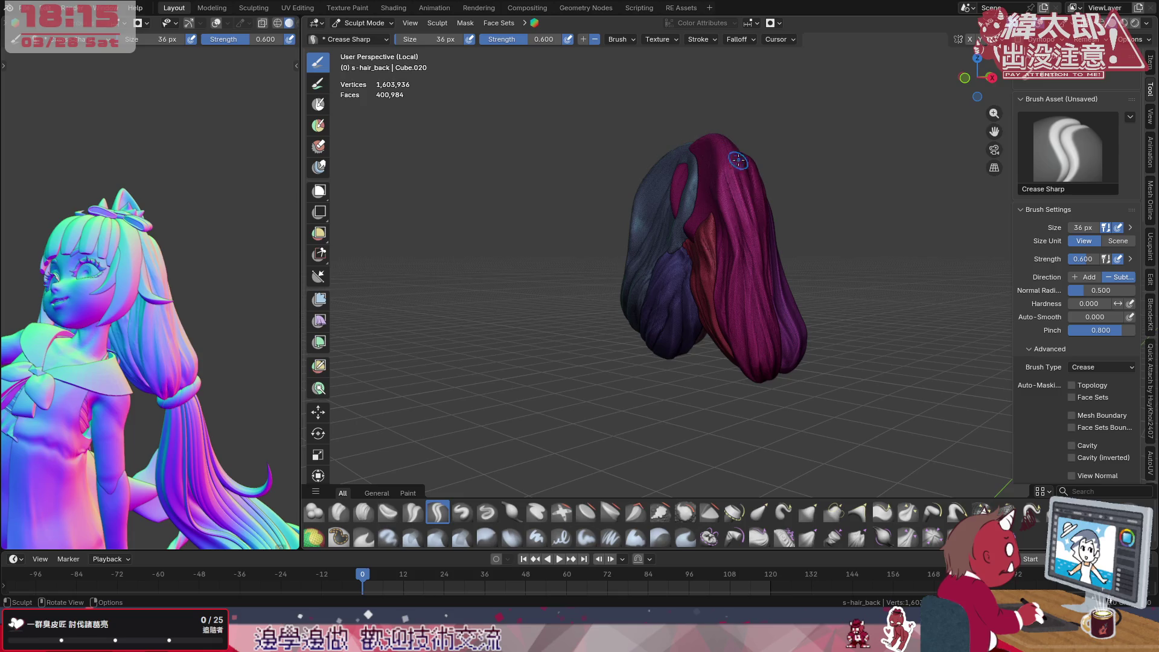
middle_drag(775, 267, 751, 274)
mouse_move(235, 349)
middle_down()
mouse_move(265, 336)
mouse_move(238, 390)
middle_up()
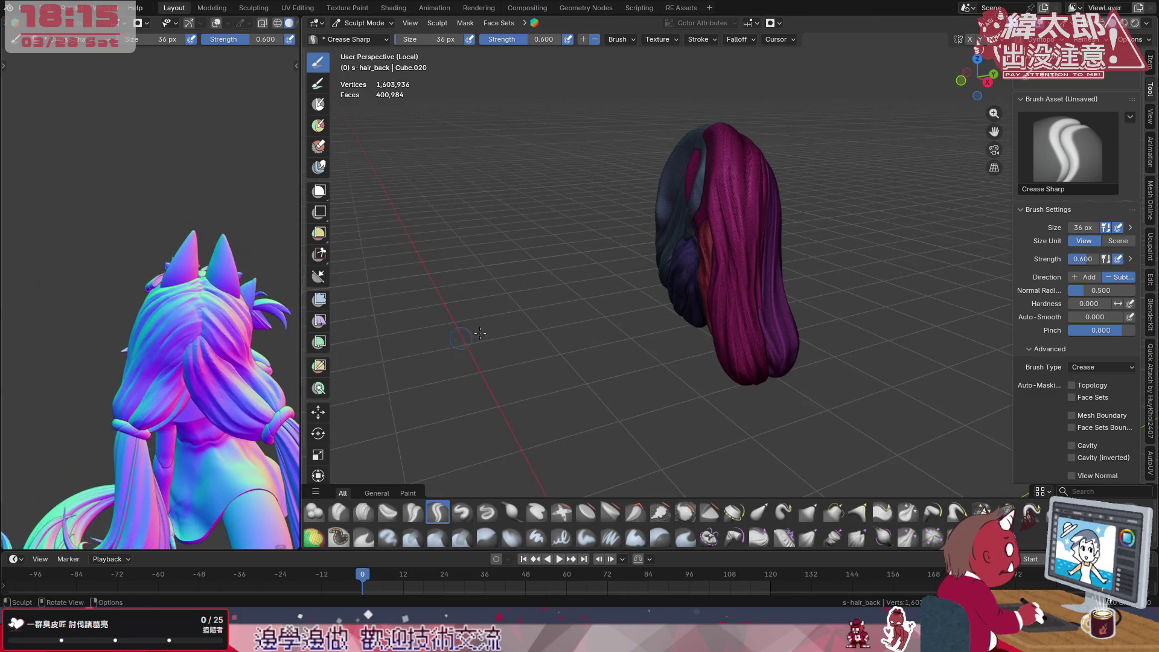
mouse_move(742, 272)
middle_down()
mouse_move(710, 268)
mouse_move(677, 356)
middle_up()
drag(676, 355, 638, 423)
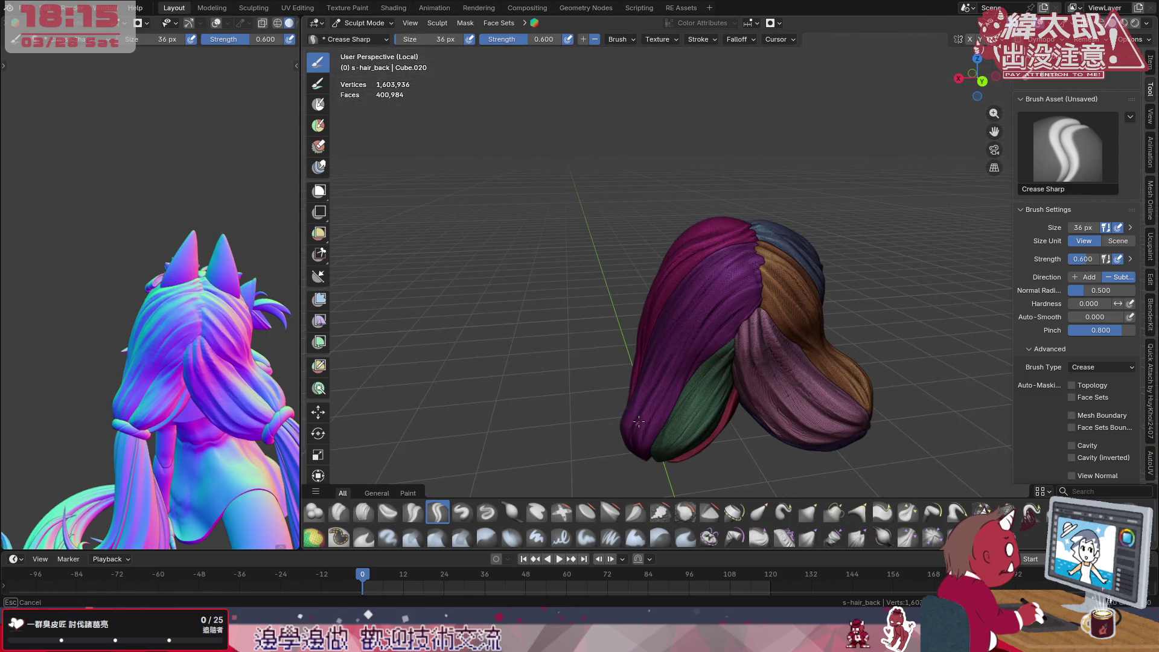
drag(779, 244, 877, 247)
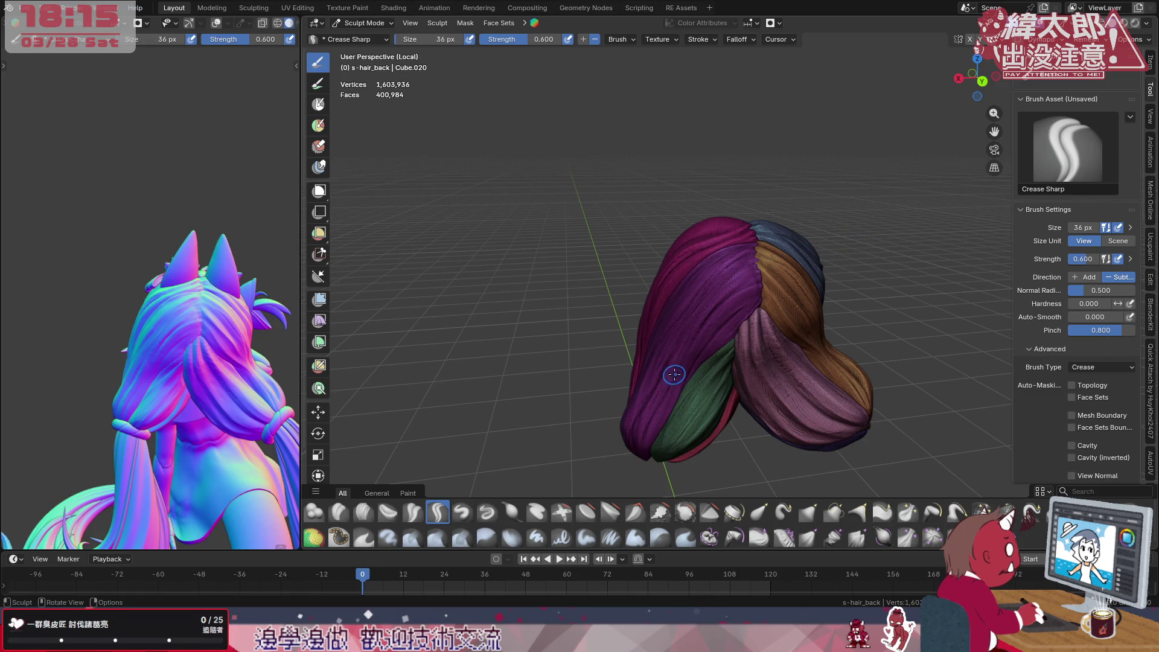
Crease grooves along the magenta section and the back of the hair, viewed from behind
middle_drag(722, 329, 734, 309)
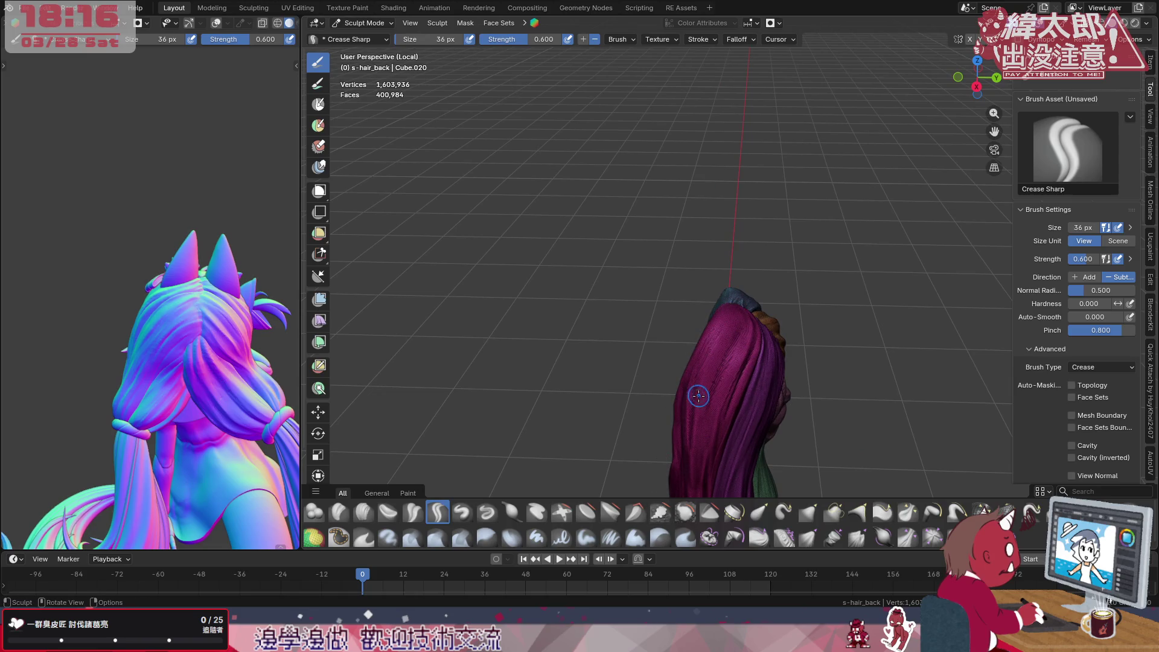
mouse_move(738, 298)
middle_down()
mouse_move(745, 352)
mouse_move(688, 345)
mouse_move(698, 358)
mouse_move(707, 347)
middle_up()
mouse_move(234, 384)
middle_down()
mouse_move(135, 390)
mouse_move(109, 363)
mouse_move(163, 345)
middle_up()
drag(710, 381, 710, 380)
drag(773, 248, 843, 200)
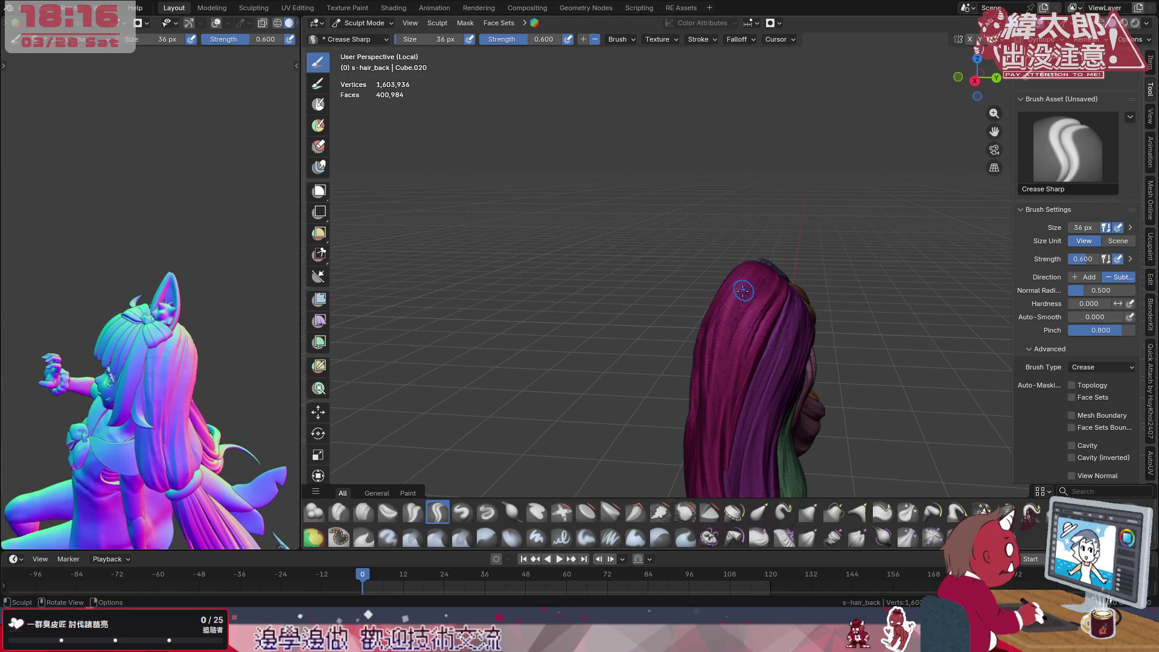
middle_drag(704, 363, 752, 354)
mouse_move(745, 348)
mouse_down()
mouse_move(733, 333)
mouse_move(769, 199)
mouse_up()
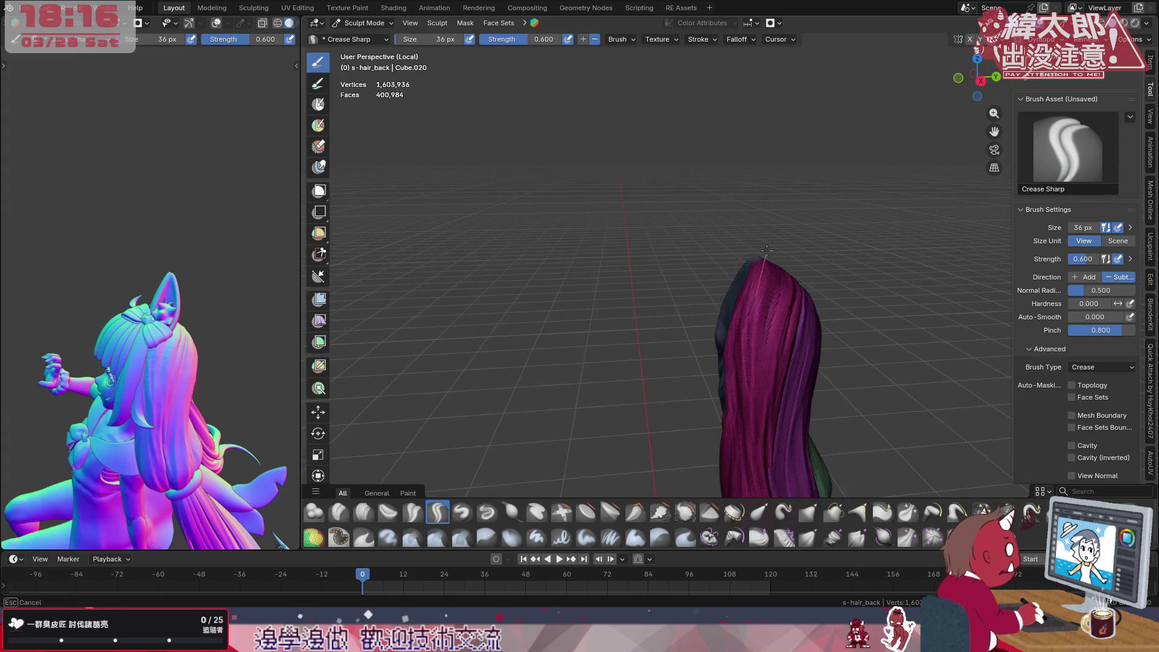
mouse_move(819, 295)
middle_down()
mouse_move(796, 308)
mouse_move(779, 363)
middle_up()
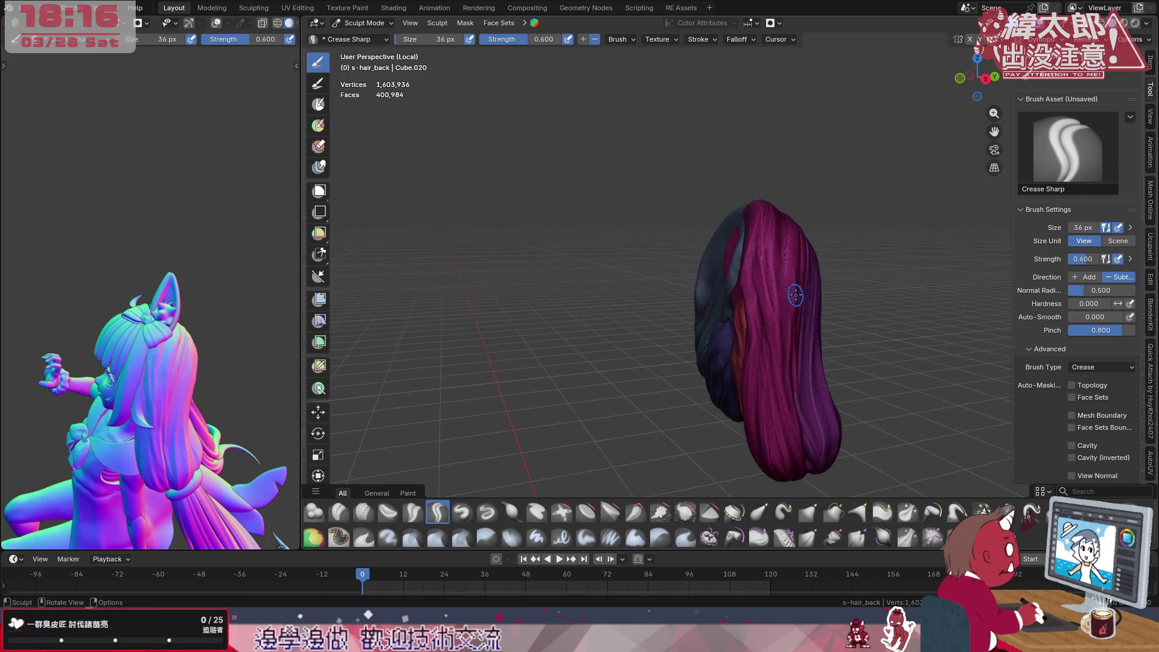
drag(761, 362, 759, 314)
mouse_move(744, 259)
mouse_down()
mouse_move(760, 217)
mouse_move(751, 363)
mouse_move(757, 281)
mouse_up()
Crease strand grooves on the other side, running down the magenta strand to the bottom
middle_drag(770, 318, 706, 318)
drag(716, 353, 730, 303)
drag(832, 171, 831, 171)
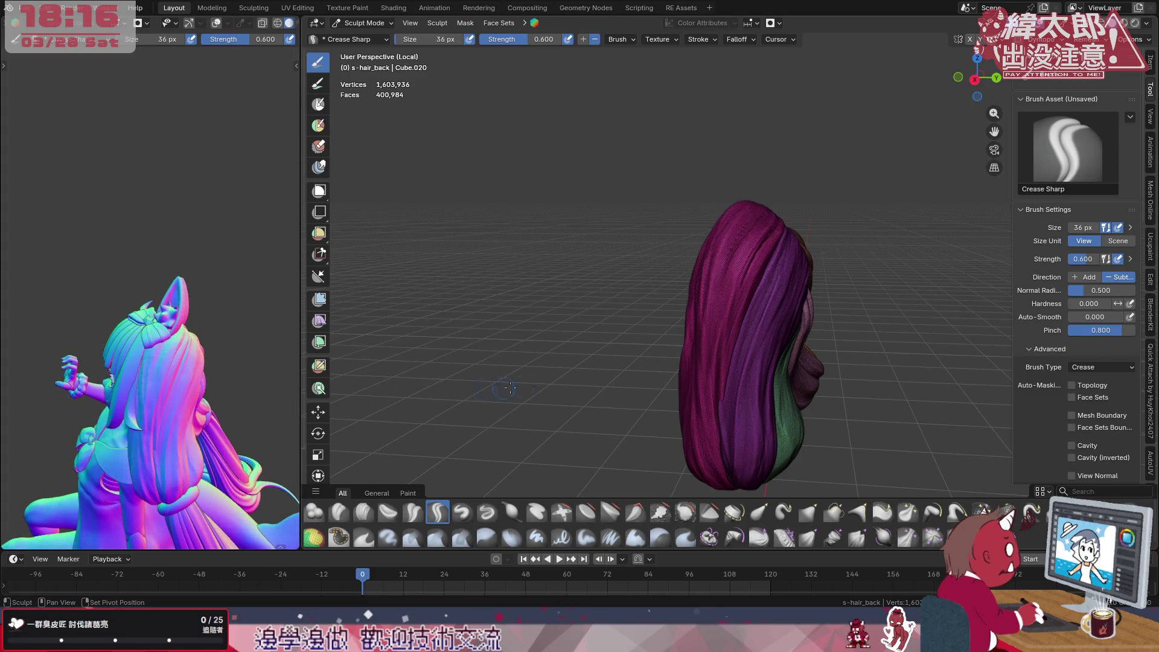
middle_drag(706, 324, 716, 272)
drag(725, 399, 709, 382)
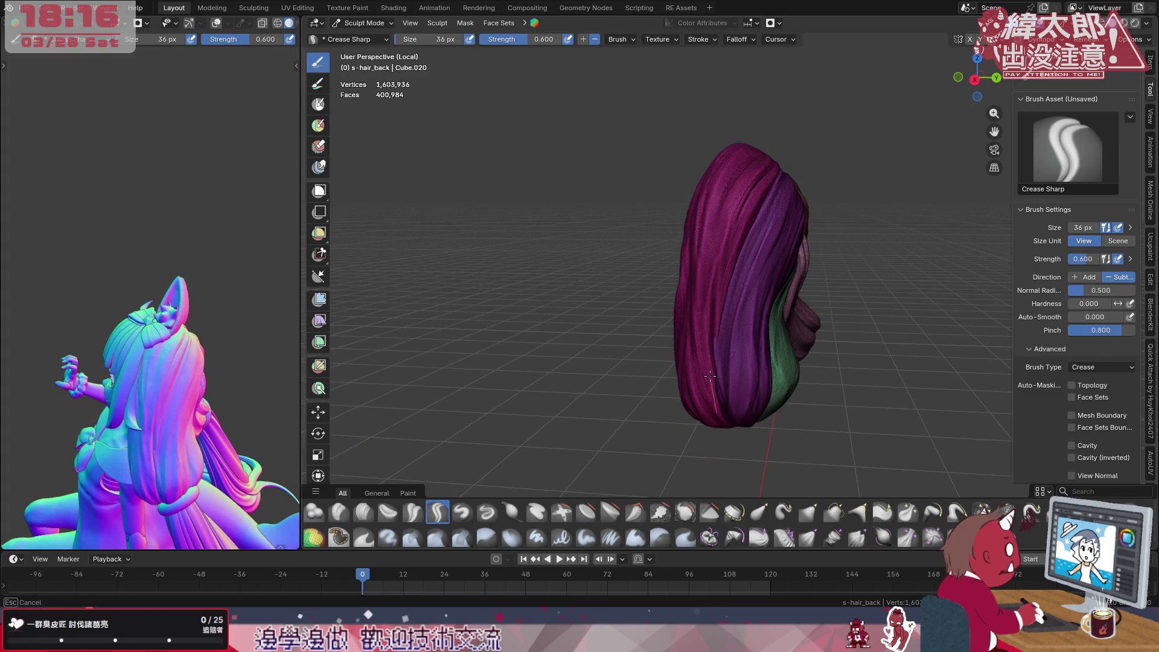
drag(710, 274, 716, 317)
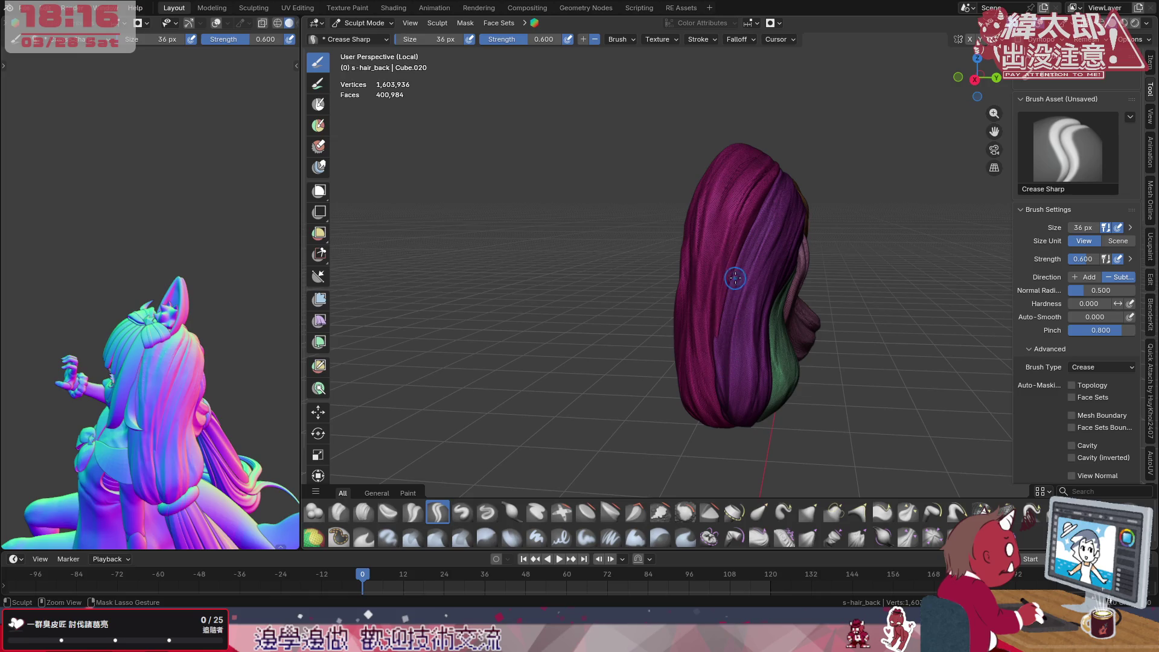
mouse_move(720, 406)
mouse_down()
mouse_move(724, 449)
mouse_move(714, 391)
mouse_up()
drag(715, 272, 725, 226)
Add several more crease grooves running up to the top of the hair
drag(716, 345, 764, 188)
drag(709, 427, 724, 428)
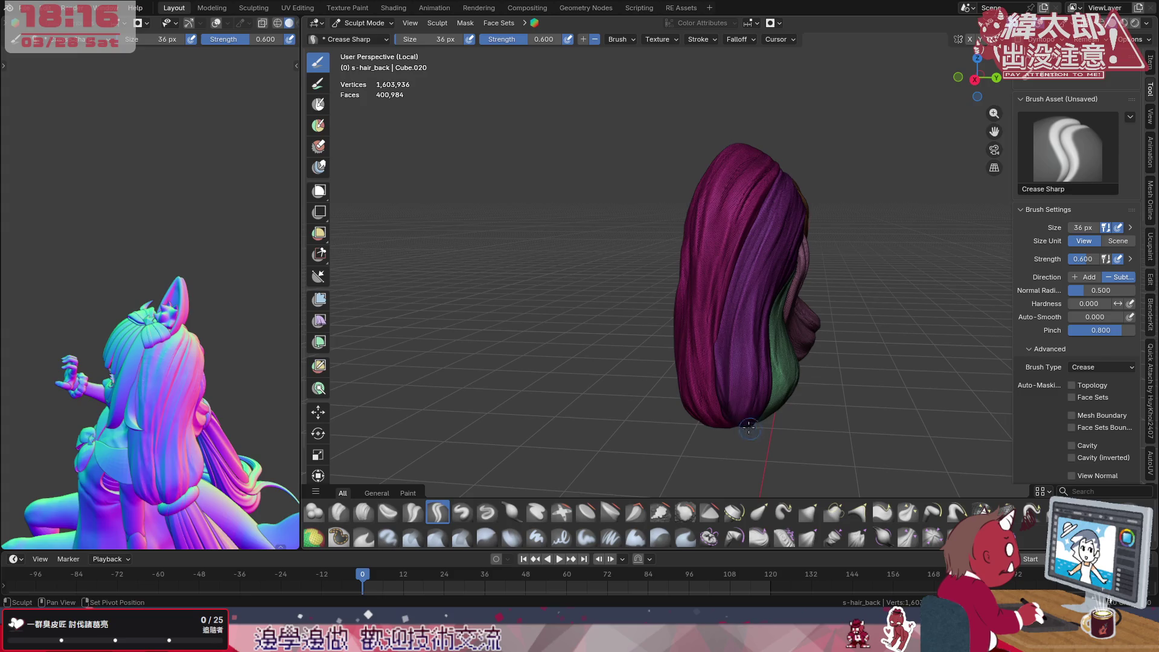
drag(712, 345, 721, 276)
drag(718, 378, 706, 304)
drag(709, 372, 734, 444)
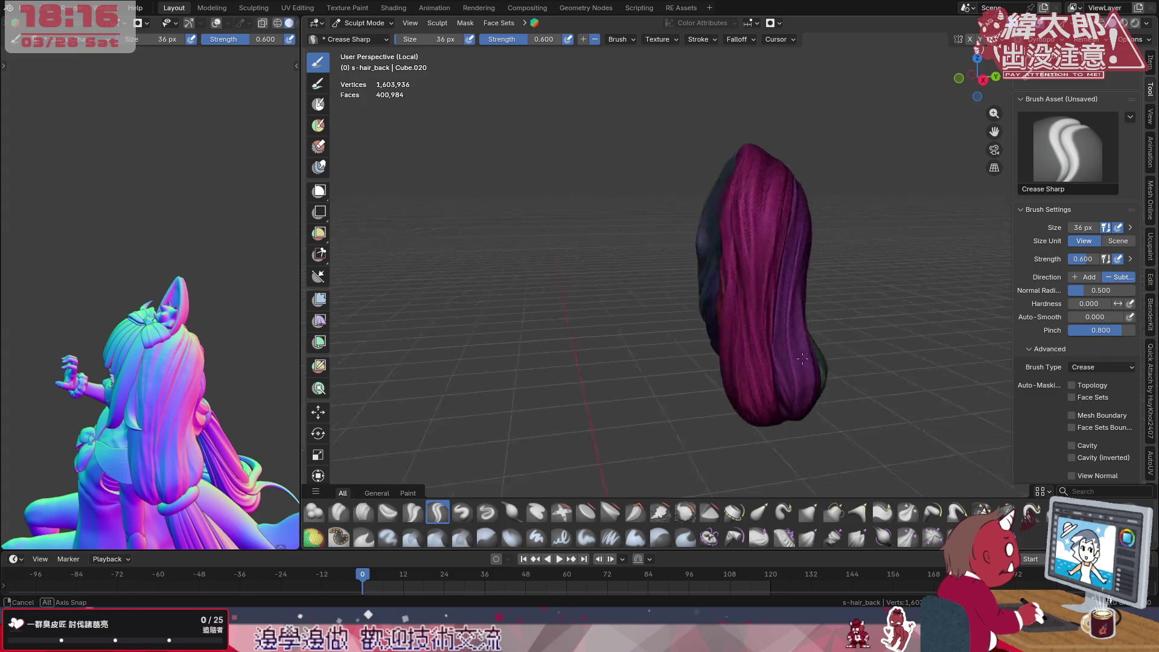
middle_drag(743, 446, 303, 399)
middle_drag(154, 390, 208, 398)
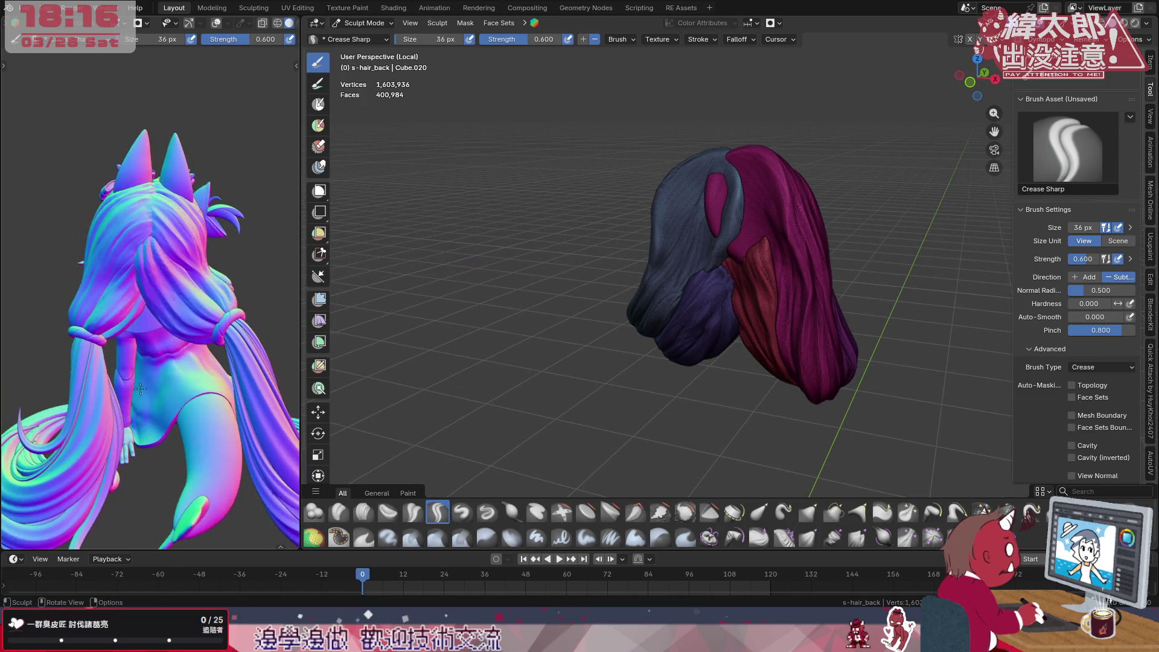
middle_drag(804, 321, 648, 322)
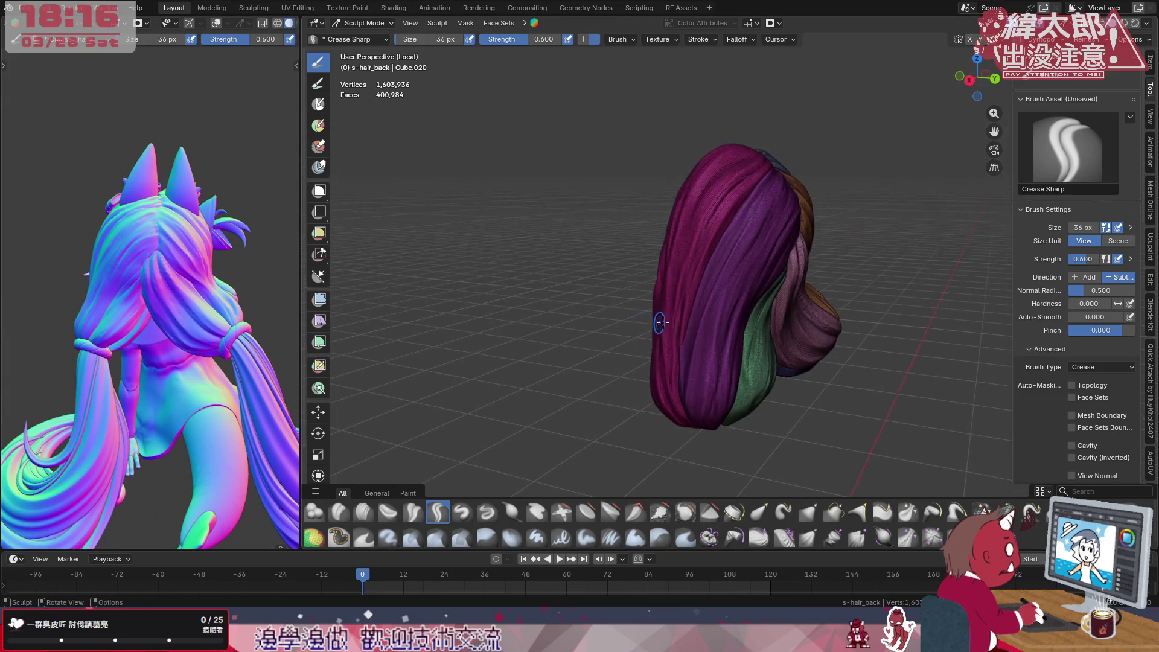
Crease along the green strand edge after adjusting the brush radius with F
drag(743, 399, 766, 358)
middle_drag(772, 289, 719, 352)
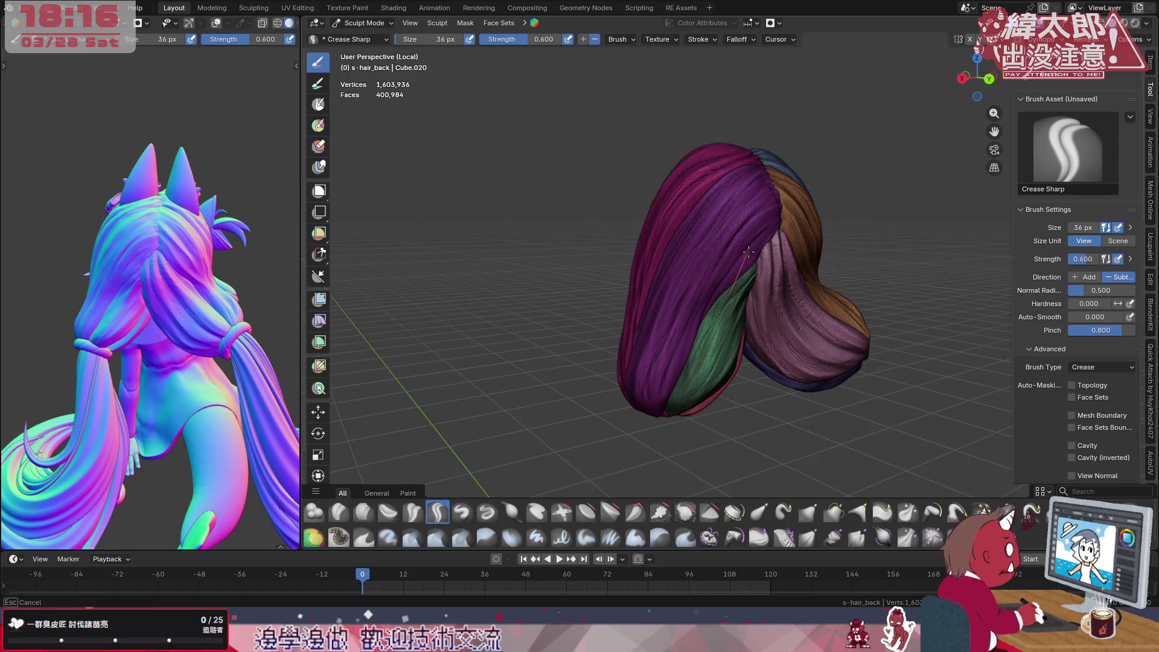
key(f)
click(677, 399)
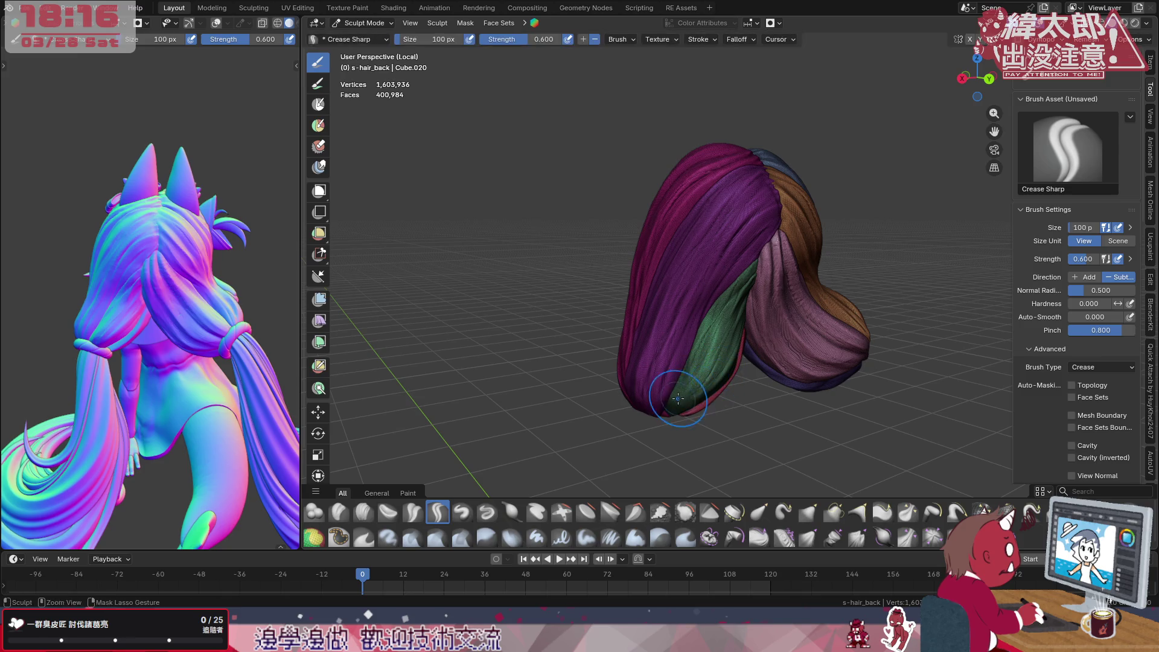
key(f)
click(725, 344)
click(799, 222)
drag(687, 385, 706, 333)
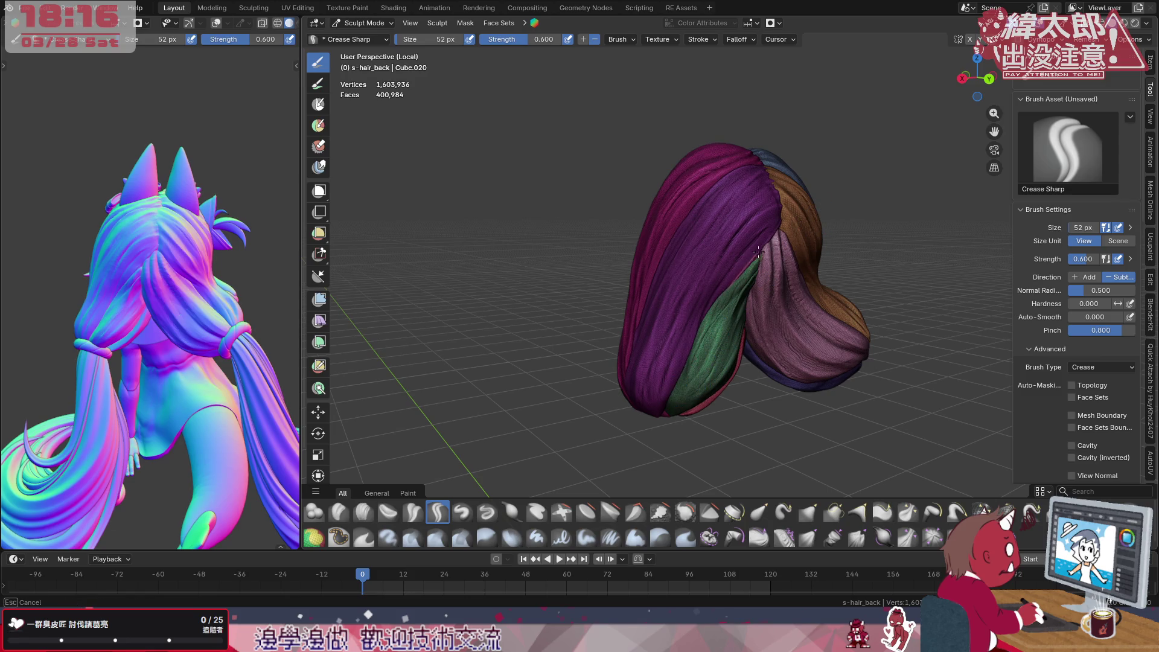
Pick a sharper brush falloff and crease the green strand from tip upward
click(737, 39)
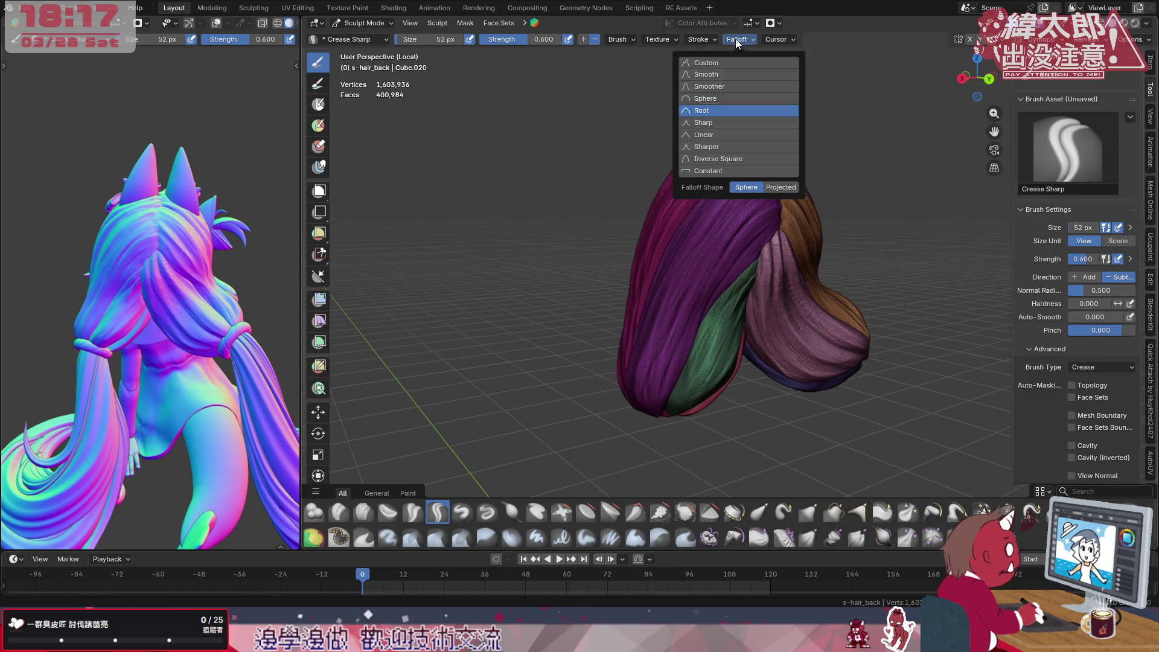
click(718, 125)
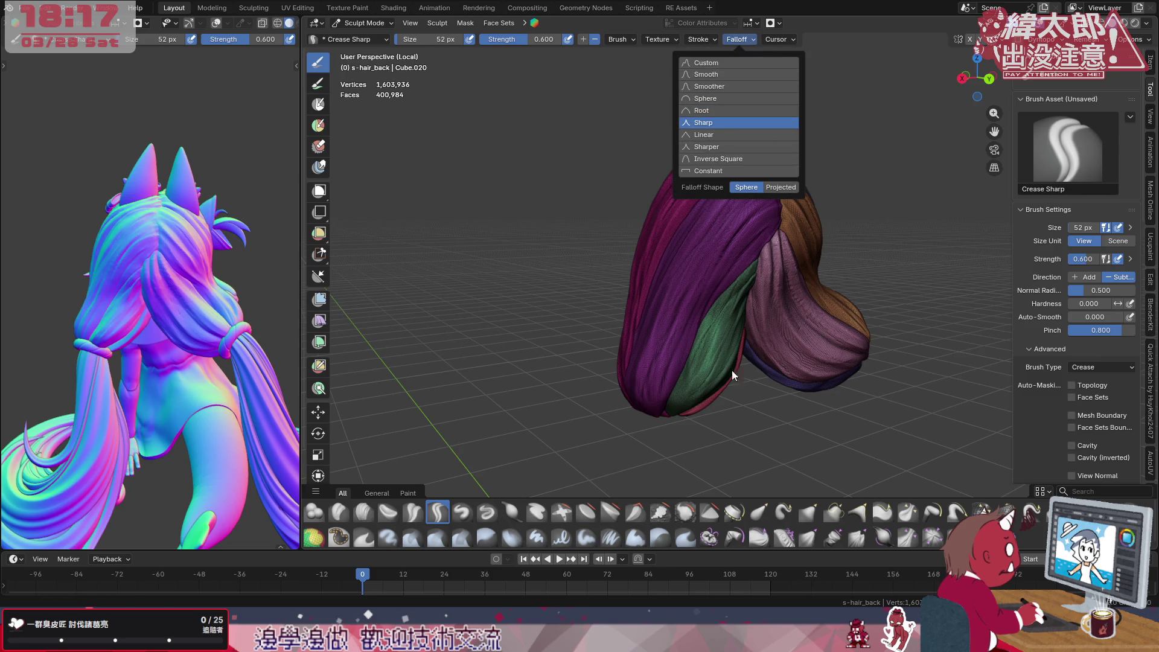
drag(673, 412, 676, 400)
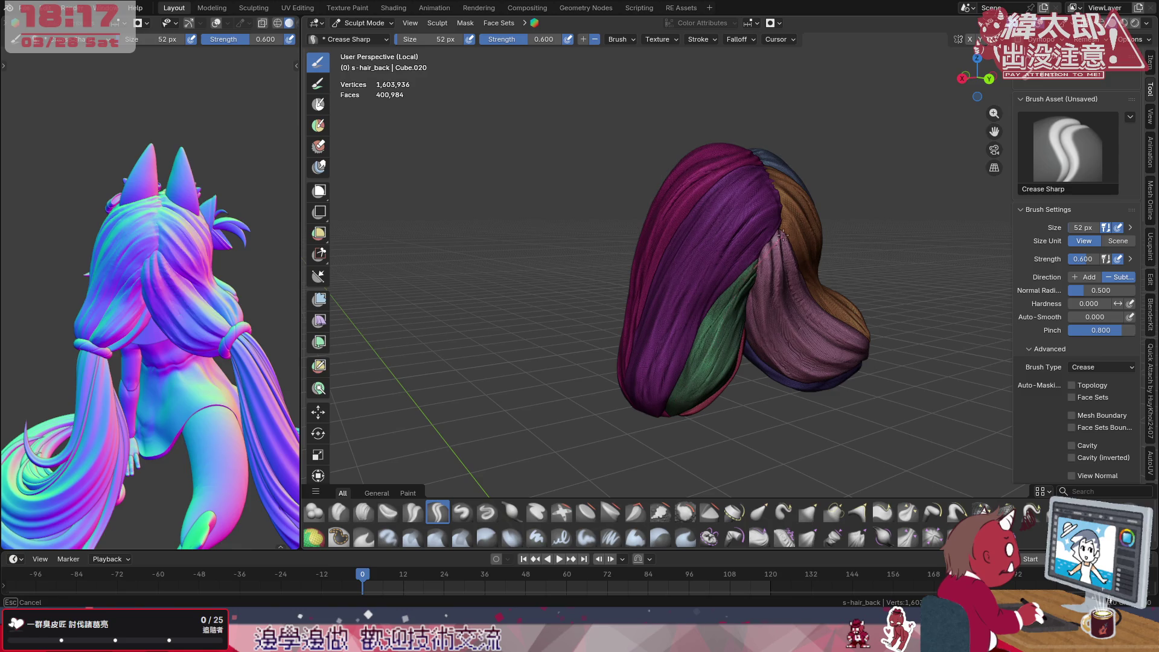
drag(725, 326, 708, 371)
drag(739, 283, 714, 340)
drag(673, 402, 714, 312)
drag(748, 272, 716, 309)
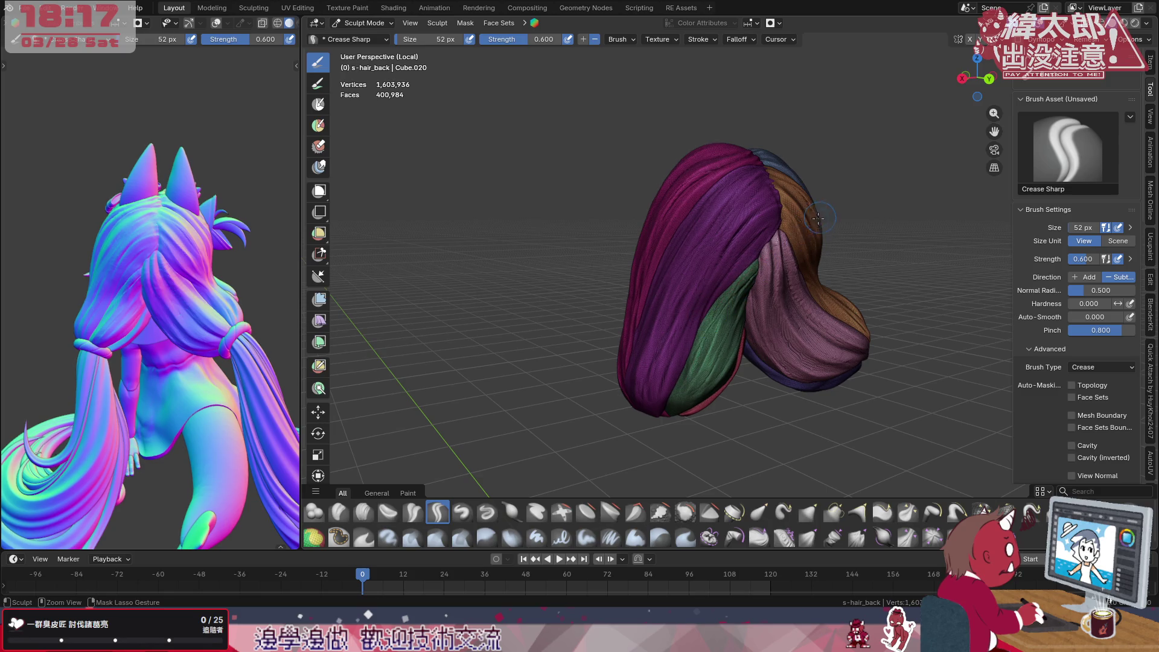
Crease the hair tips, including the red strand tip, and up along the green strand
middle_drag(743, 303, 707, 353)
drag(646, 388, 668, 375)
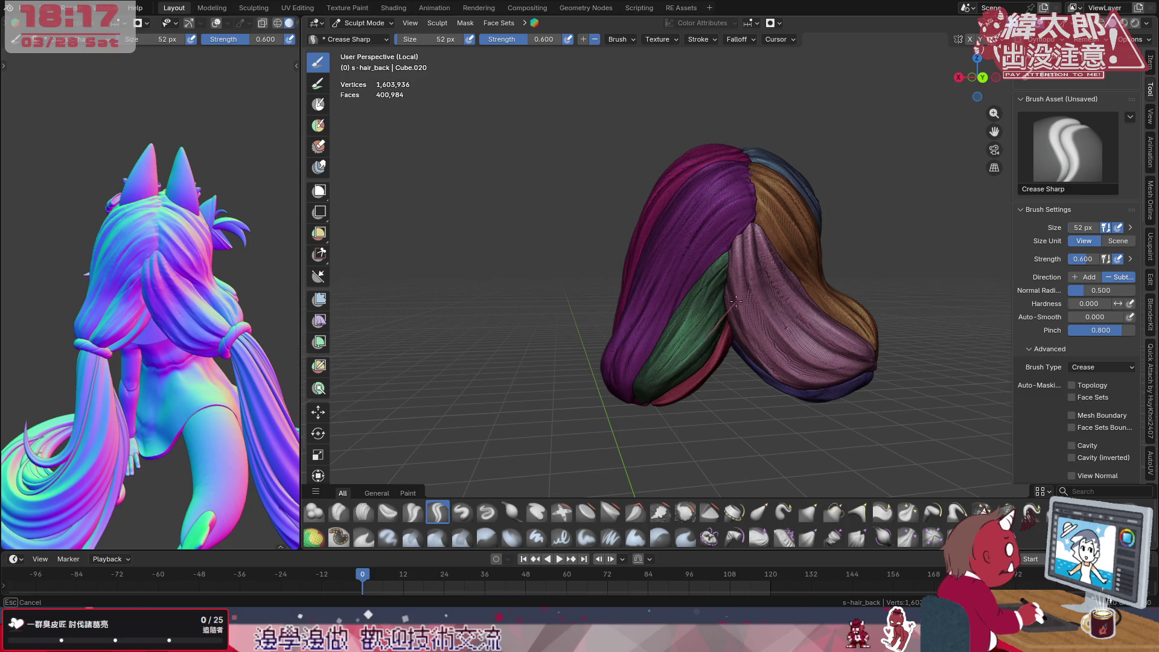
mouse_move(734, 304)
middle_down()
mouse_move(689, 335)
mouse_move(725, 345)
middle_up()
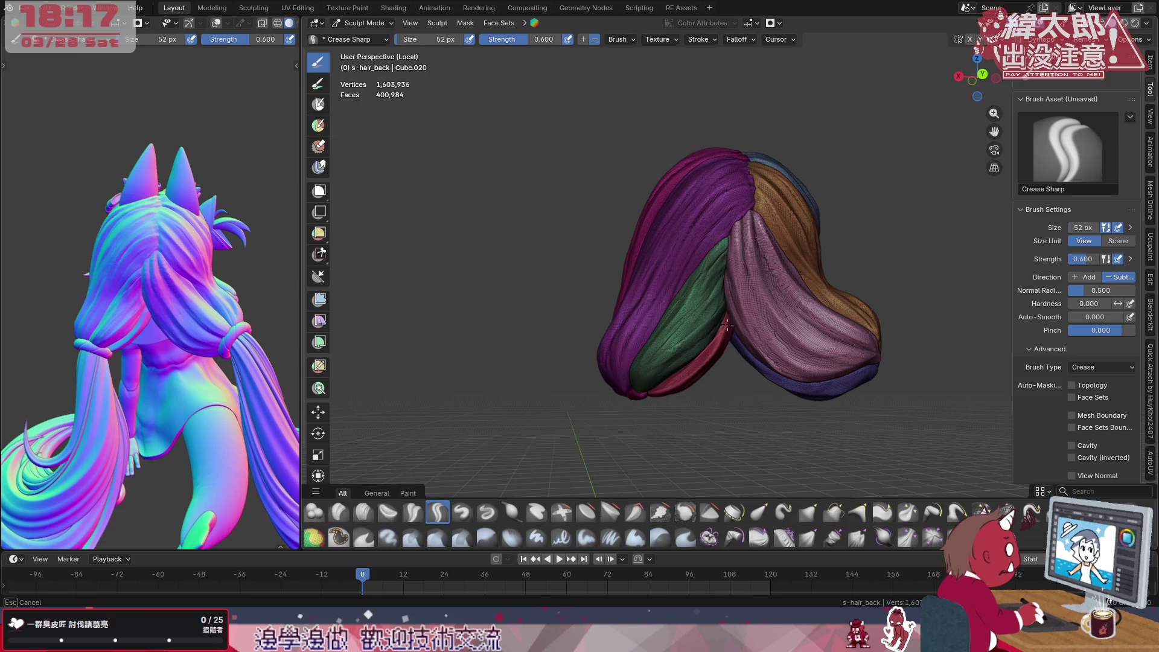
drag(652, 390, 683, 375)
middle_drag(752, 271, 730, 259)
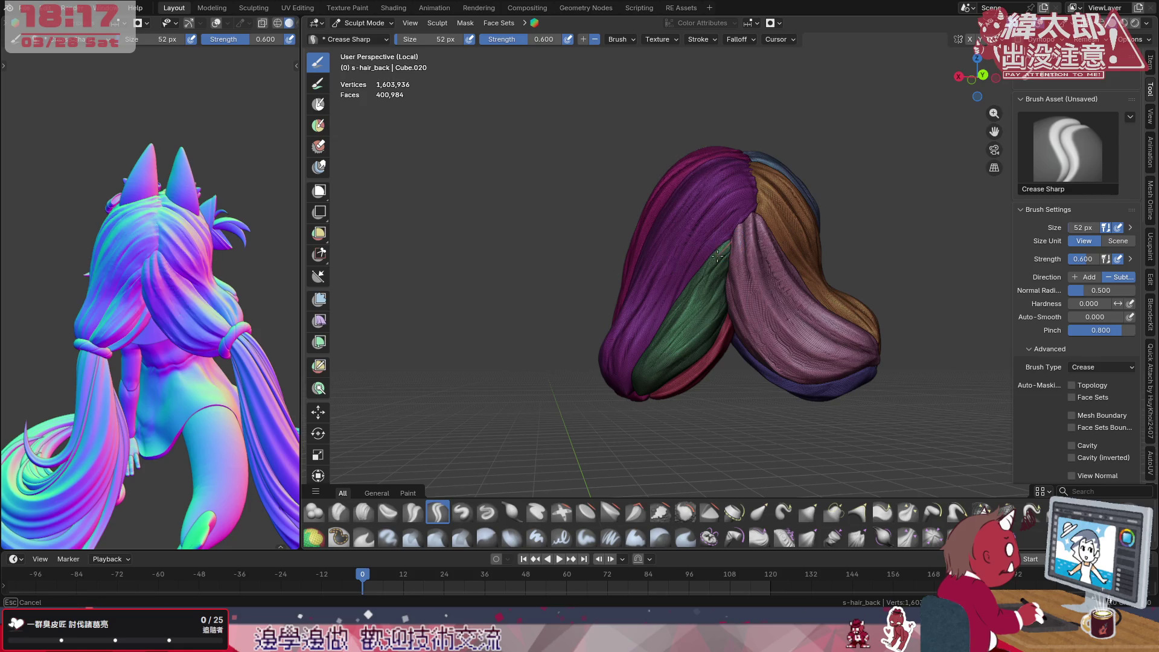
mouse_move(639, 354)
mouse_down()
mouse_move(716, 287)
mouse_move(670, 324)
mouse_up()
mouse_move(765, 204)
mouse_down()
mouse_move(705, 275)
mouse_move(647, 397)
mouse_up()
Crease several long grooves down the length of the green strand
middle_drag(714, 288, 724, 262)
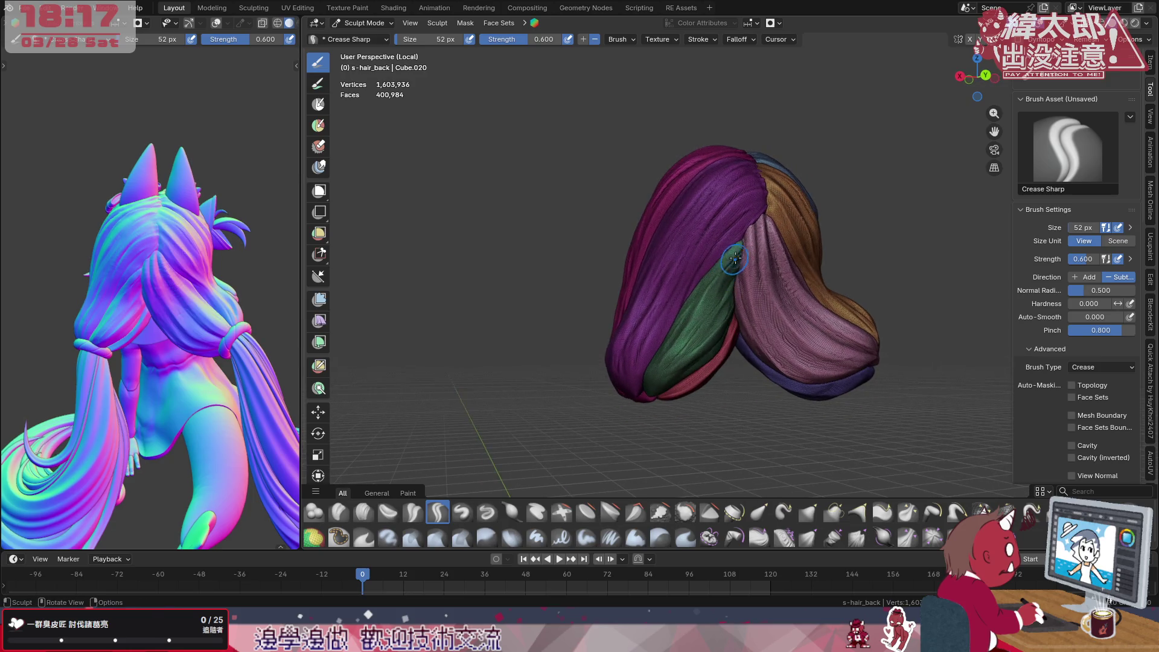
drag(732, 254, 666, 362)
drag(732, 271, 701, 324)
drag(732, 262, 709, 322)
drag(654, 390, 643, 403)
drag(736, 278, 686, 351)
drag(627, 424, 691, 354)
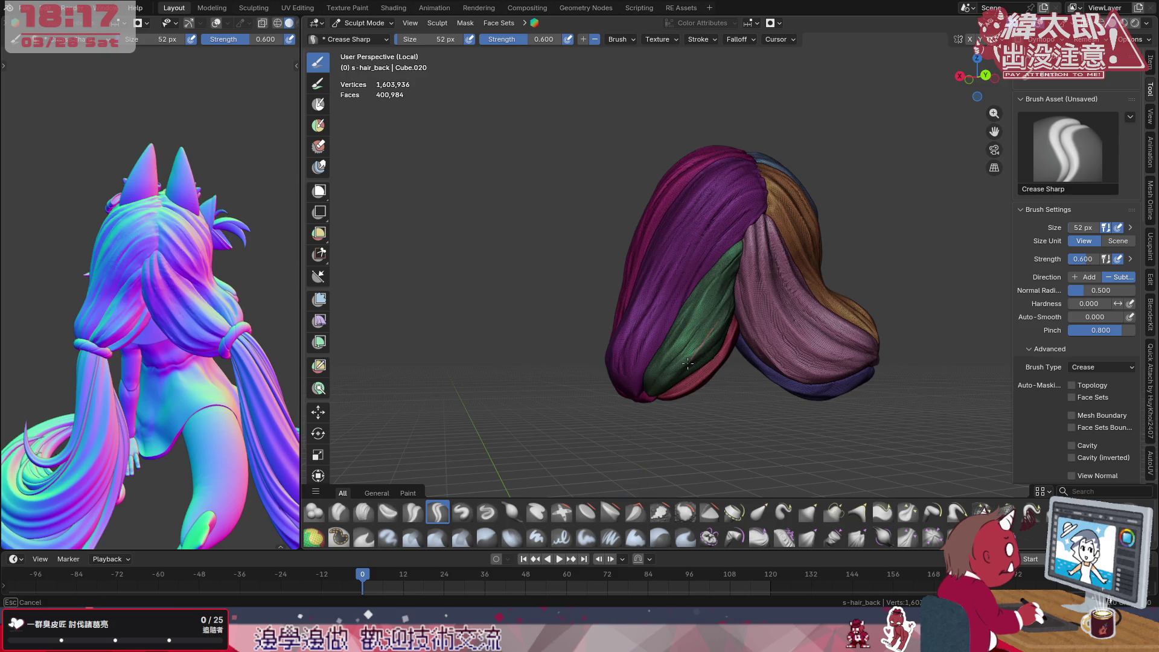
drag(725, 299, 681, 353)
drag(653, 390, 733, 301)
drag(664, 371, 647, 398)
Add more fine grooves on the green strand from slightly tilted views
middle_drag(713, 342, 672, 318)
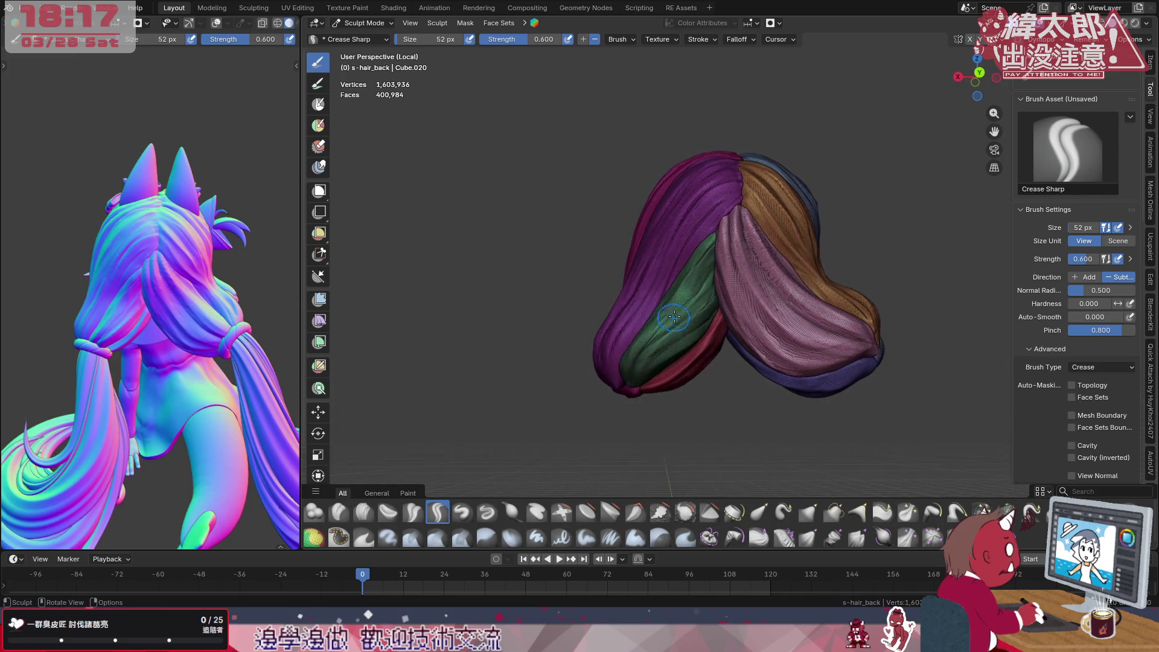
drag(698, 325, 664, 351)
drag(617, 394, 619, 393)
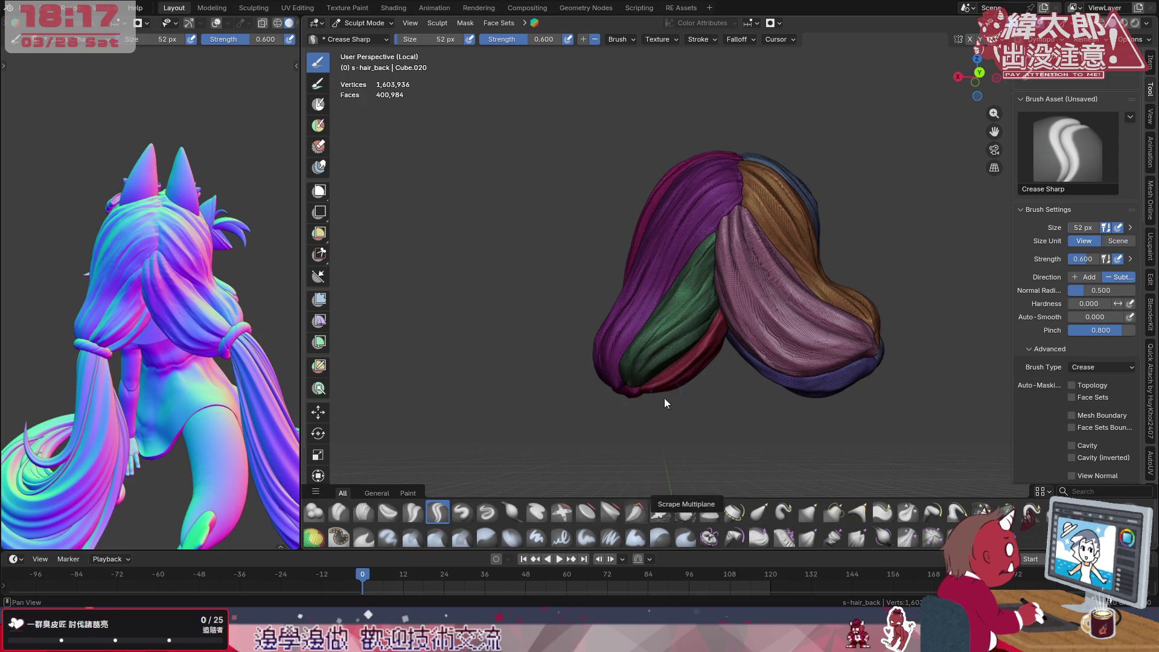
middle_drag(699, 299, 715, 274)
mouse_move(723, 261)
mouse_down()
mouse_move(705, 290)
mouse_move(722, 266)
mouse_up()
mouse_move(655, 346)
mouse_down()
mouse_move(629, 391)
mouse_move(677, 323)
mouse_up()
drag(750, 229, 725, 253)
drag(647, 368, 648, 367)
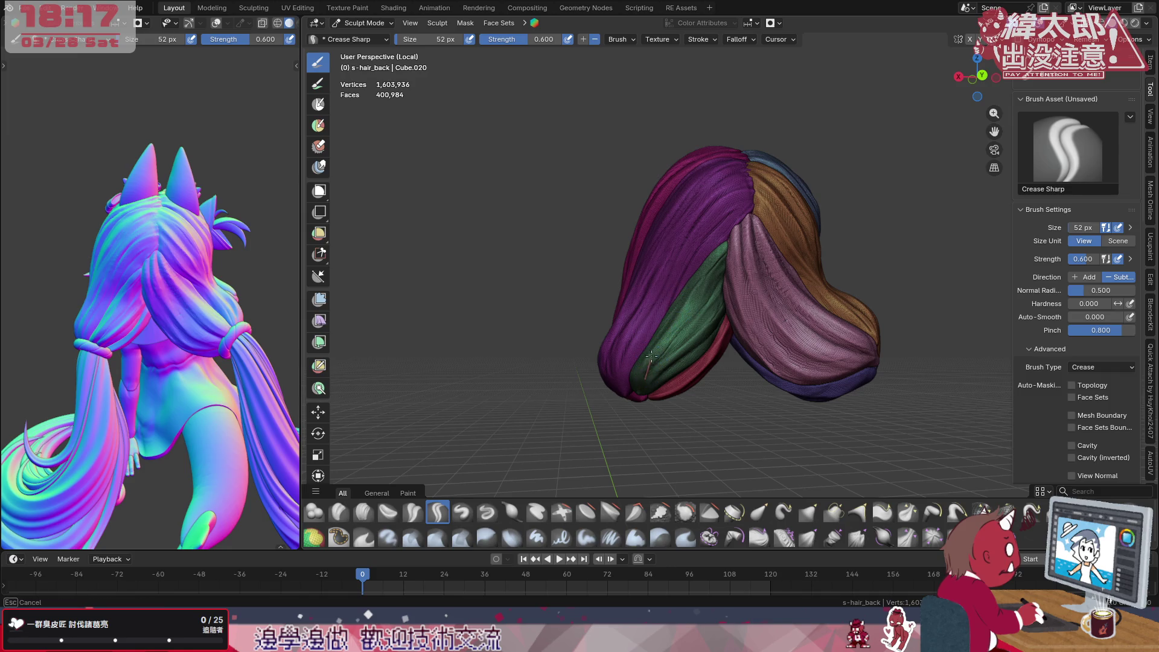
drag(748, 244, 724, 231)
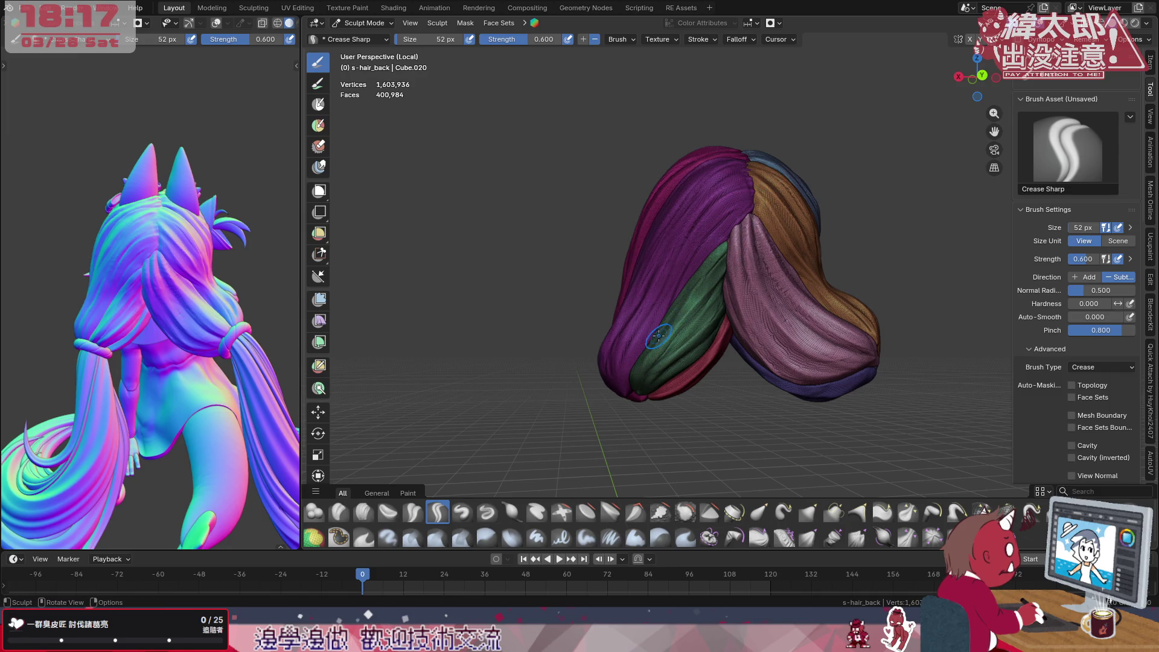
drag(641, 358, 639, 375)
Crease grooves running down the pink lock from a new viewing angle
drag(729, 235, 725, 237)
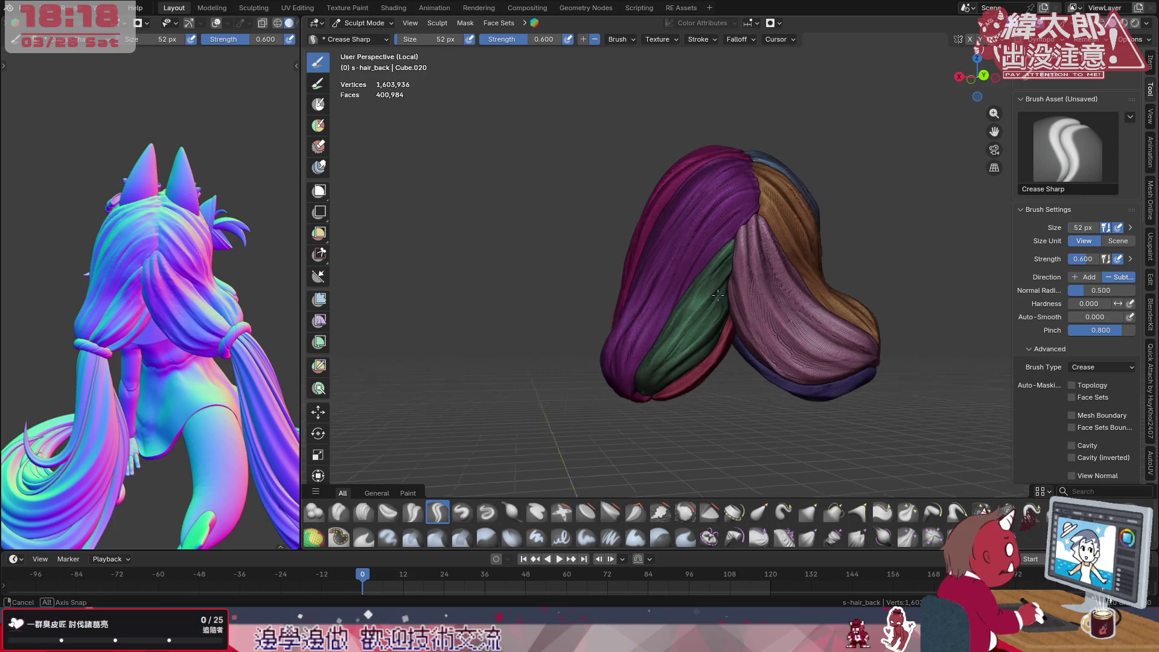
middle_drag(715, 254, 749, 266)
middle_drag(665, 378, 716, 299)
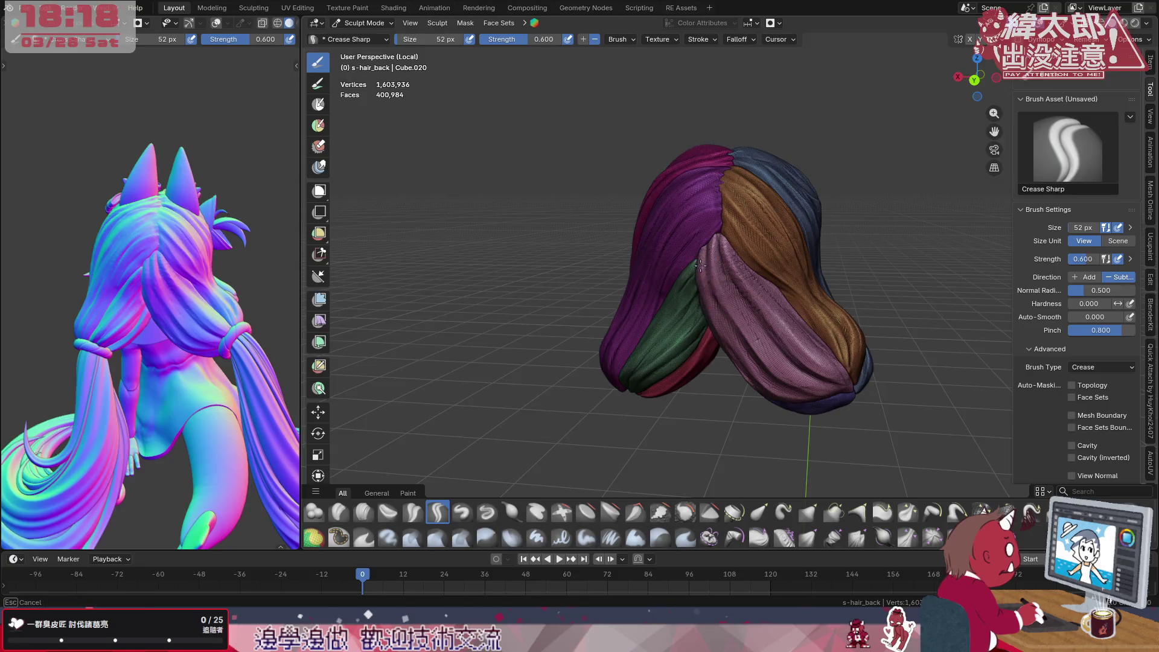
middle_drag(724, 259, 790, 234)
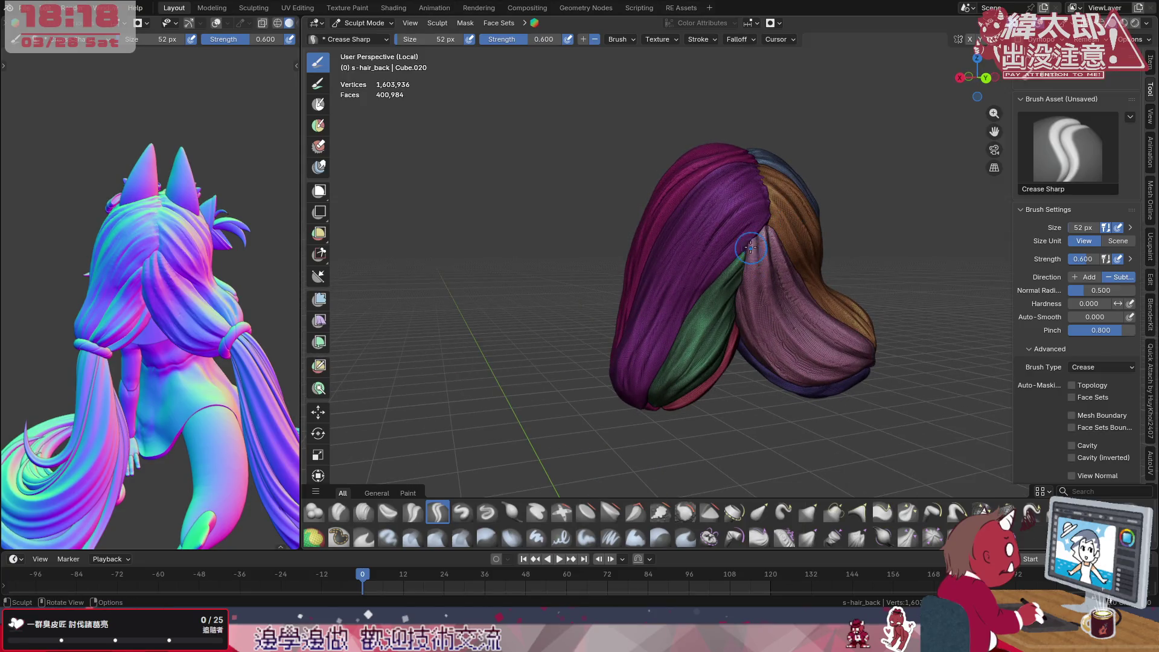
drag(752, 242, 758, 335)
drag(753, 236, 748, 284)
drag(772, 356, 804, 385)
drag(765, 228, 765, 267)
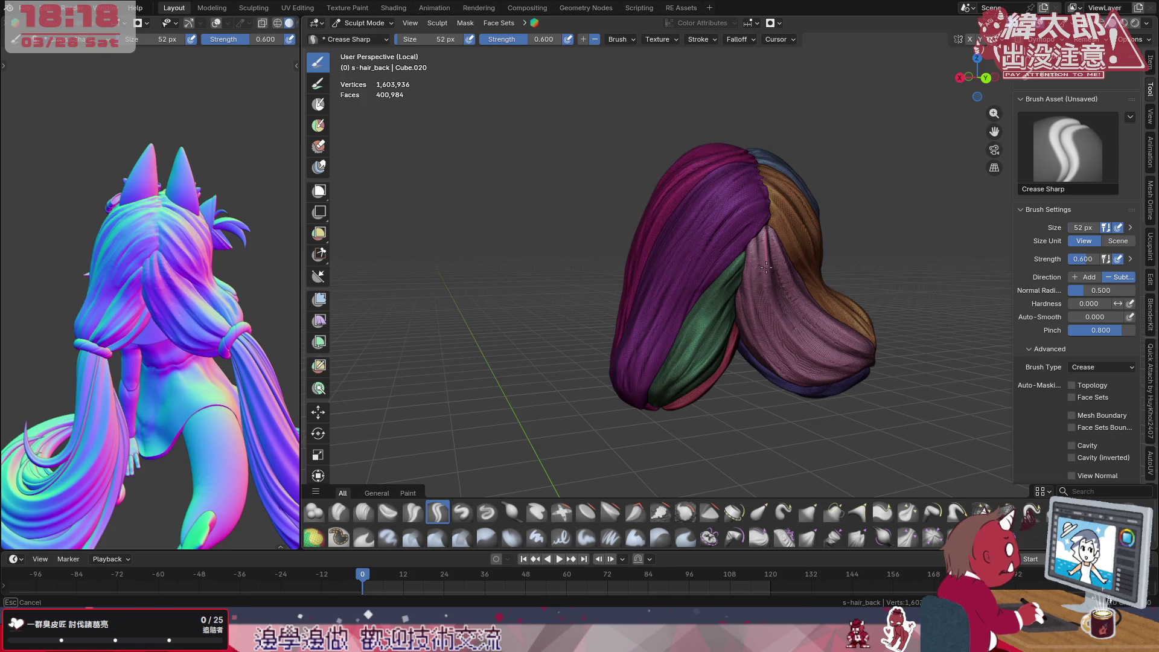
drag(774, 314, 830, 388)
Add further grooves along the pink lock near the brown and green strands
middle_drag(831, 311, 765, 292)
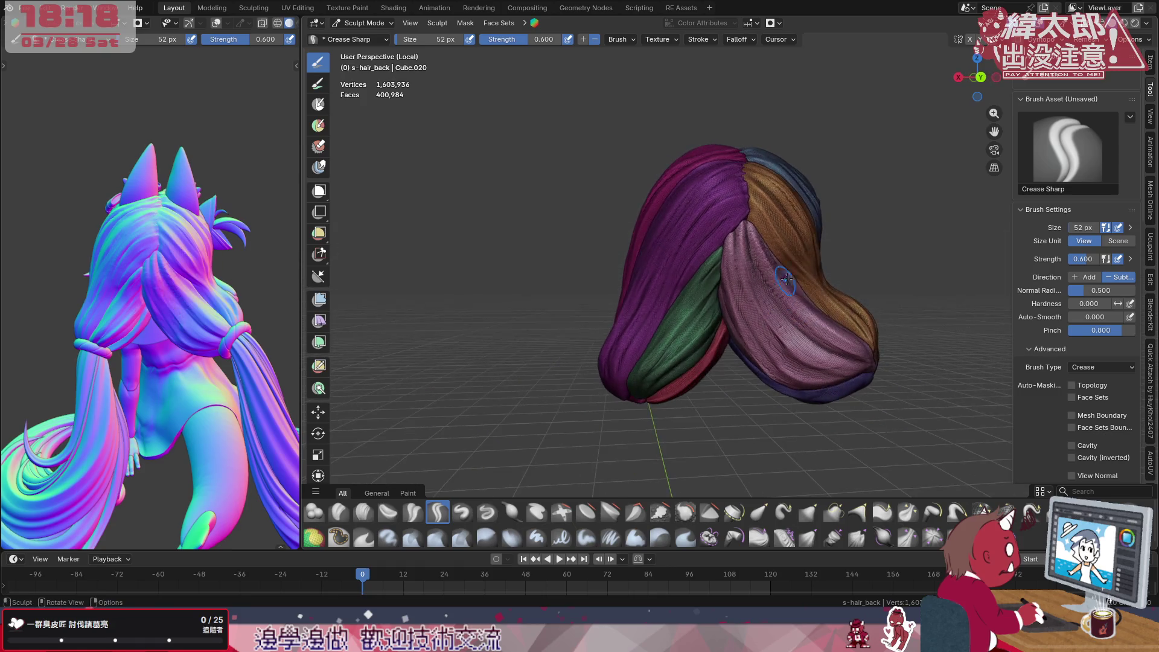
drag(745, 234, 745, 263)
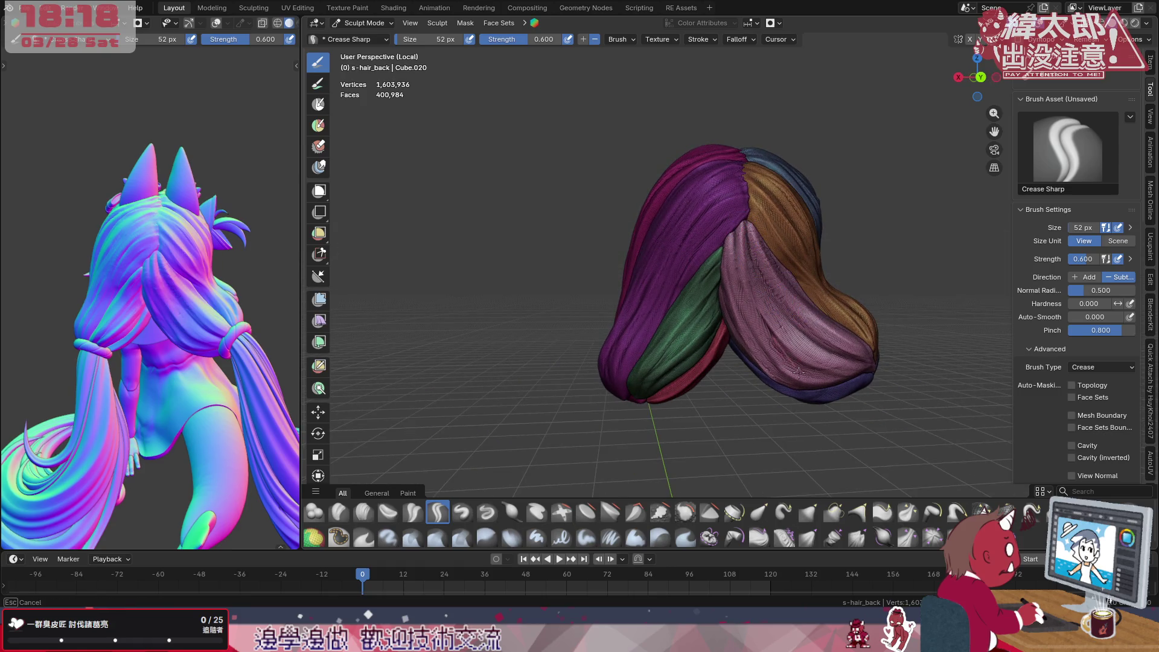
drag(796, 371, 842, 380)
drag(744, 236, 749, 275)
drag(816, 357, 865, 372)
drag(771, 271, 801, 316)
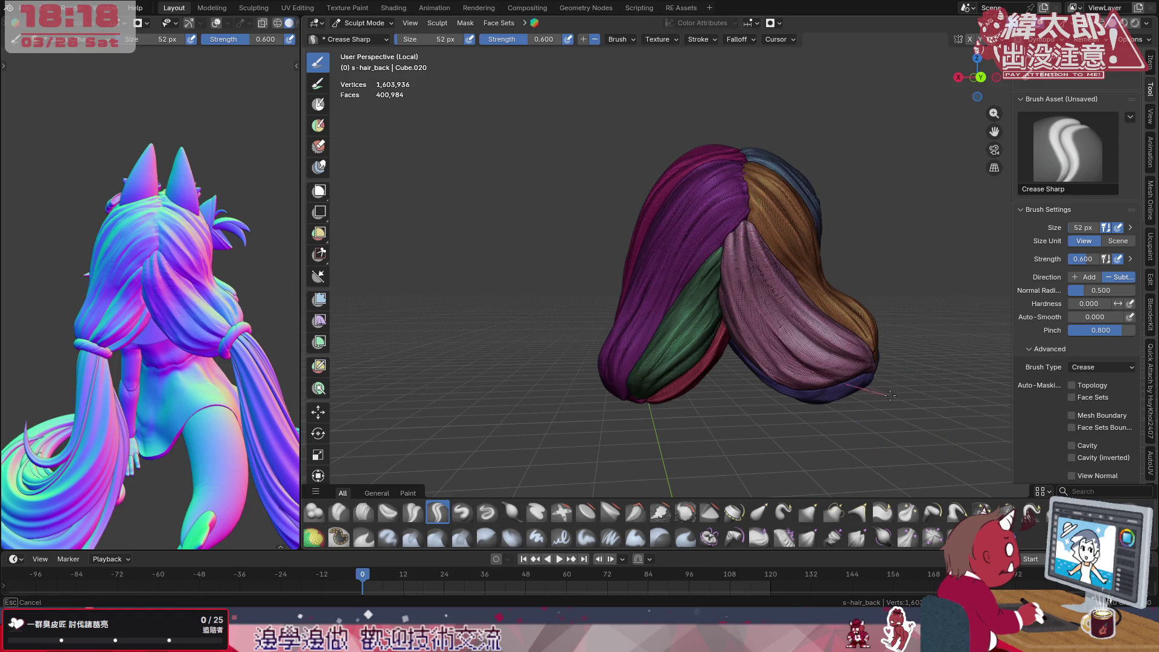
mouse_move(797, 353)
middle_down()
mouse_move(774, 315)
mouse_move(834, 258)
mouse_move(797, 236)
mouse_move(752, 362)
middle_up()
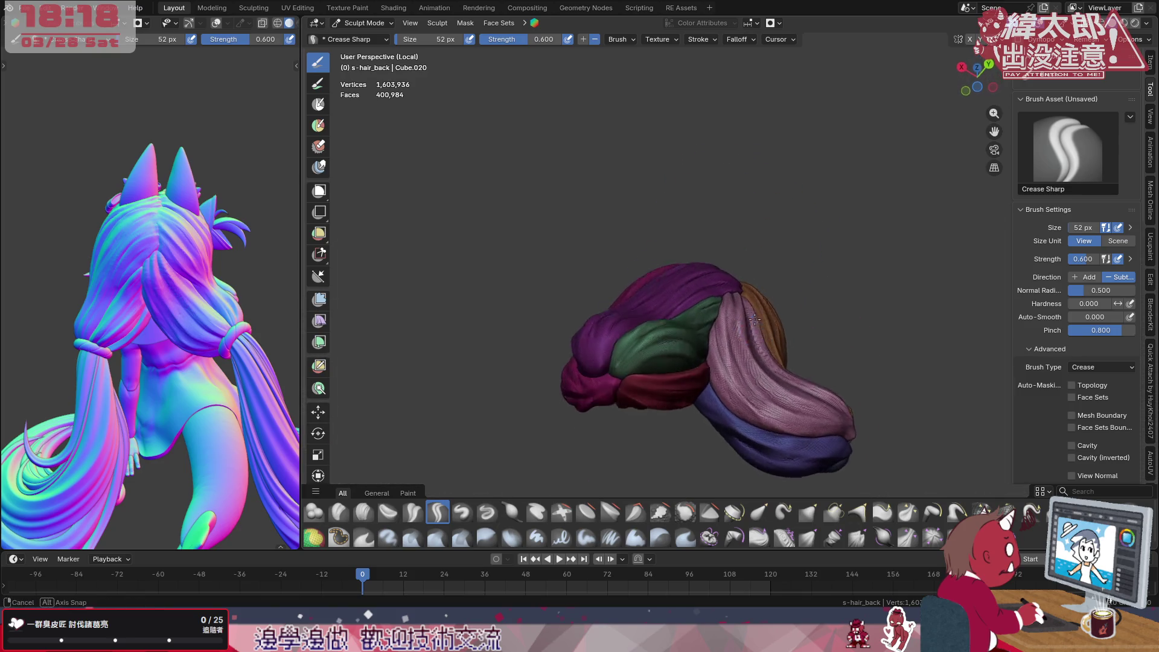
Pull the pink strand tip into a new shape with the Elastic Grab brush
click(759, 513)
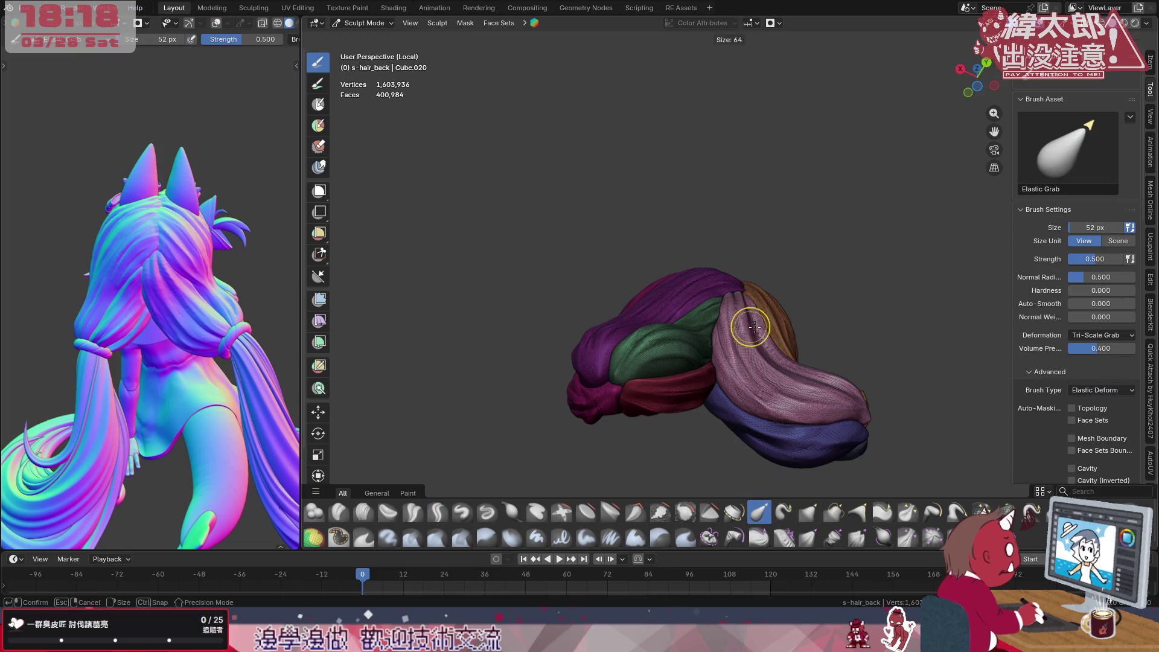
drag(742, 326, 763, 306)
middle_drag(762, 306, 762, 308)
key(f)
click(762, 308)
key(f)
click(754, 303)
Resize the brush to 100 px and resume creasing with Crease Sharp
mouse_move(754, 304)
middle_down()
mouse_move(716, 345)
mouse_move(842, 331)
middle_up()
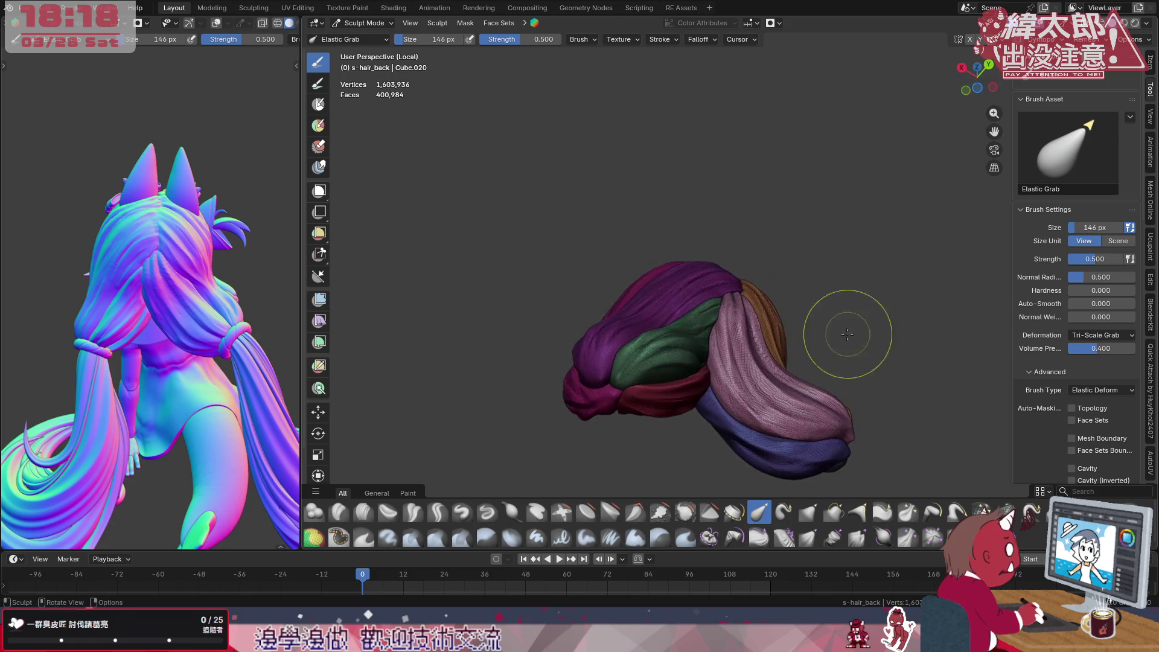
key(f)
click(812, 380)
click(814, 373)
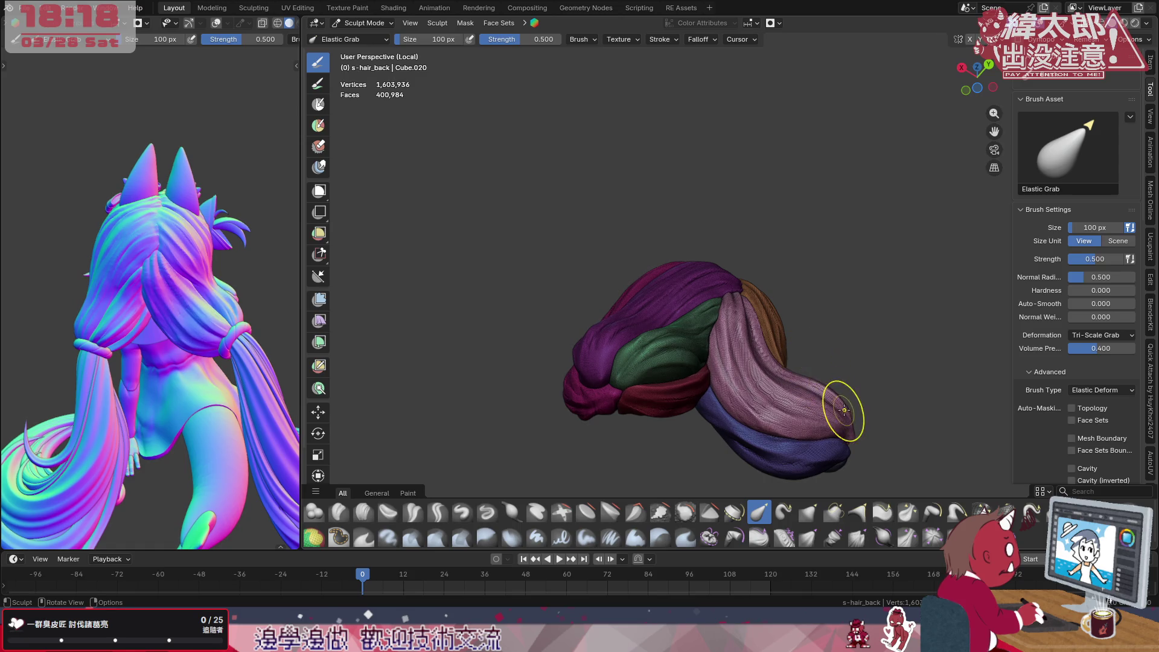
mouse_move(812, 340)
middle_down()
mouse_move(826, 384)
mouse_move(804, 360)
middle_up()
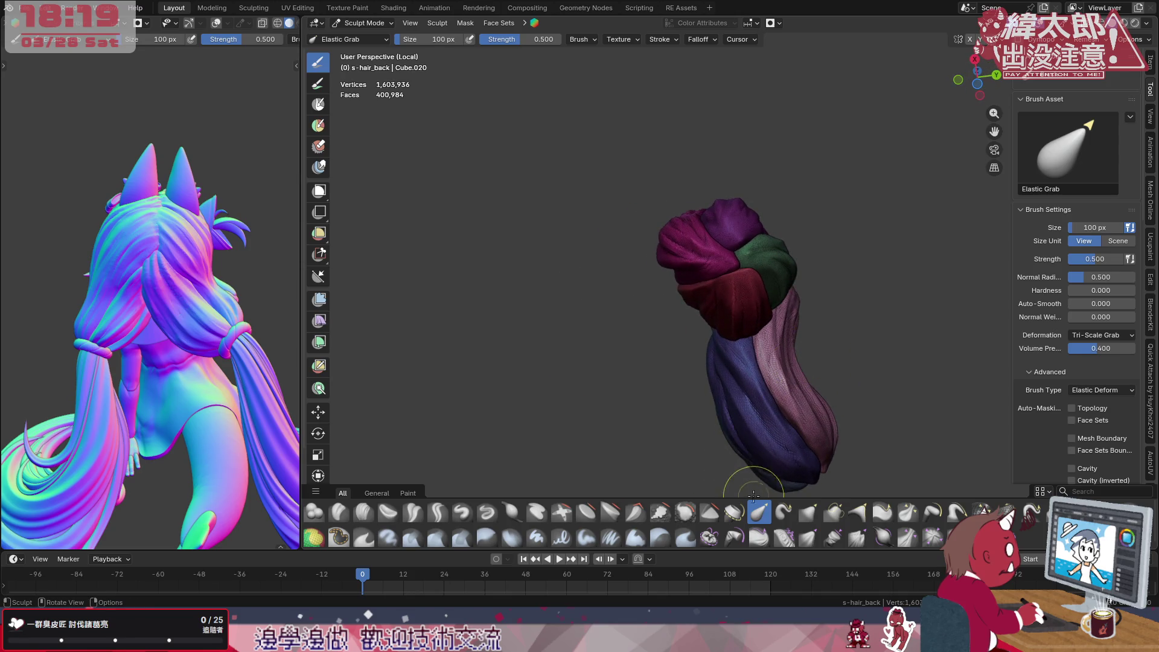
click(438, 513)
middle_drag(784, 326, 843, 407)
drag(867, 416, 795, 370)
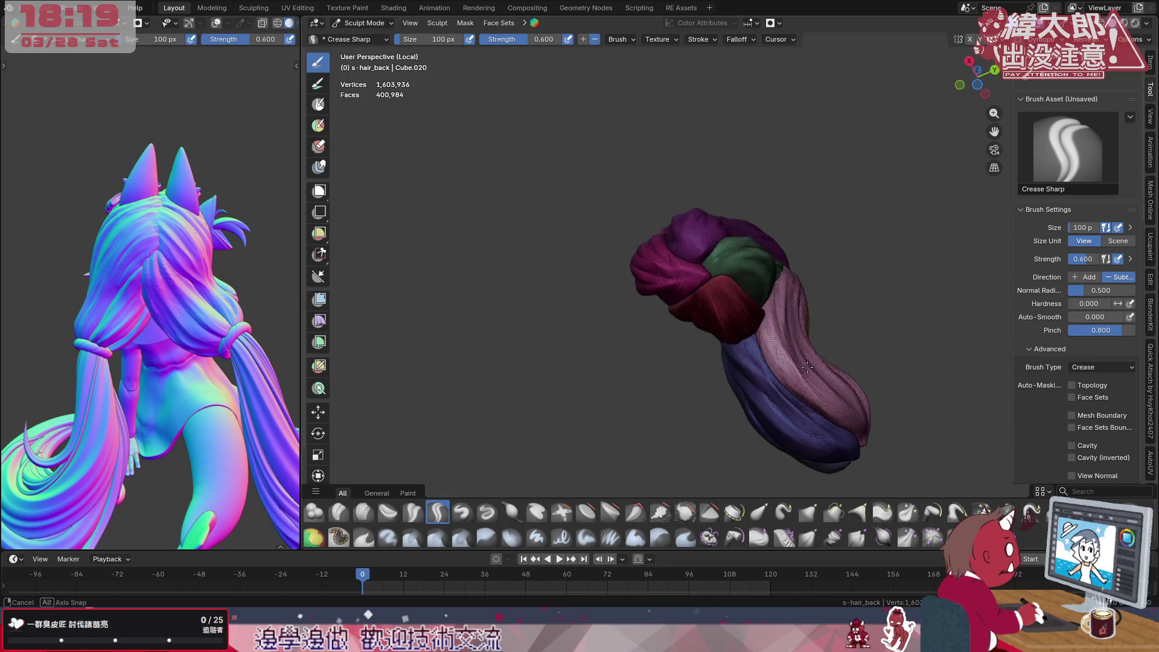
Build up a Draw-brush stroke on the lower hair after checking the stroke settings
middle_drag(734, 273, 798, 309)
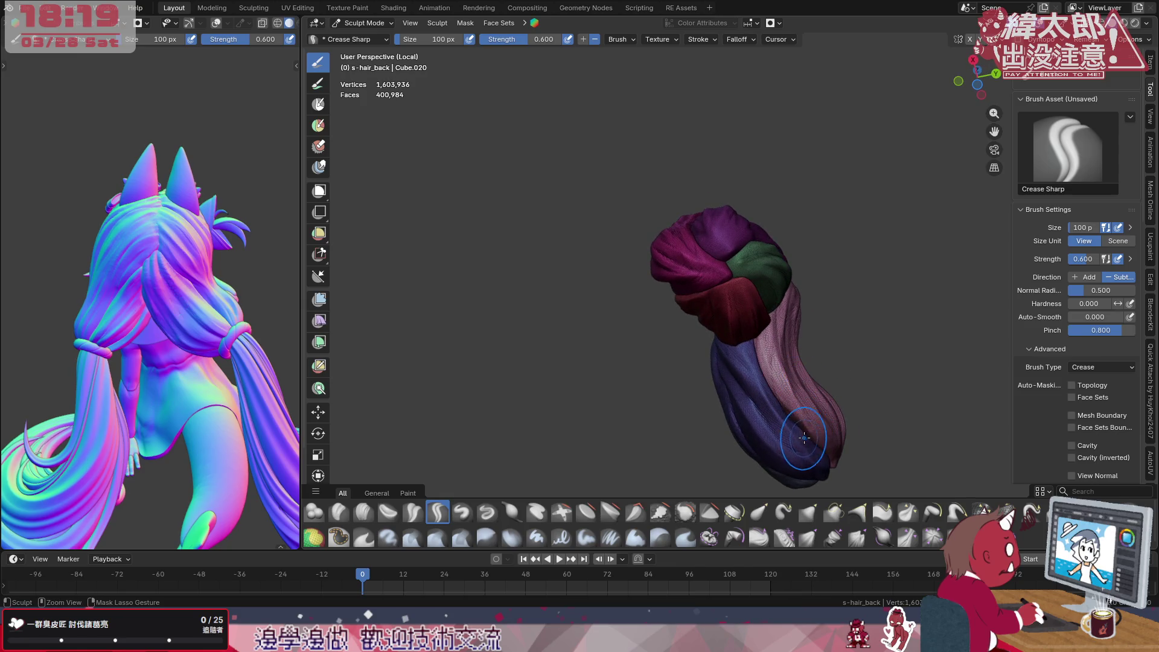
key(x)
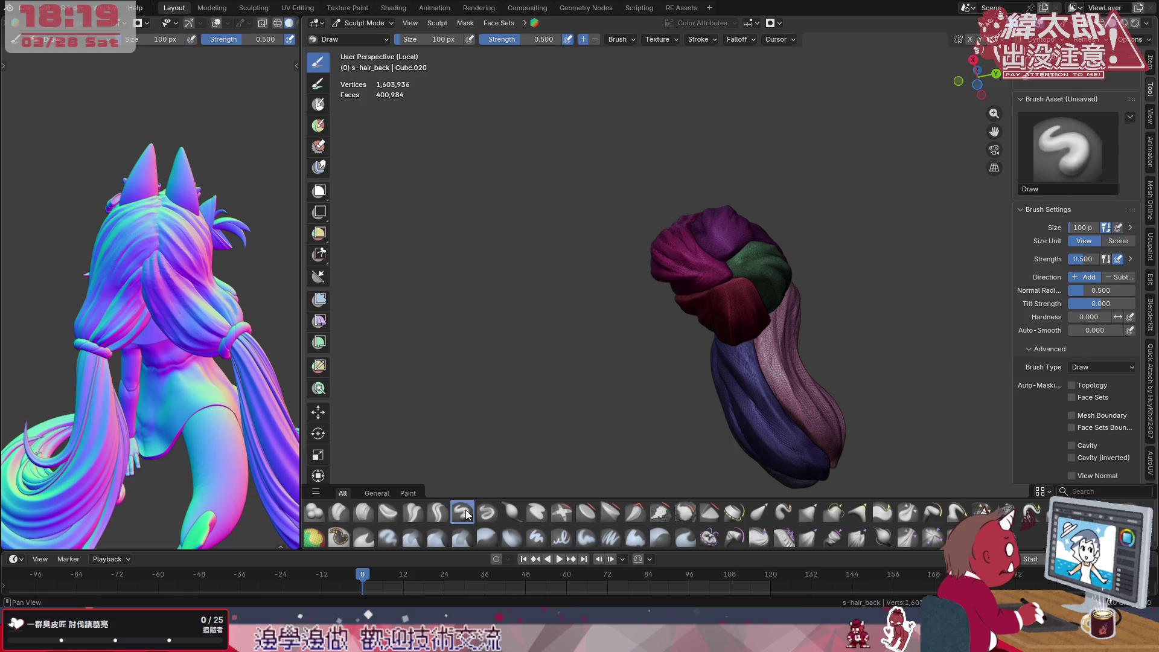
click(700, 40)
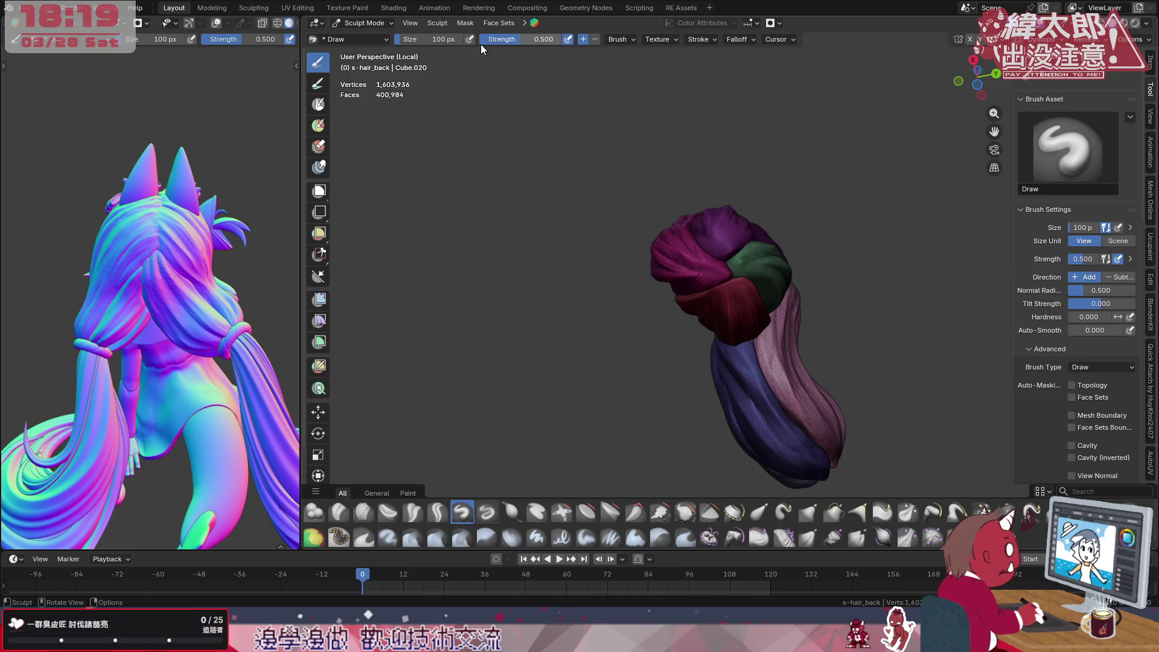
drag(830, 418, 789, 421)
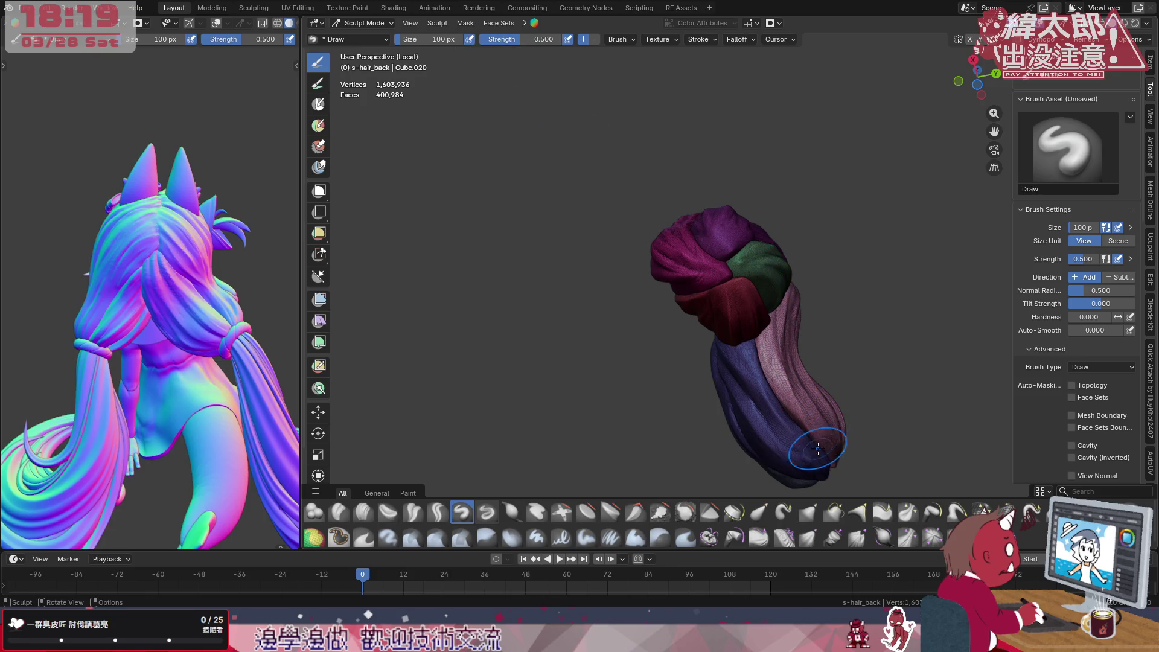
drag(739, 335, 678, 367)
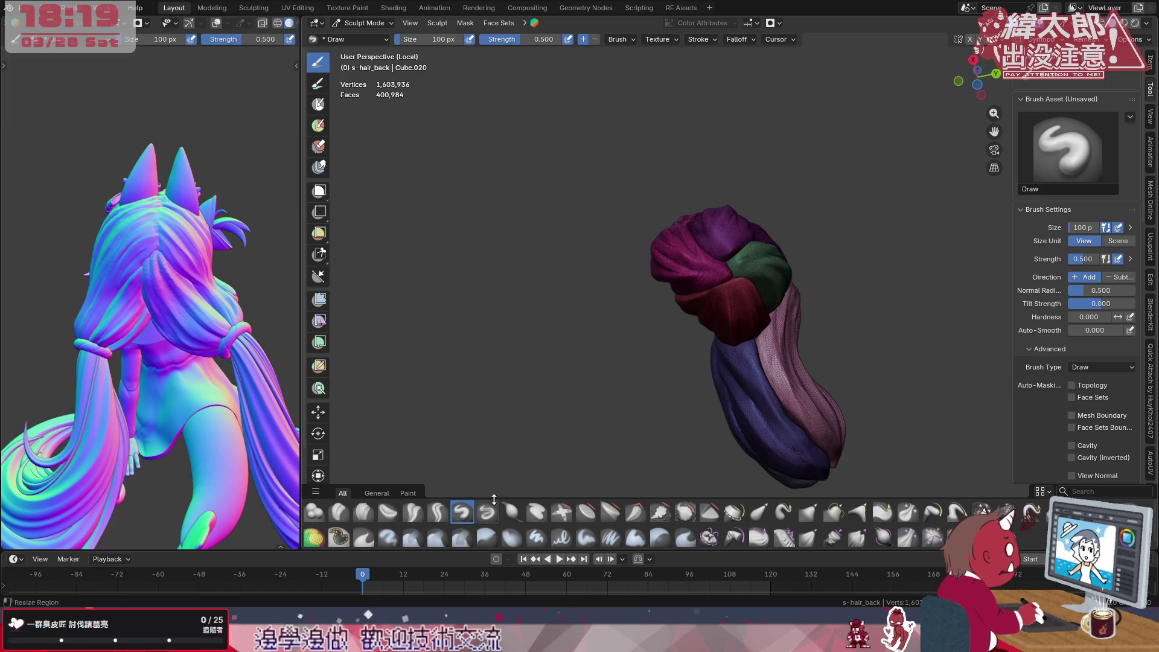
Carve sharp grooves on the purple tip and strand with the sharp draw brush
click(487, 513)
drag(802, 454, 761, 425)
drag(723, 367, 777, 441)
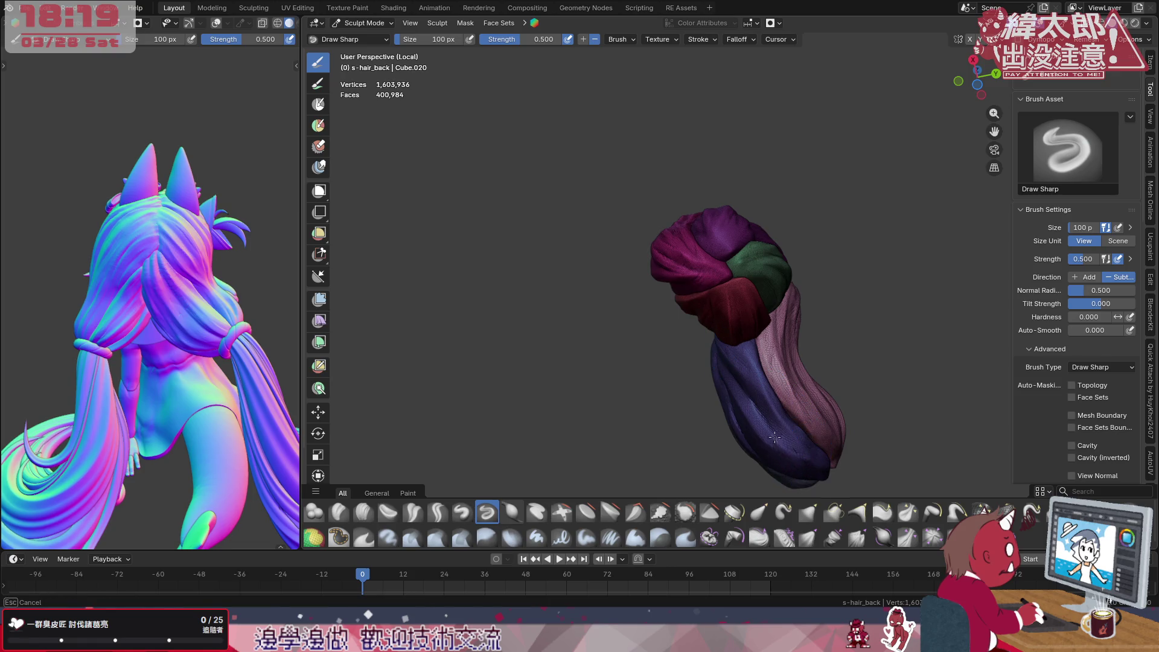
middle_drag(709, 360, 752, 363)
drag(715, 344, 742, 451)
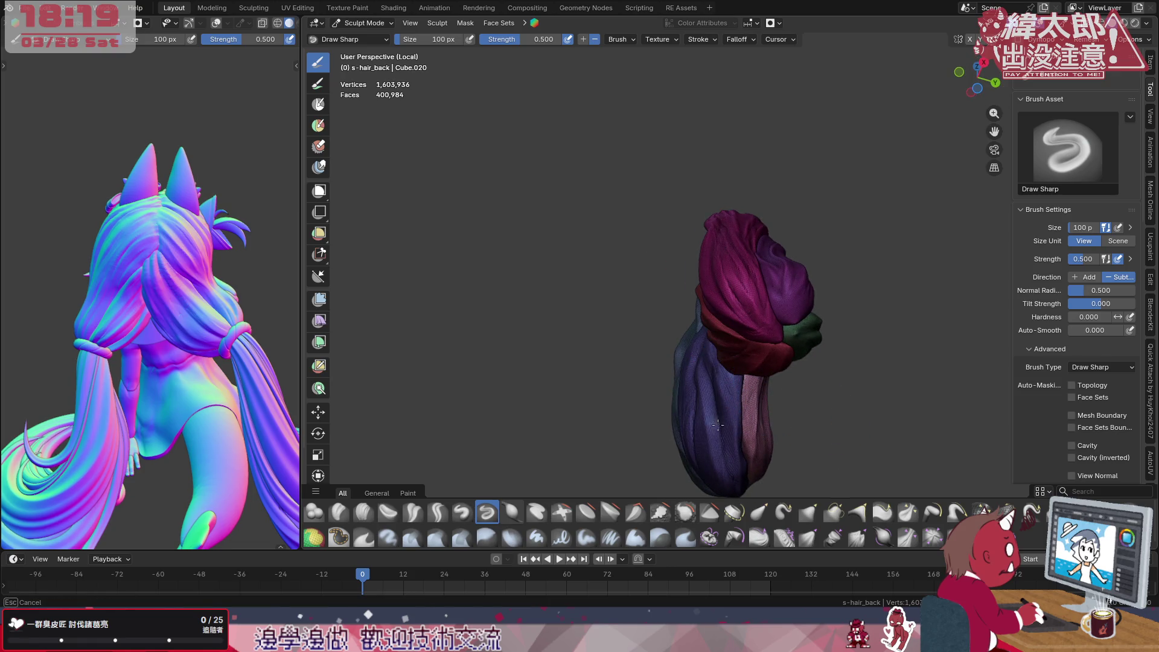
middle_drag(743, 451, 770, 381)
drag(761, 417, 797, 299)
Carve detail along the purple strand edge and seam, checking the reference from the front
middle_drag(797, 308, 781, 341)
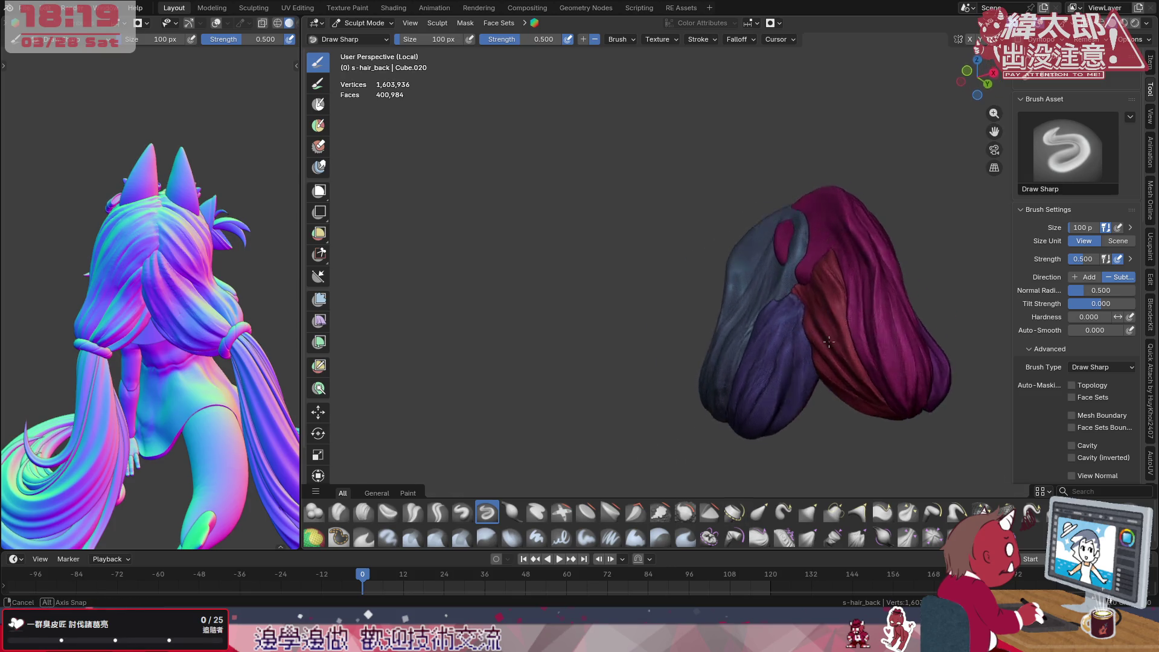
drag(780, 341, 727, 396)
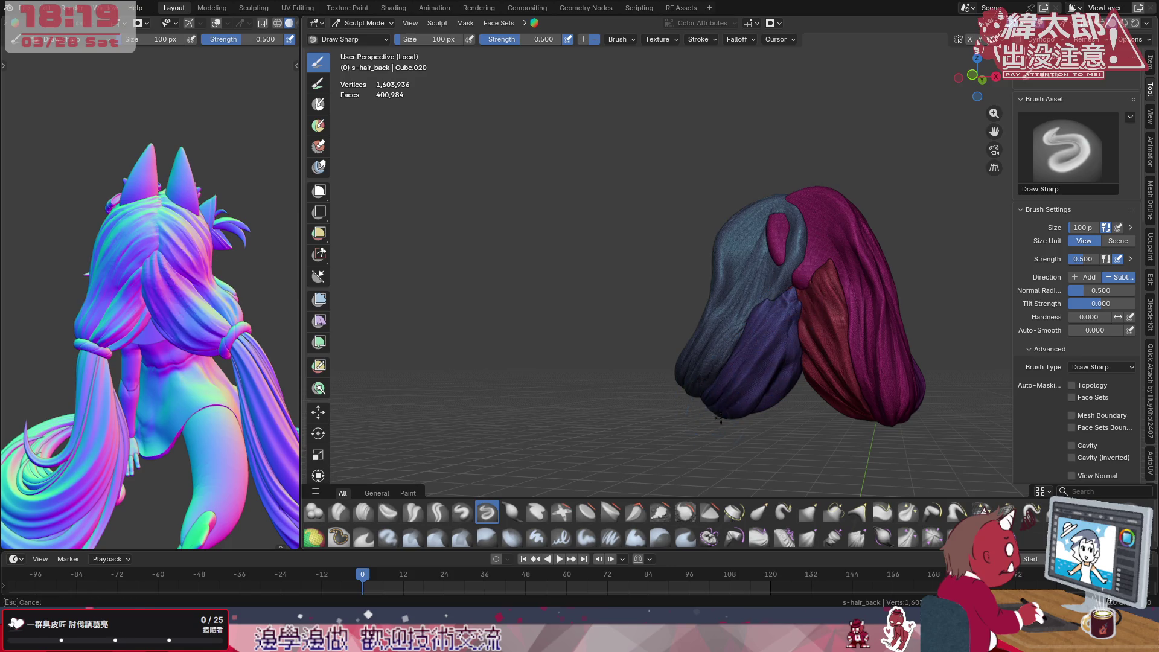
drag(752, 367, 755, 335)
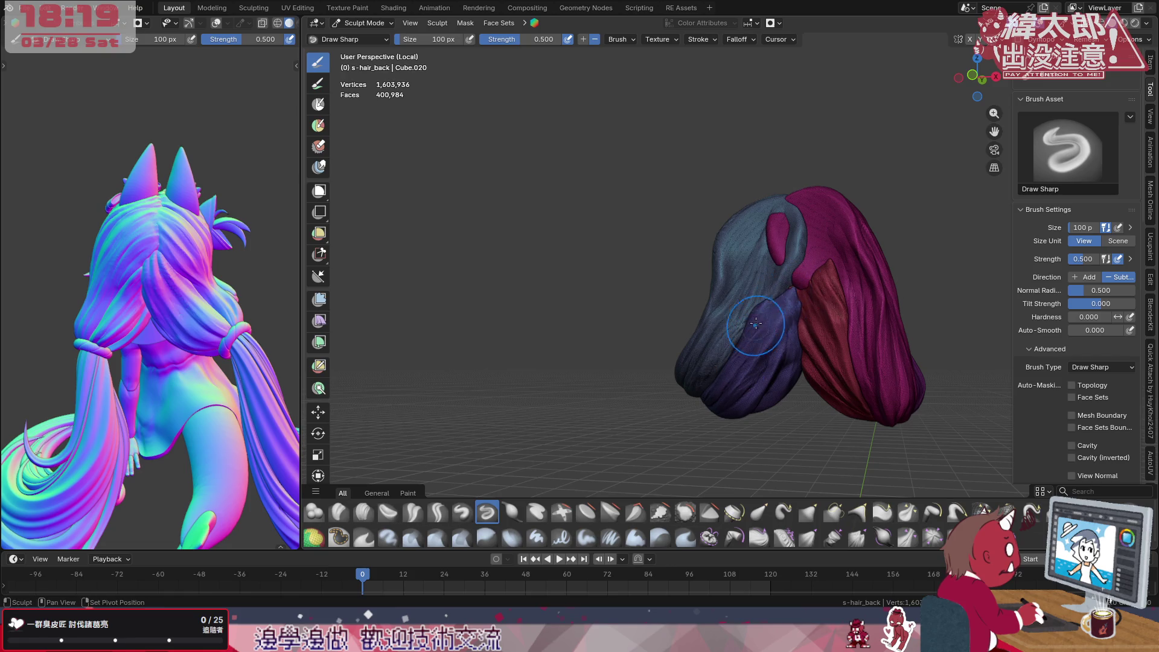
middle_drag(289, 379, 580, 358)
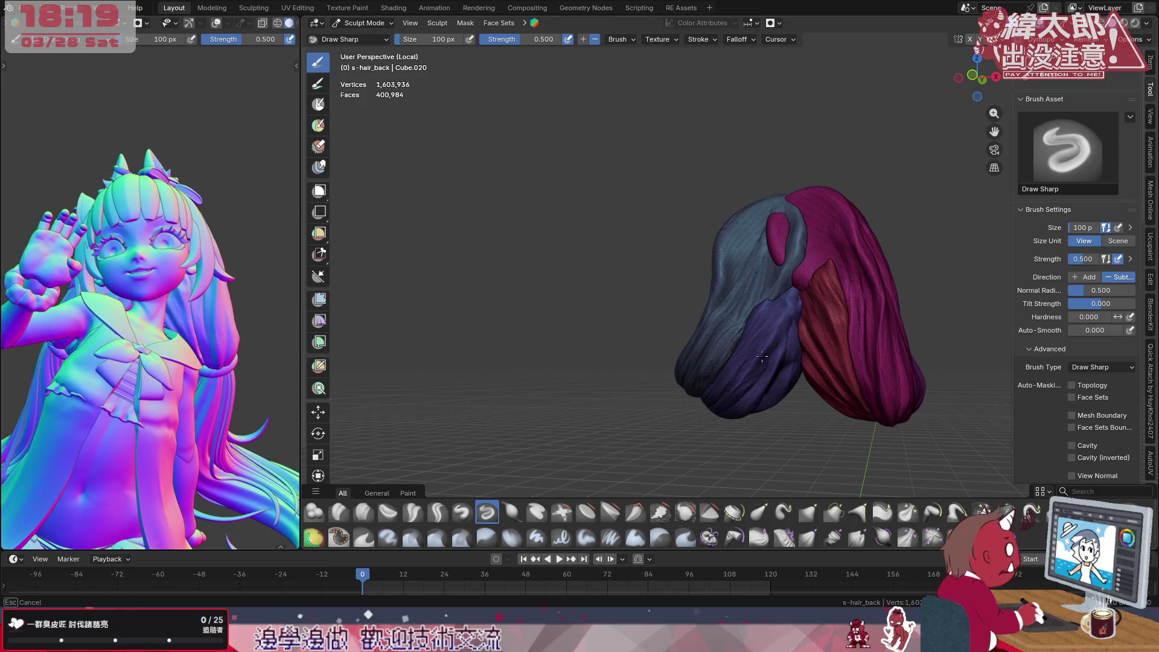
drag(778, 326, 802, 274)
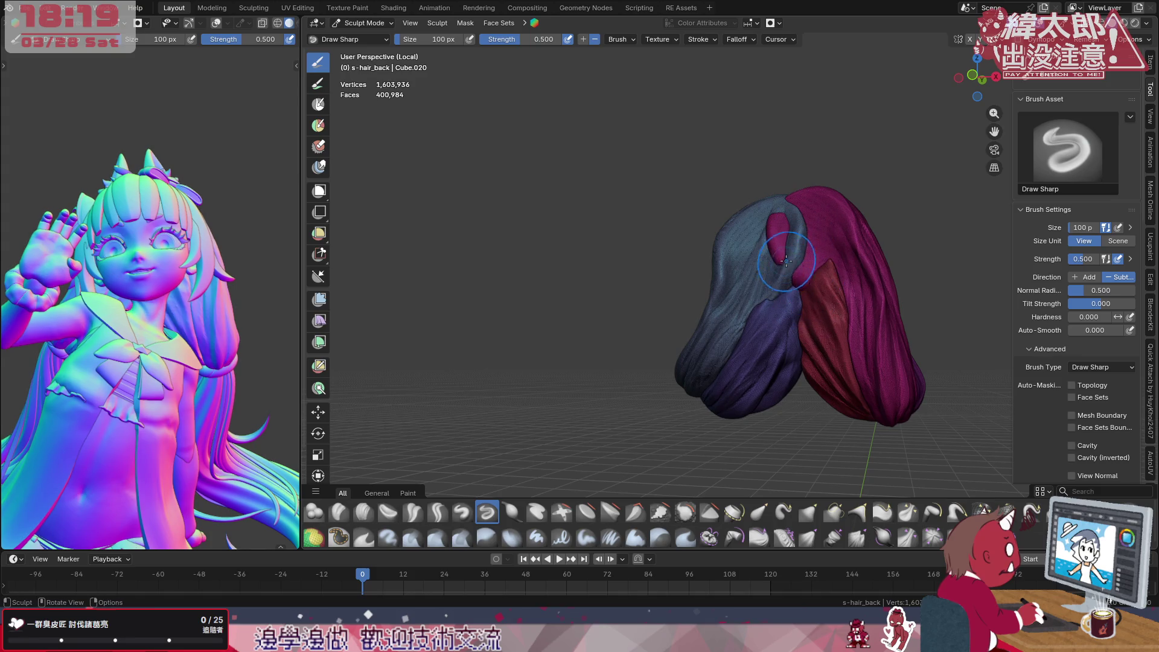
mouse_move(797, 271)
middle_down()
mouse_move(726, 315)
mouse_move(815, 313)
middle_up()
mouse_move(182, 344)
middle_down()
mouse_move(339, 373)
mouse_move(272, 362)
middle_up()
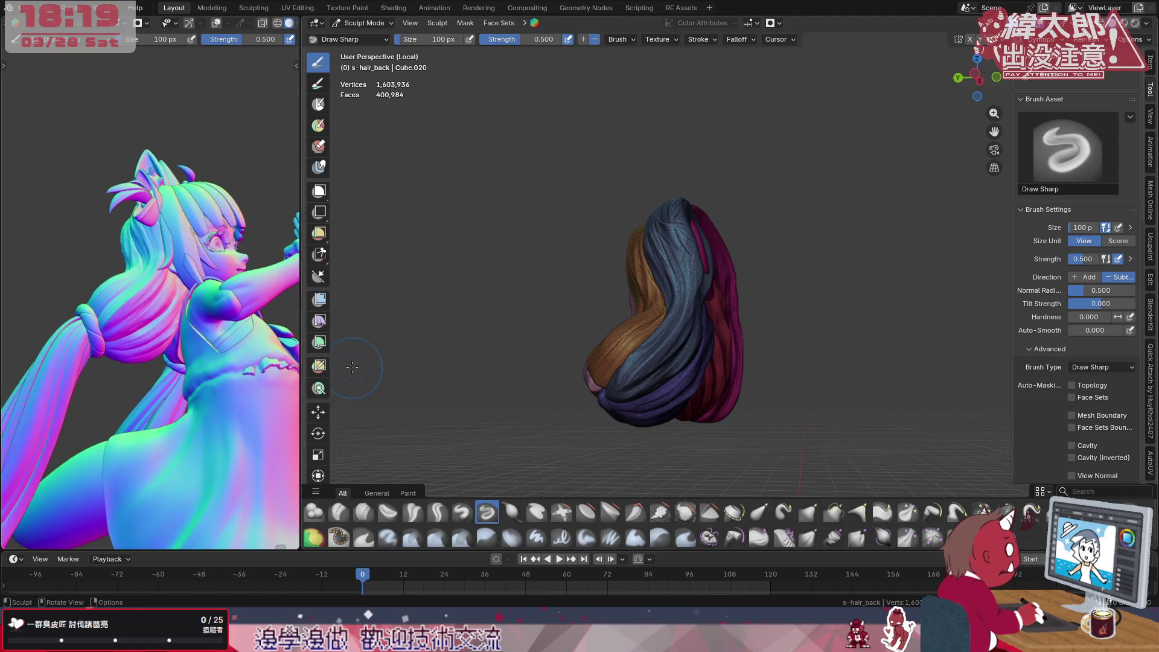
mouse_move(652, 344)
middle_down()
mouse_move(702, 312)
mouse_move(503, 475)
middle_up()
Crease grooves into the blue lock and magenta hair with Crease Sharp
click(438, 513)
drag(724, 335, 634, 426)
drag(691, 360, 661, 398)
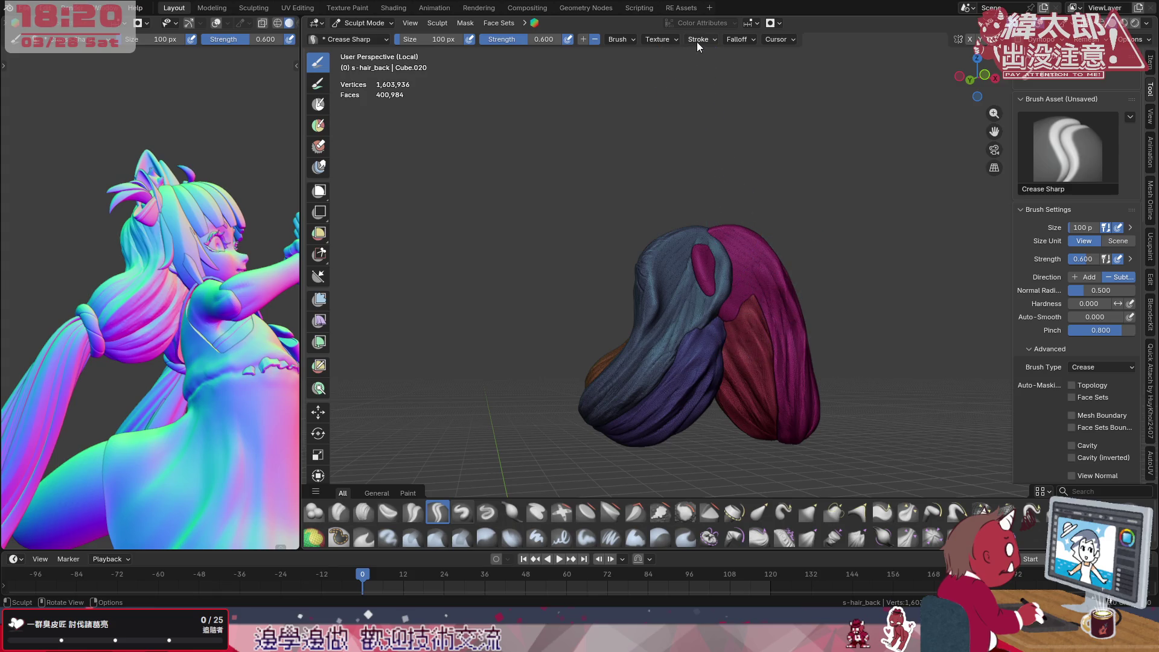
Crease a line down the blue hair and along the purple strand seam
click(736, 40)
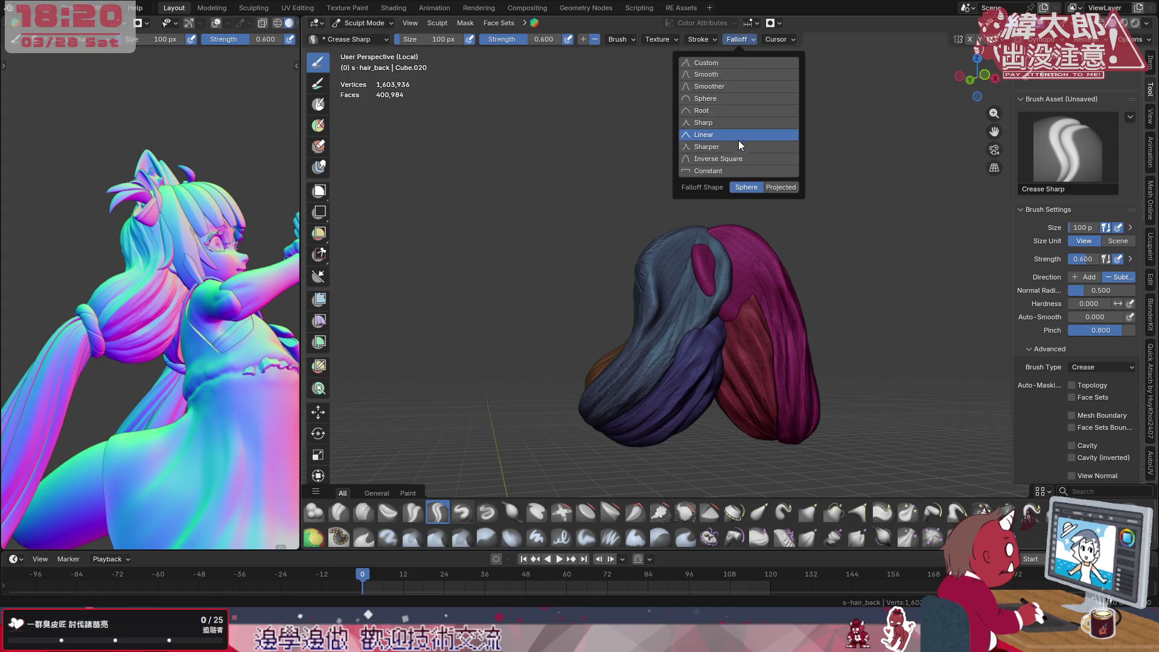
drag(670, 380, 633, 416)
drag(727, 312, 668, 399)
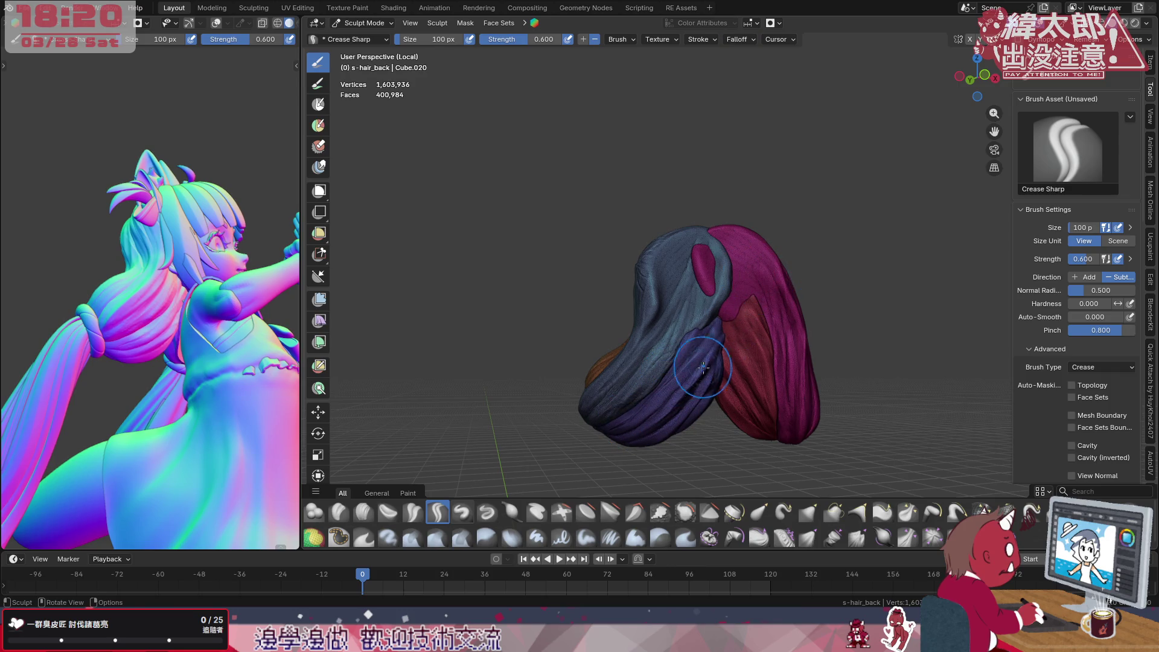
middle_drag(752, 292, 724, 308)
drag(758, 310, 706, 398)
Add more grooves across the hair, then switch to the flattening brush
drag(758, 311, 689, 417)
drag(771, 269, 722, 418)
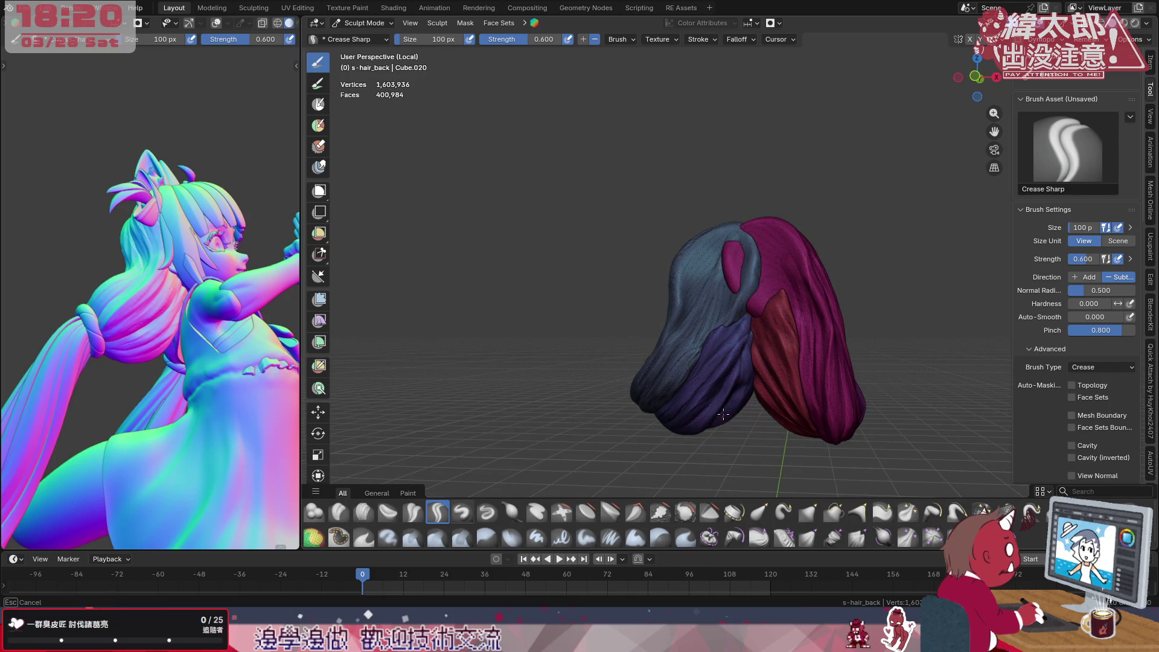
middle_drag(702, 358, 661, 349)
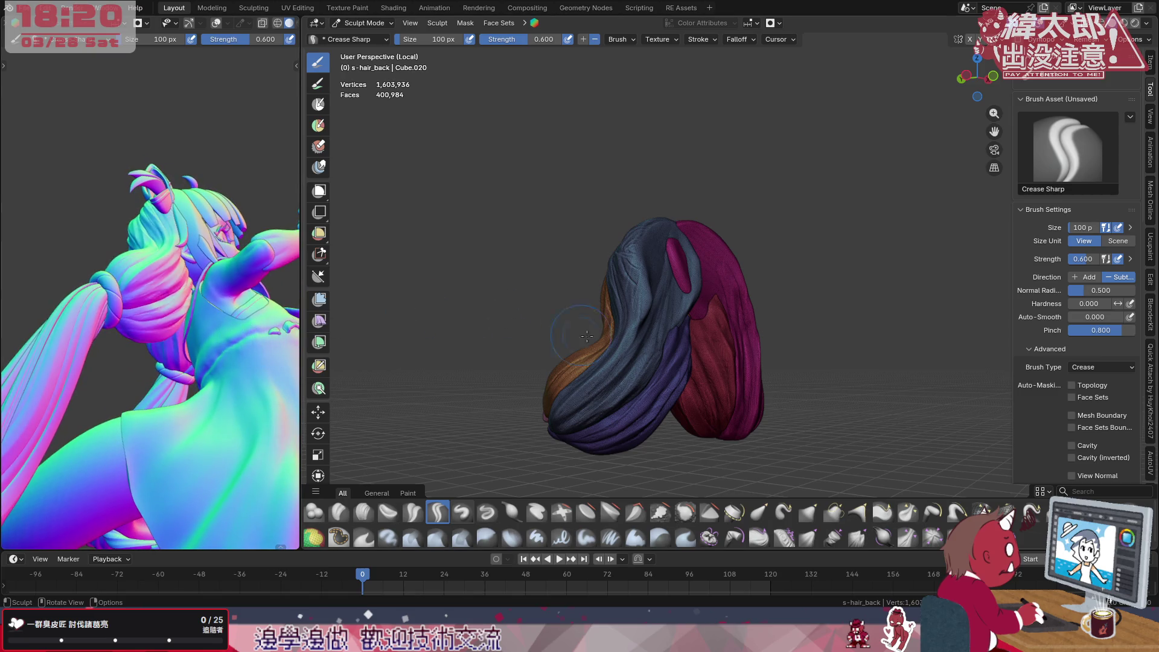
middle_drag(567, 335, 616, 344)
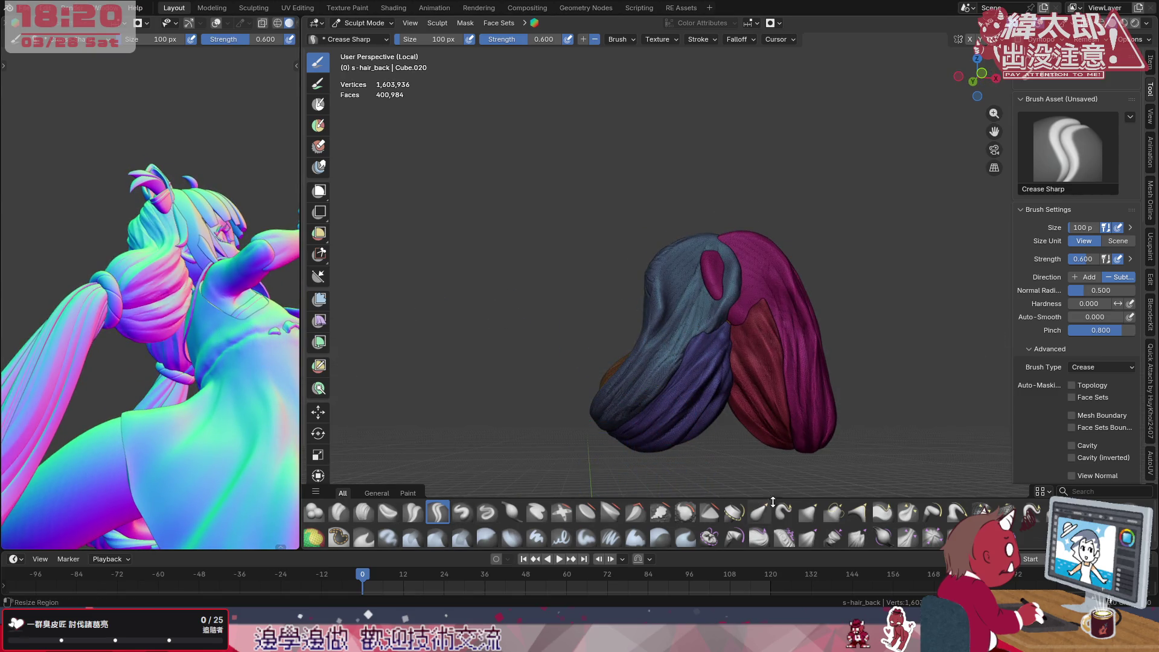
click(587, 513)
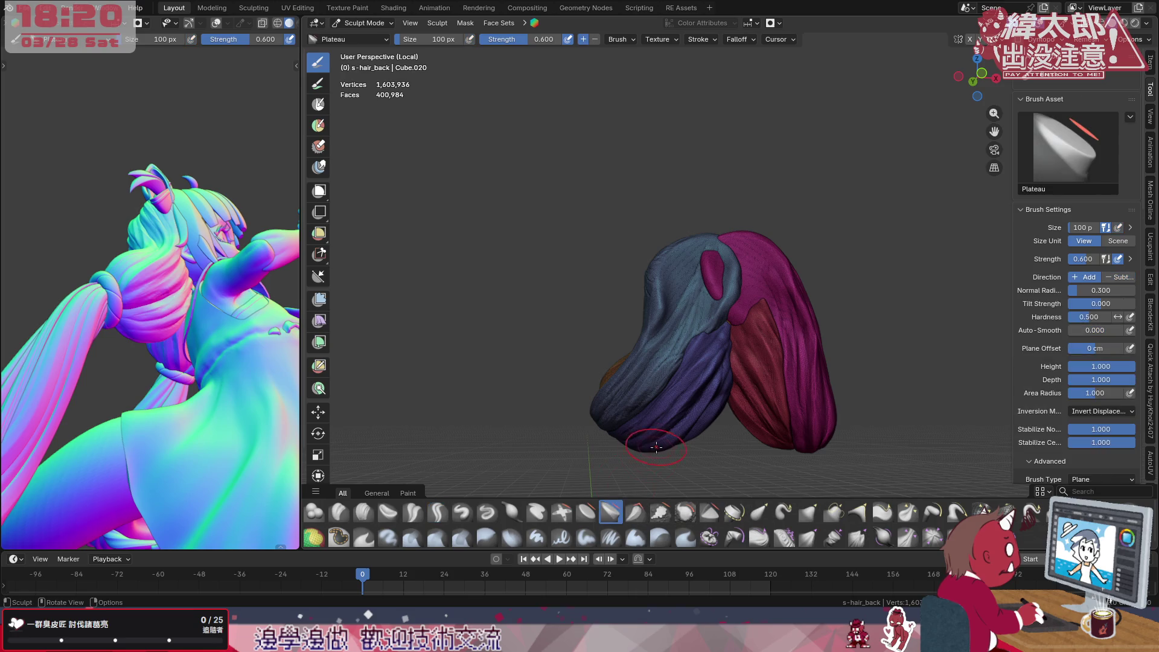
Enlarge the Flatten/Contrast brush to 158 px and set Inversion Mode to Swap Height and Depth
key(f)
click(695, 427)
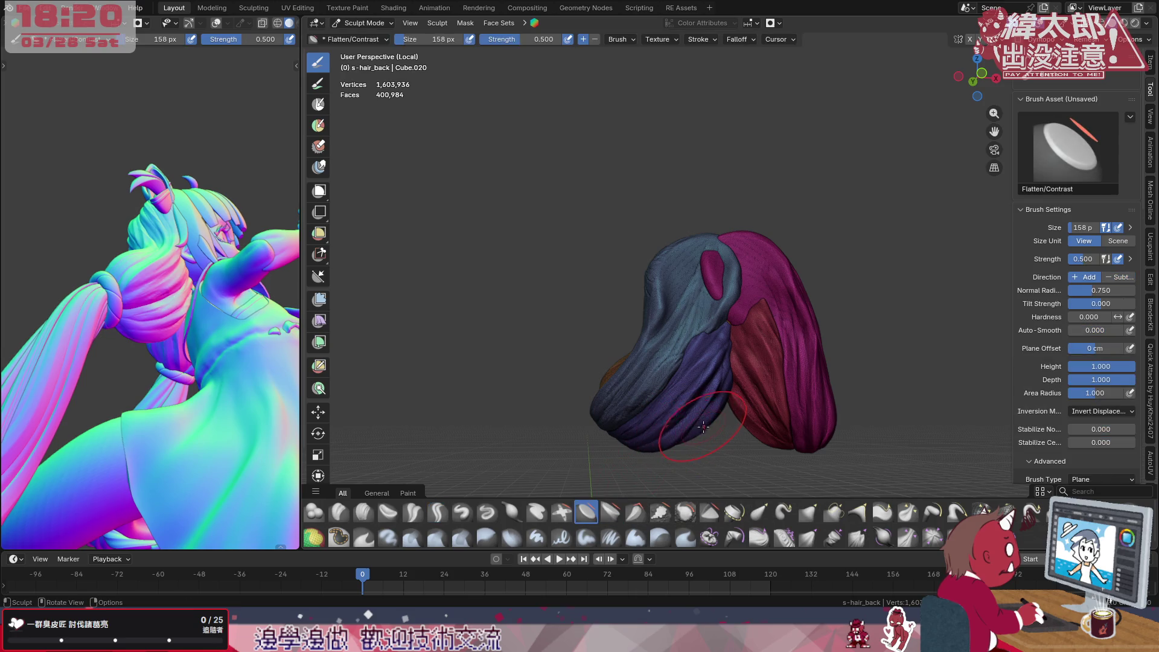
click(1082, 412)
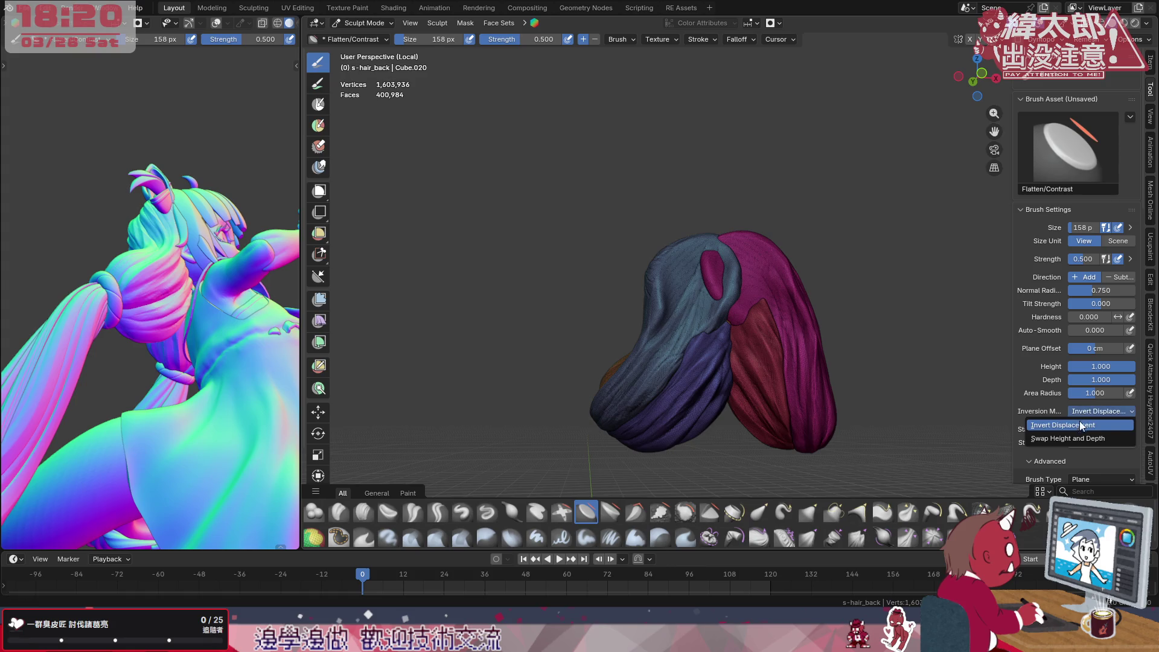
click(1068, 440)
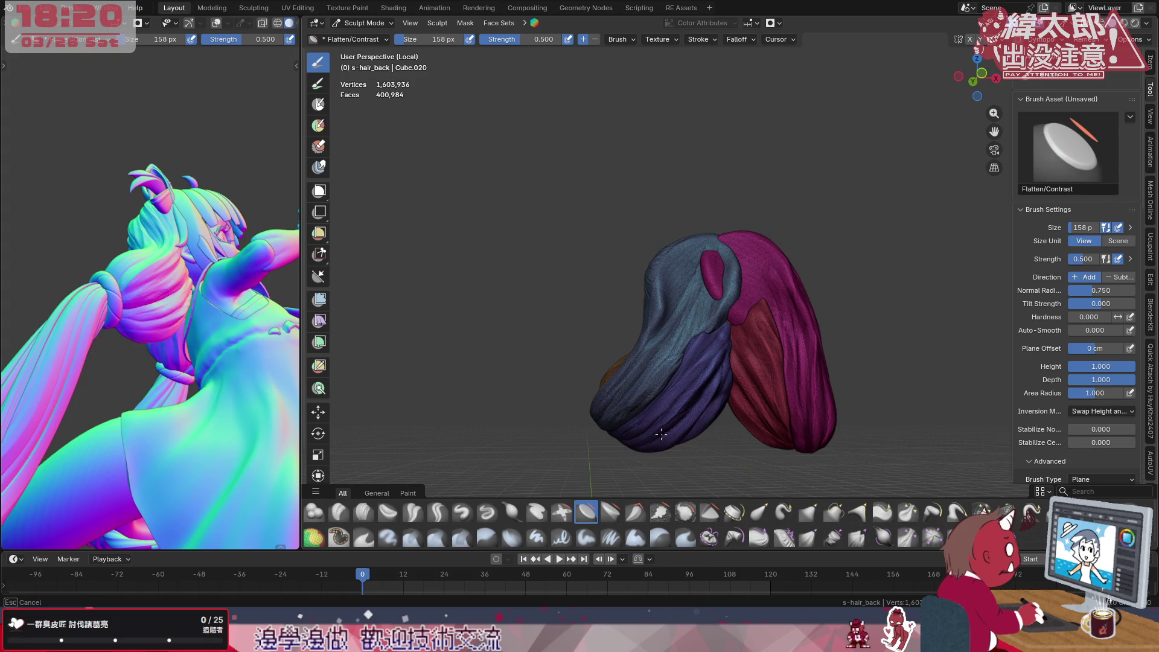
Flatten the purple underside strands with the swapped-inversion brush
drag(707, 390, 671, 421)
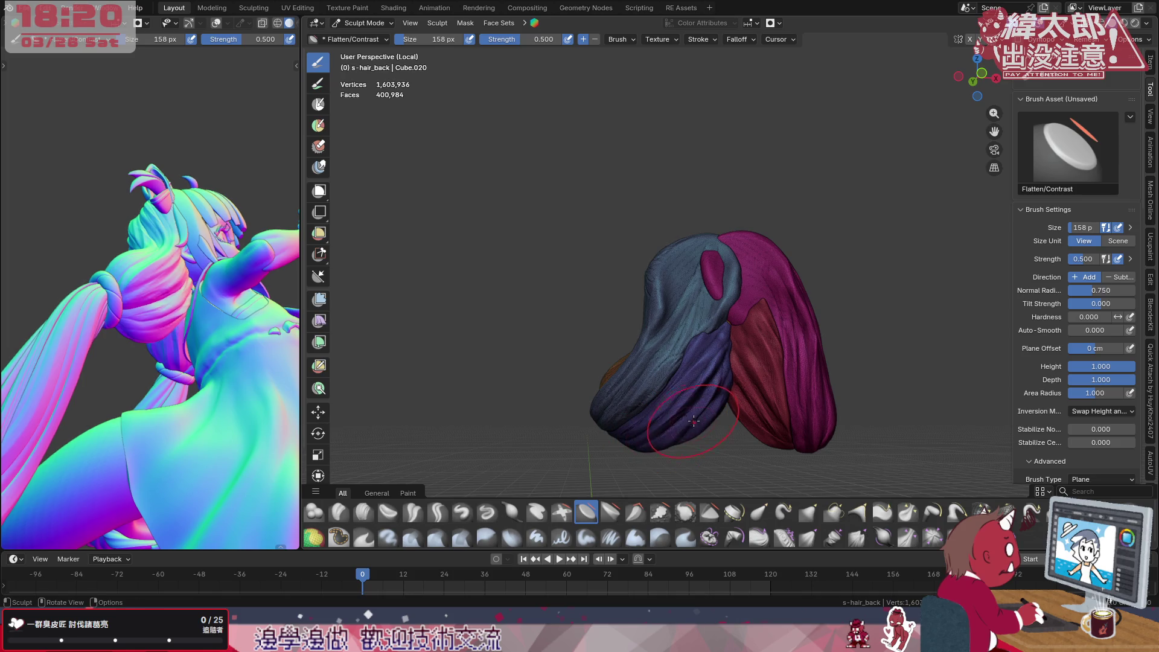
drag(707, 399, 715, 380)
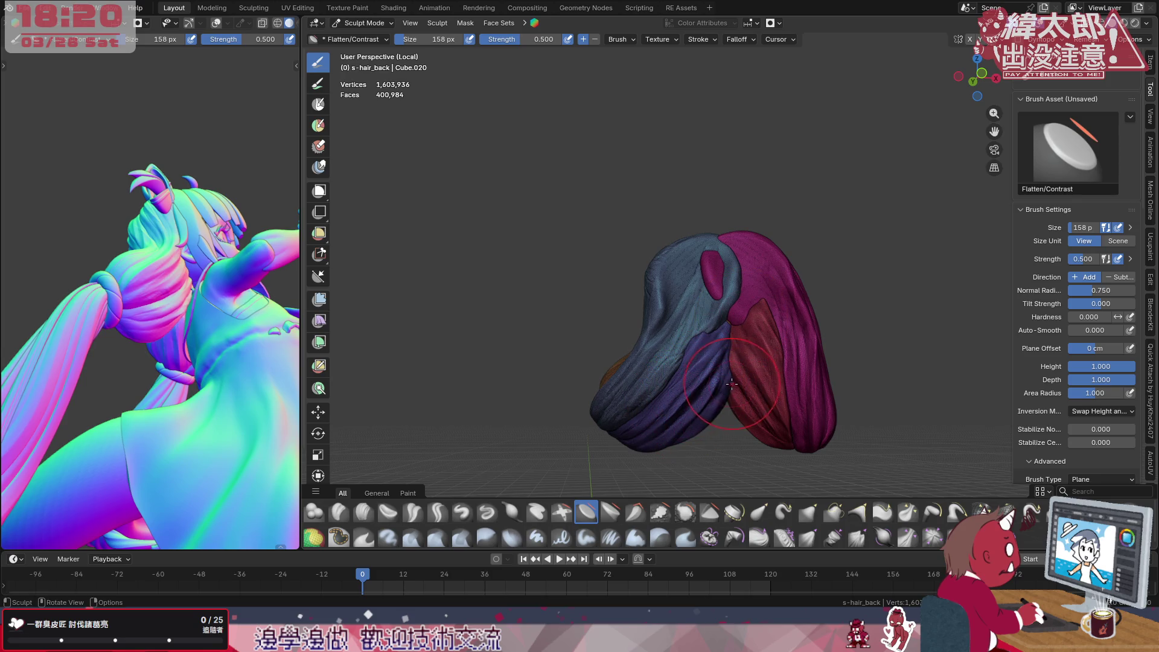
middle_drag(251, 402, 304, 372)
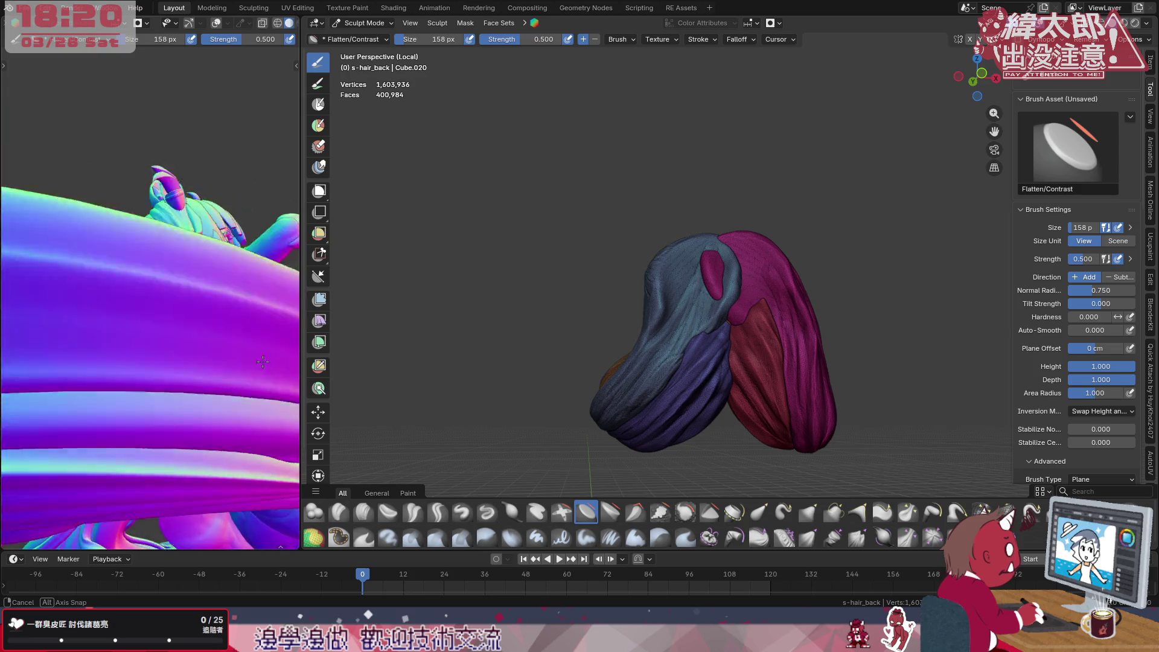
middle_drag(706, 389, 731, 410)
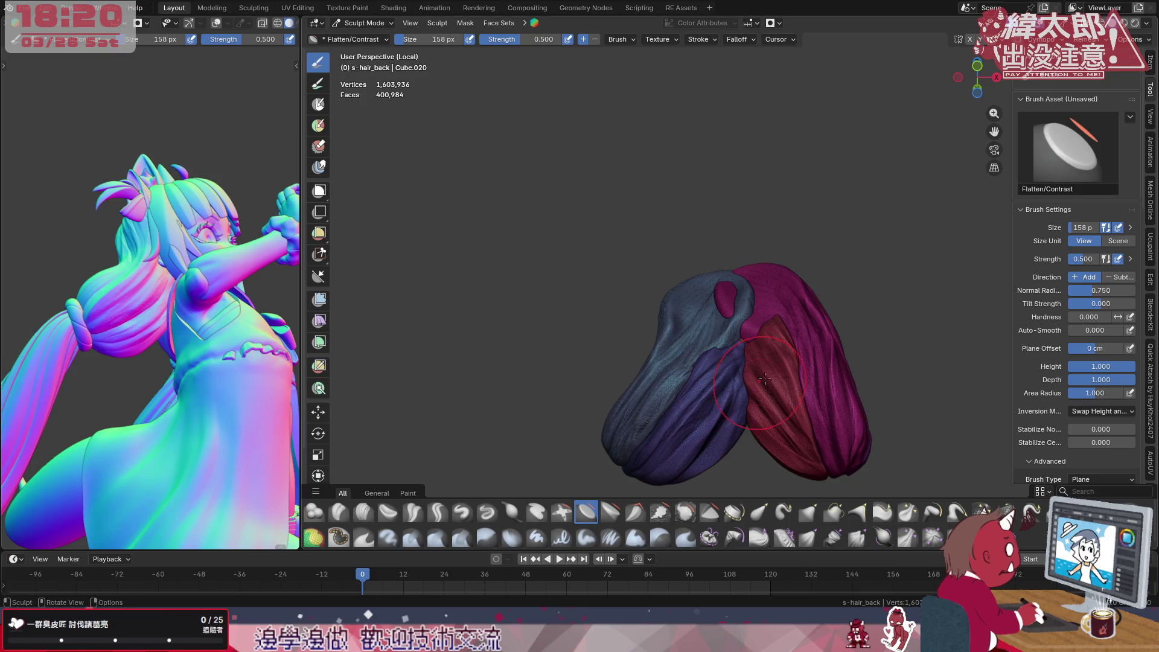
click(1100, 411)
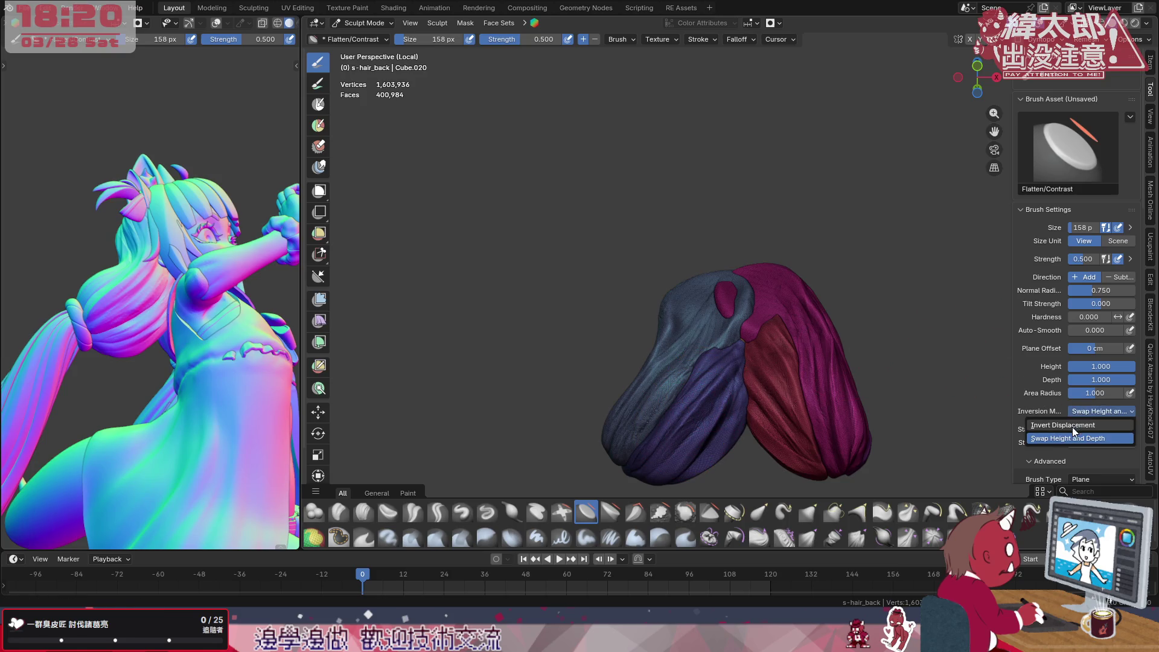
Return Inversion Mode to Invert Displacement and shrink the brush to 112 px
click(1100, 426)
key(f)
click(677, 436)
key(f)
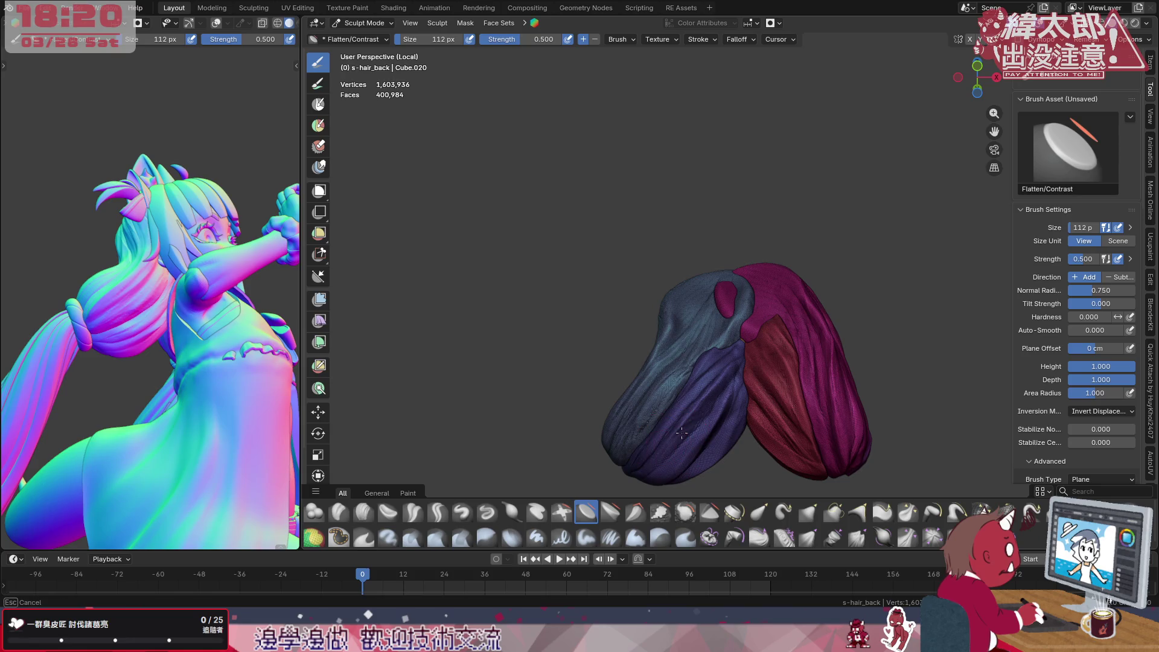
Flatten the middle and blue hair locks and the red strand near the parting
drag(735, 378, 679, 465)
mouse_move(720, 421)
mouse_down()
mouse_move(734, 380)
mouse_move(722, 415)
mouse_up()
drag(688, 460, 670, 466)
mouse_move(716, 434)
mouse_down()
mouse_move(690, 433)
mouse_move(722, 375)
mouse_up()
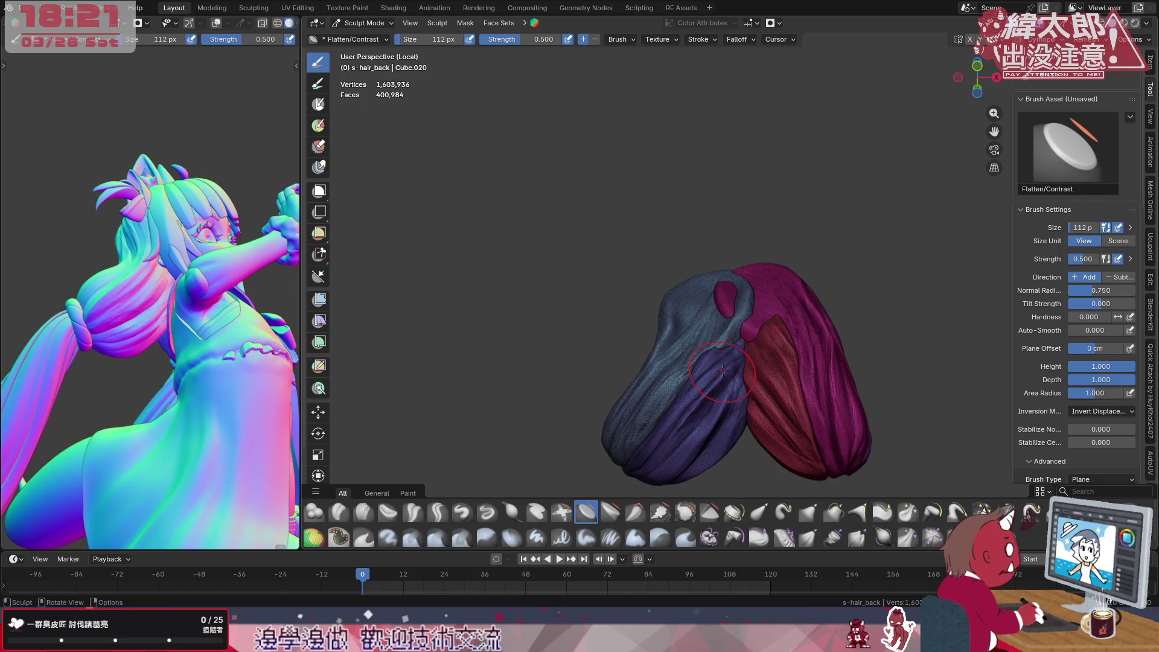
mouse_move(695, 412)
mouse_down()
mouse_move(715, 380)
mouse_move(697, 412)
mouse_up()
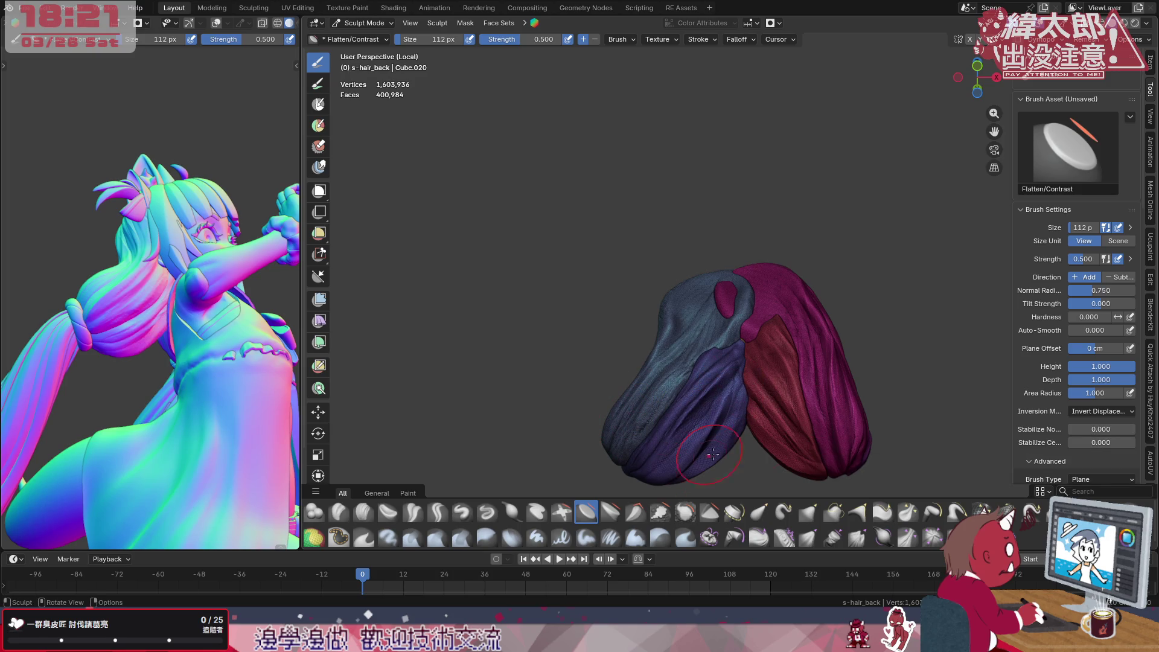
middle_drag(761, 411, 716, 432)
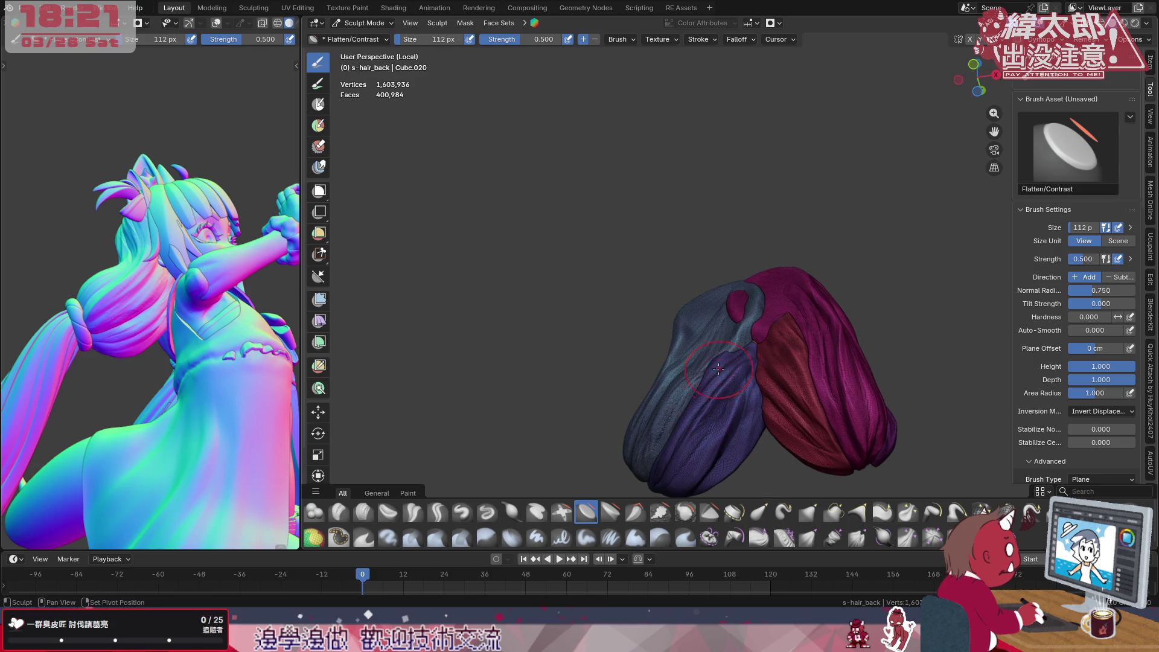
mouse_move(72, 343)
middle_down()
mouse_move(192, 369)
mouse_move(228, 347)
middle_up()
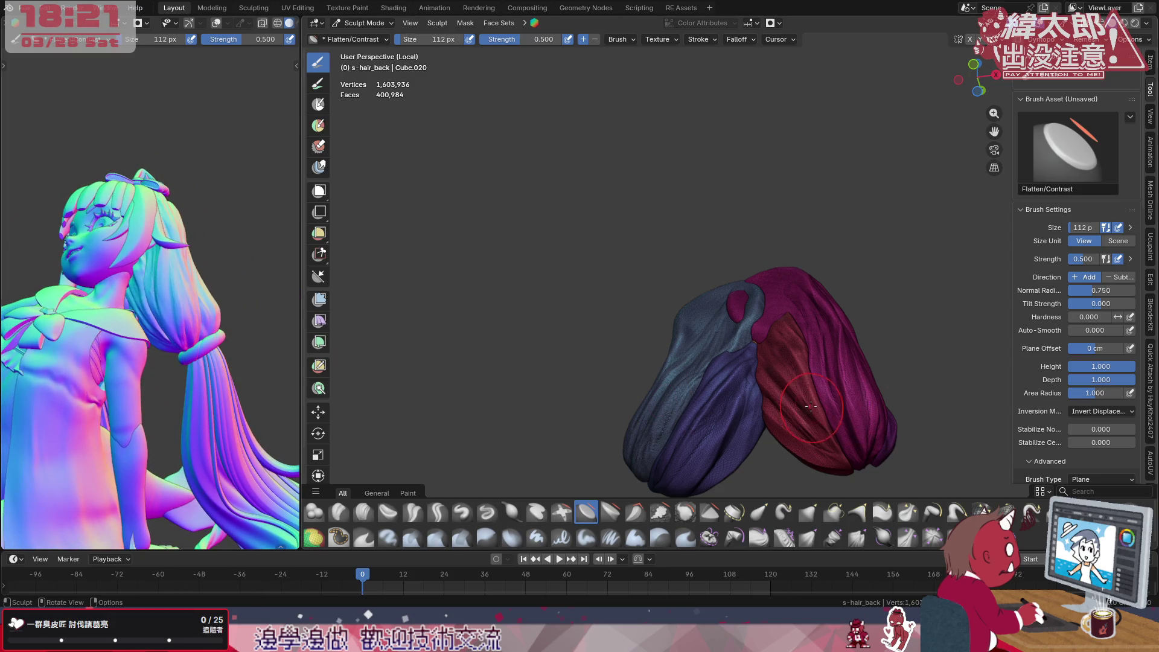
middle_drag(810, 409, 814, 412)
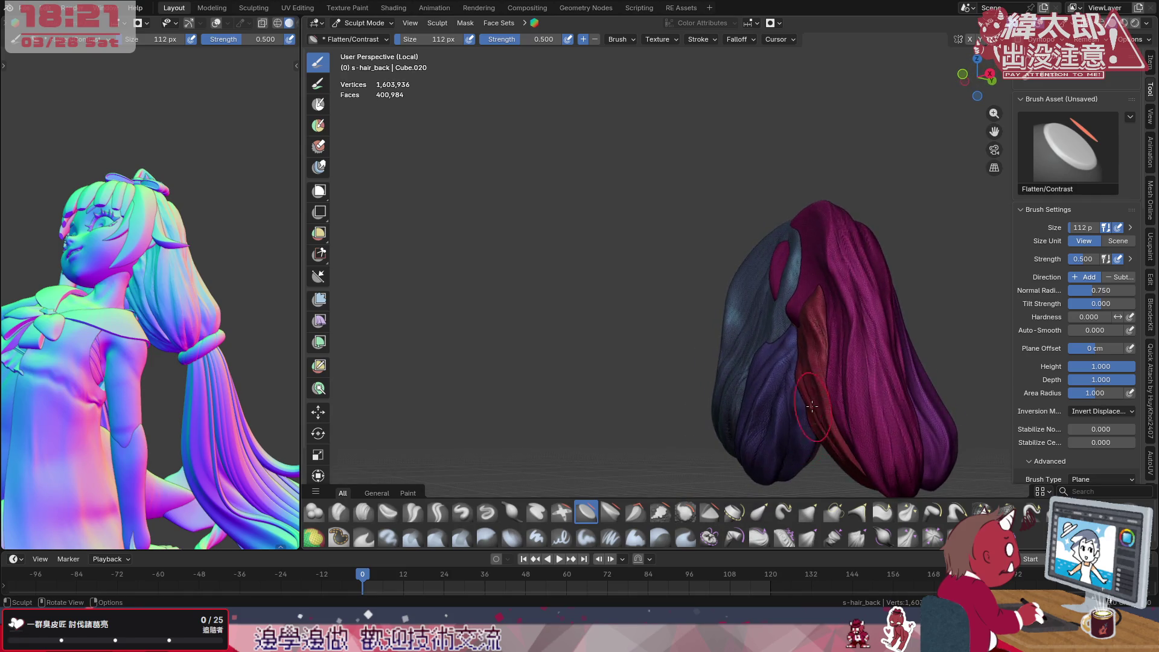
drag(805, 327, 815, 417)
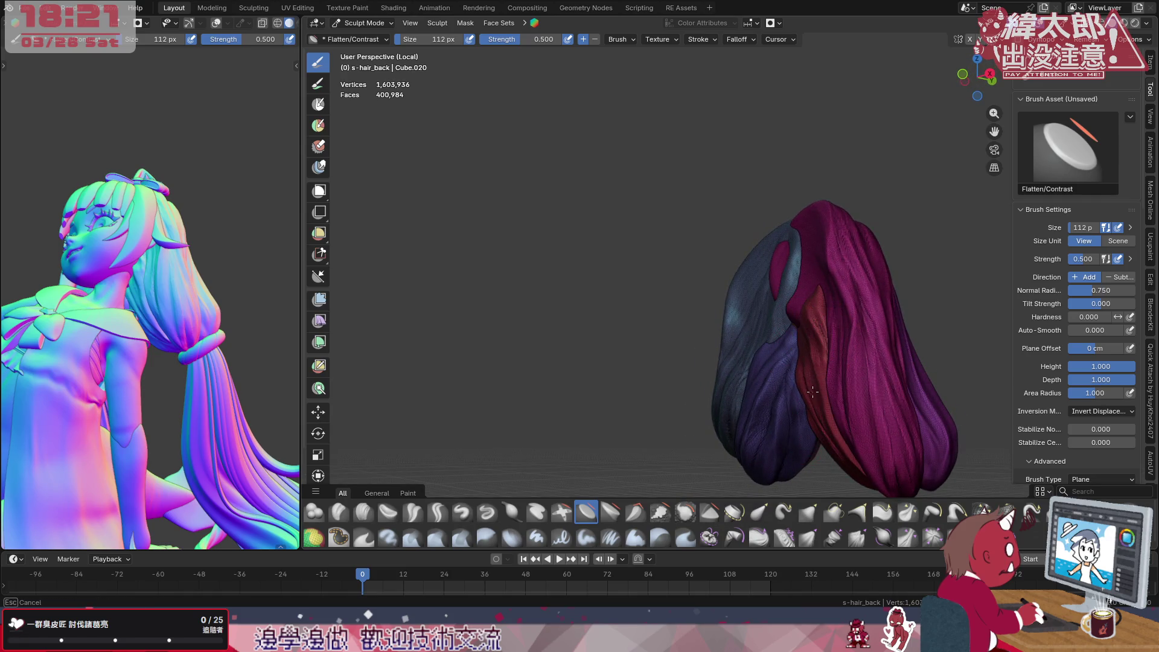
scroll(853, 383, up, 2)
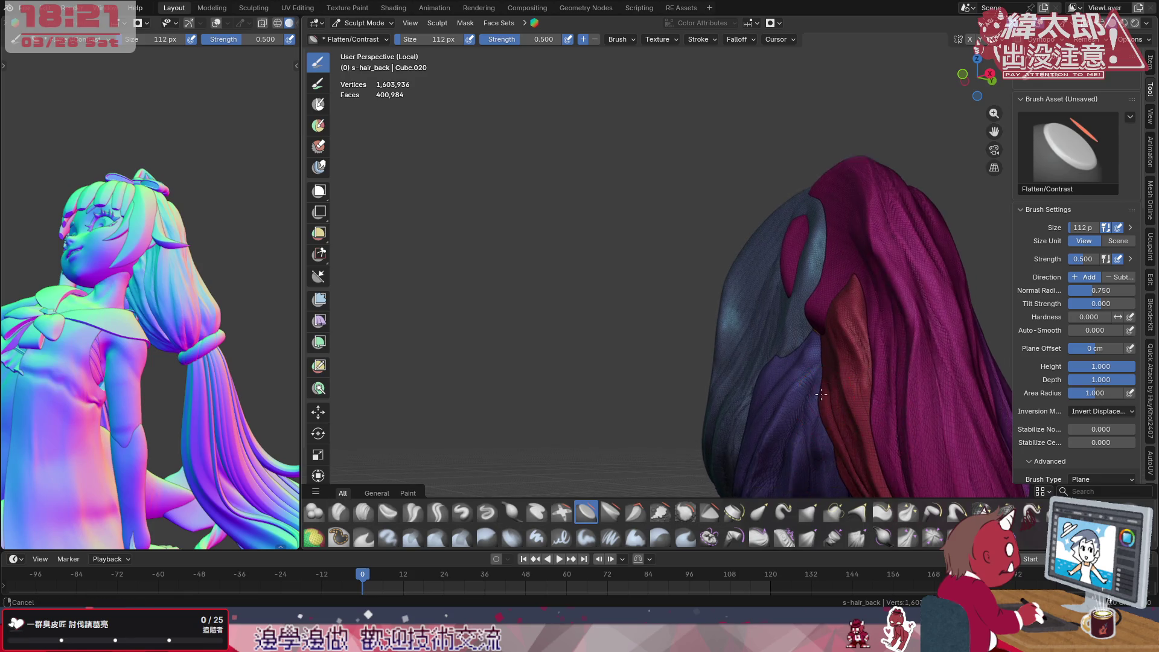
scroll(834, 363, up, 2)
Switch to the Grab brush, view the hair from behind, then pick Scrape/Fill
click(811, 514)
key(f)
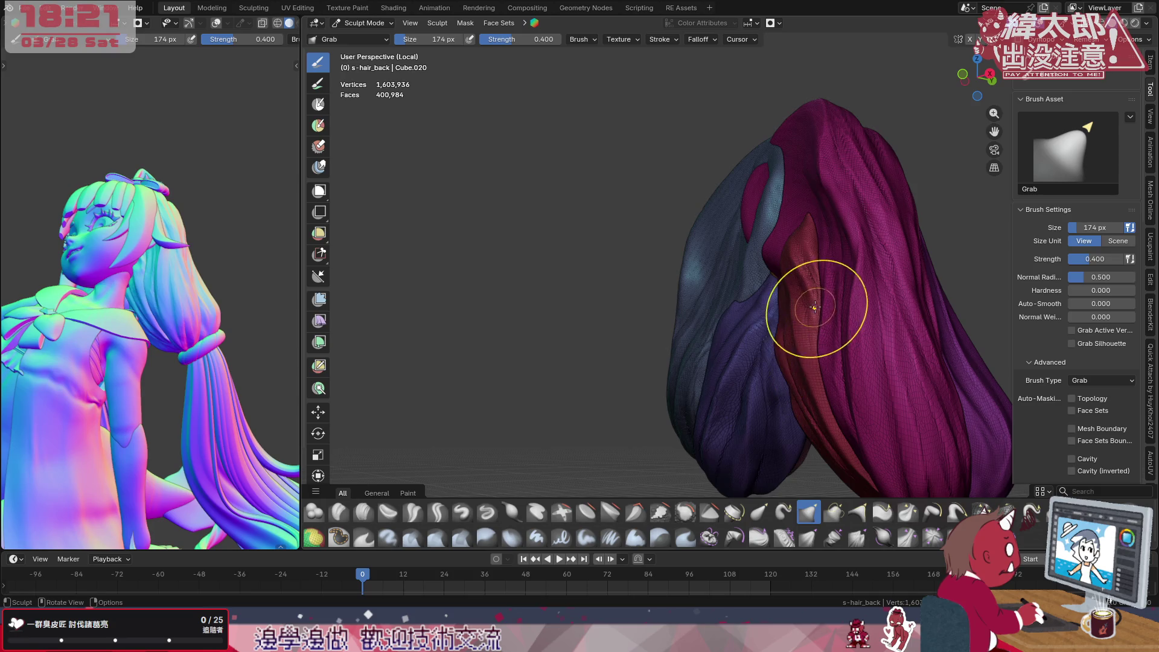
middle_drag(792, 364, 752, 363)
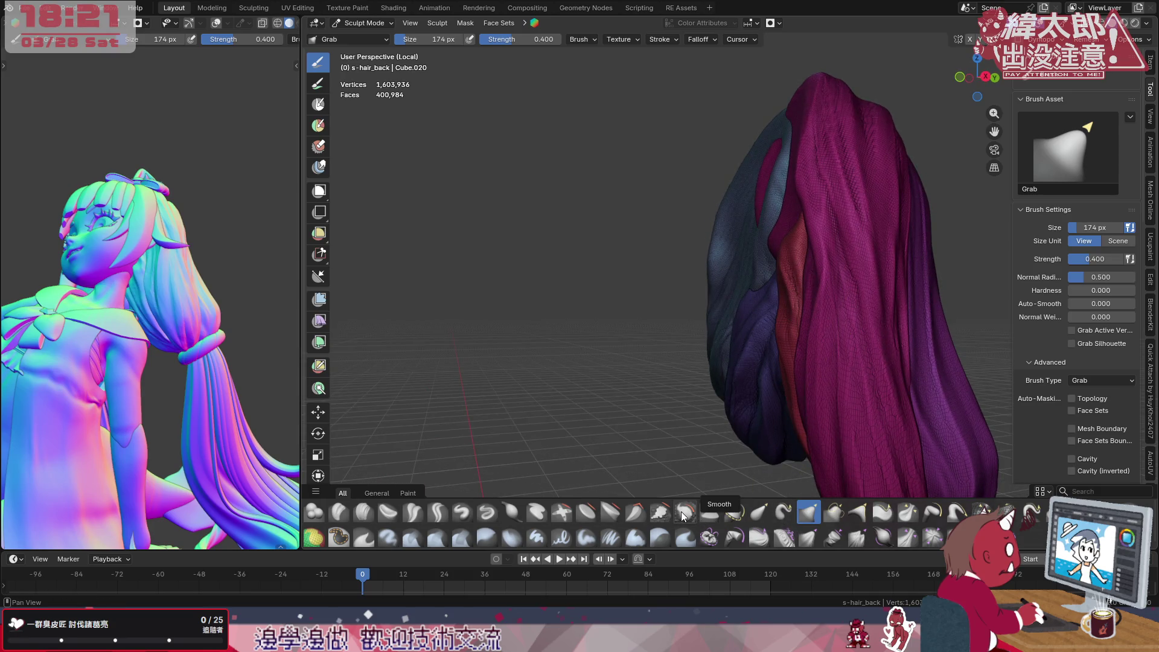
click(661, 514)
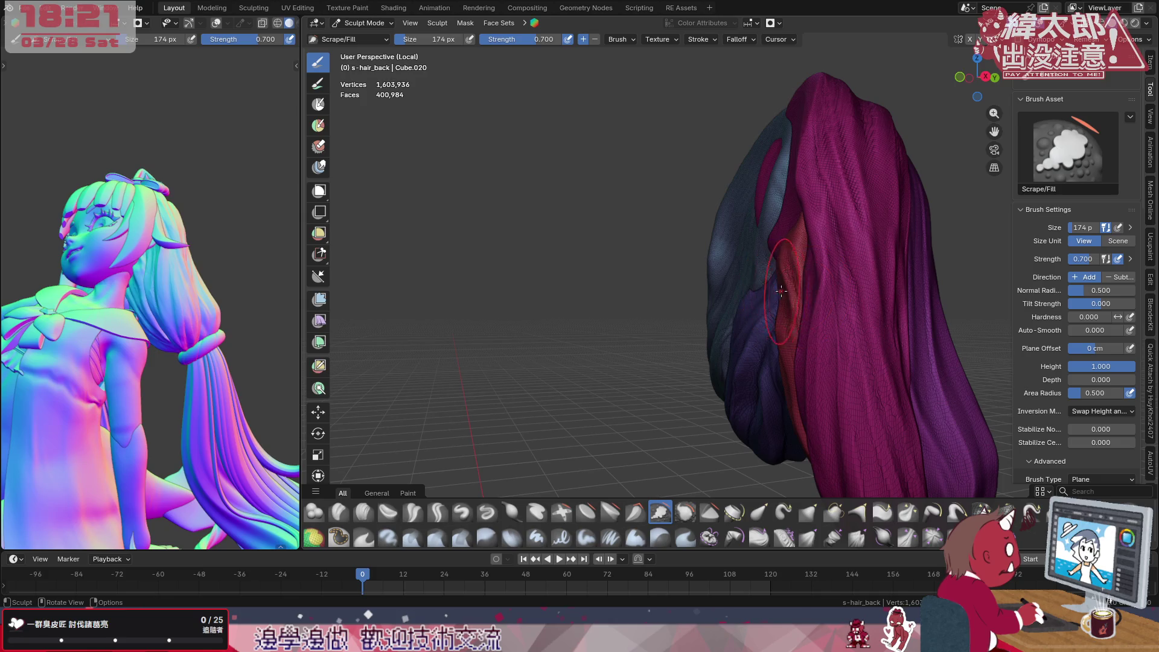
Fill along the red strand edge and its groove with Scrape/Fill
middle_drag(780, 291, 804, 340)
drag(819, 290, 825, 436)
middle_drag(812, 452, 778, 311)
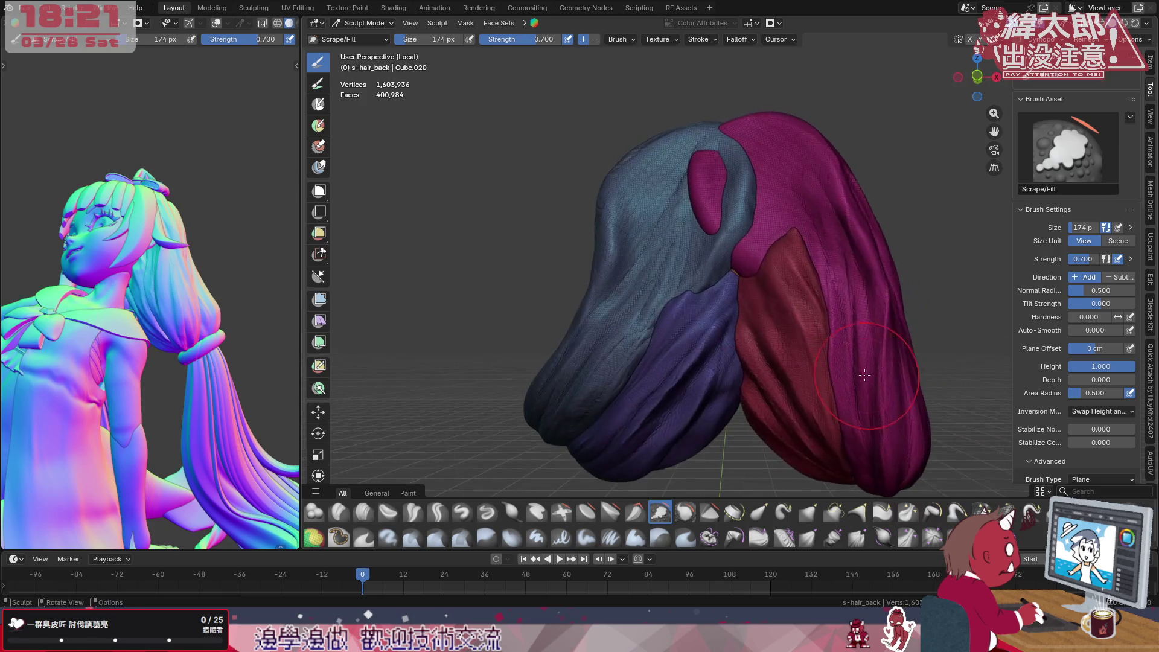
drag(778, 311, 846, 477)
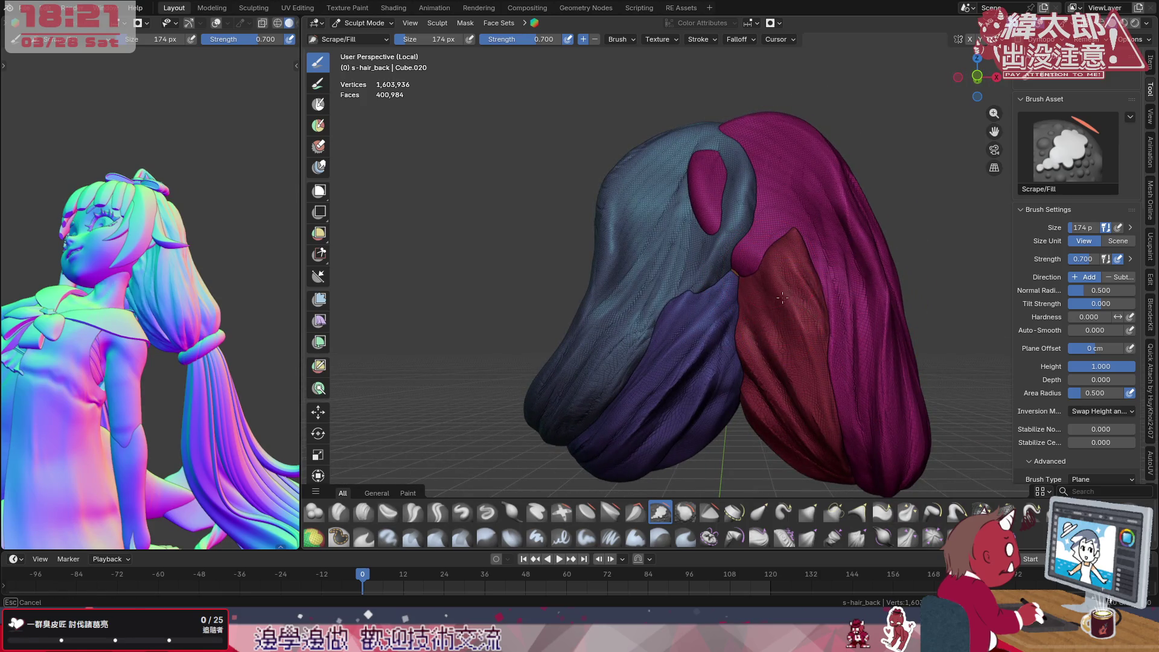
Shrink the brush to 90 px and scrape-fill the red underside lobe smoother
key(f)
click(813, 417)
drag(813, 417, 787, 389)
drag(789, 282, 793, 307)
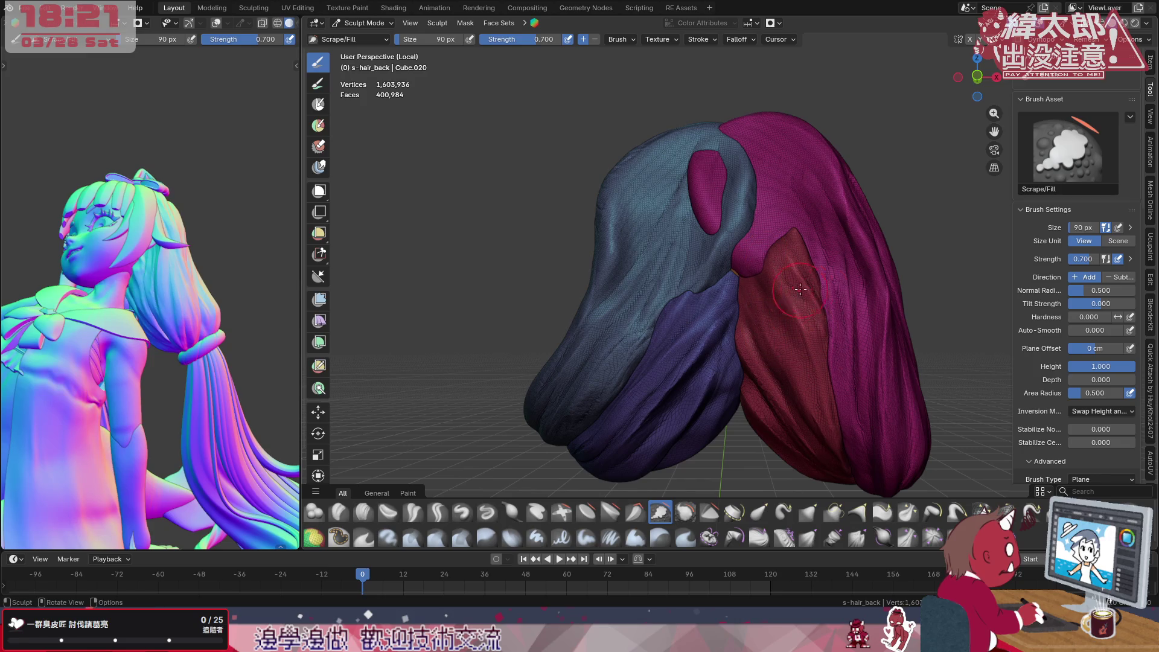
mouse_move(781, 261)
mouse_down()
mouse_move(830, 367)
mouse_move(777, 310)
mouse_up()
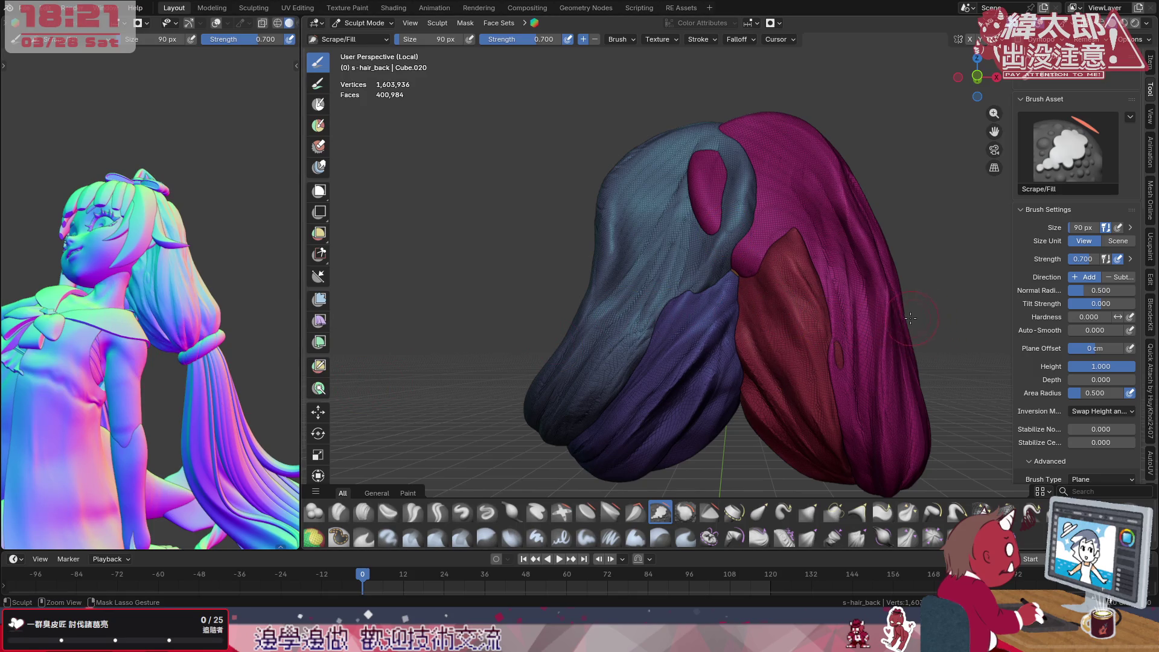
middle_drag(899, 323, 880, 336)
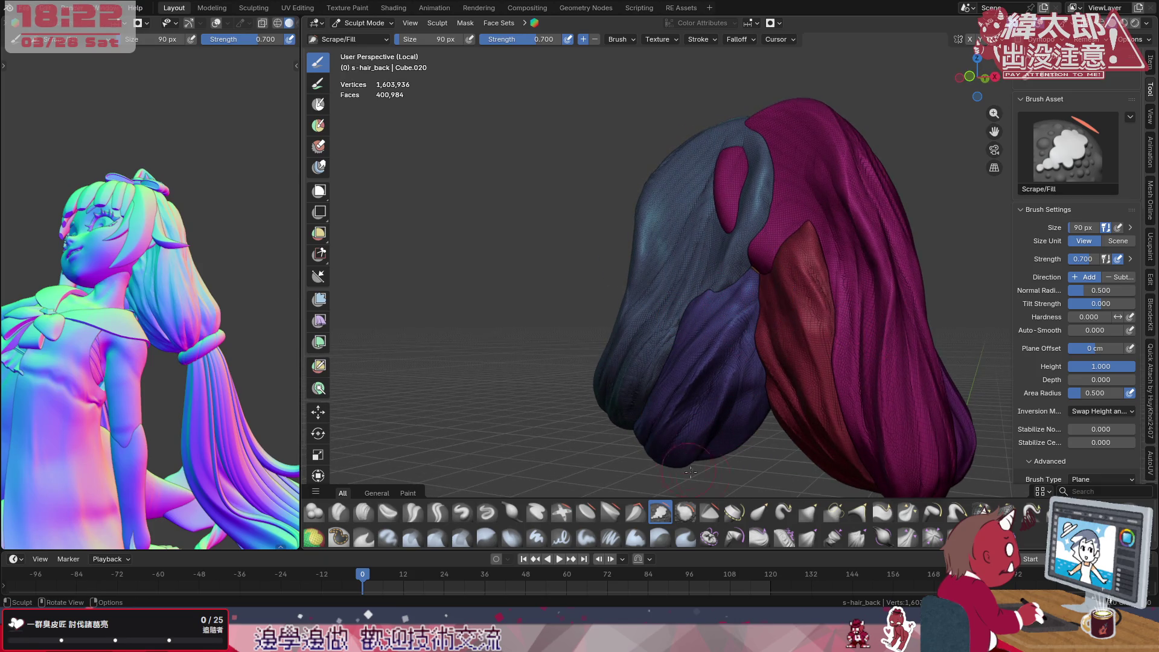
Switch to Elastic Grab and begin resizing its brush over the red lobe
click(759, 513)
middle_drag(806, 361, 815, 307)
key(f)
With a 160 px Elastic Grab brush, pull the red strand upward, then return to Scrape/Fill
click(814, 306)
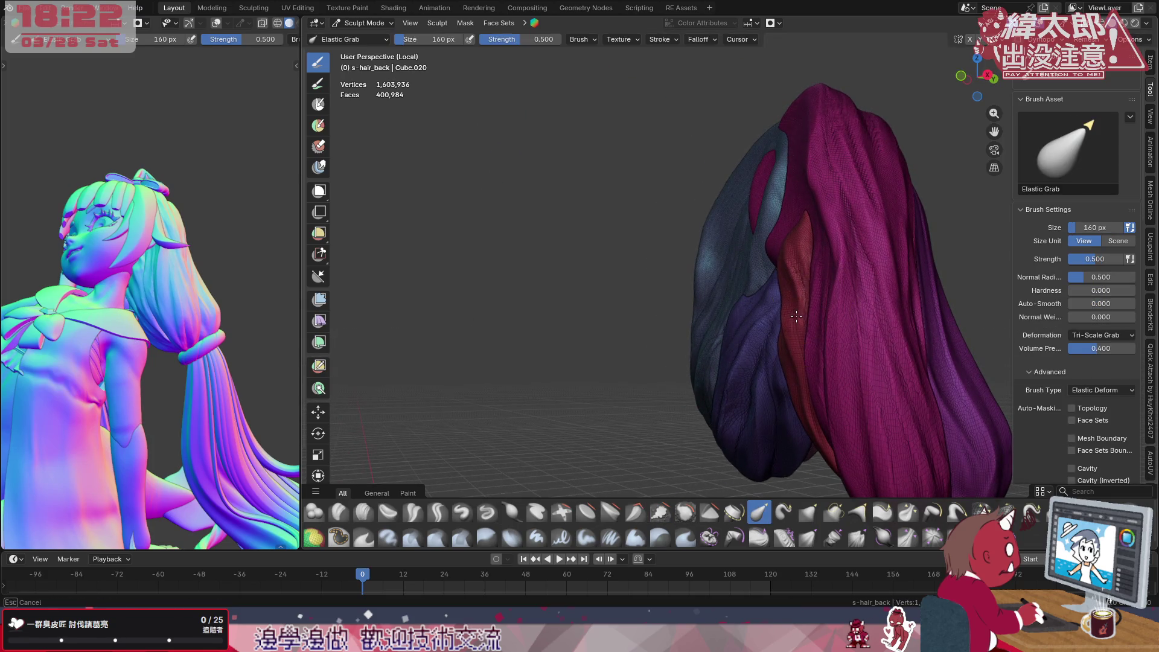
mouse_move(798, 317)
mouse_down()
mouse_move(811, 265)
mouse_move(791, 309)
mouse_up()
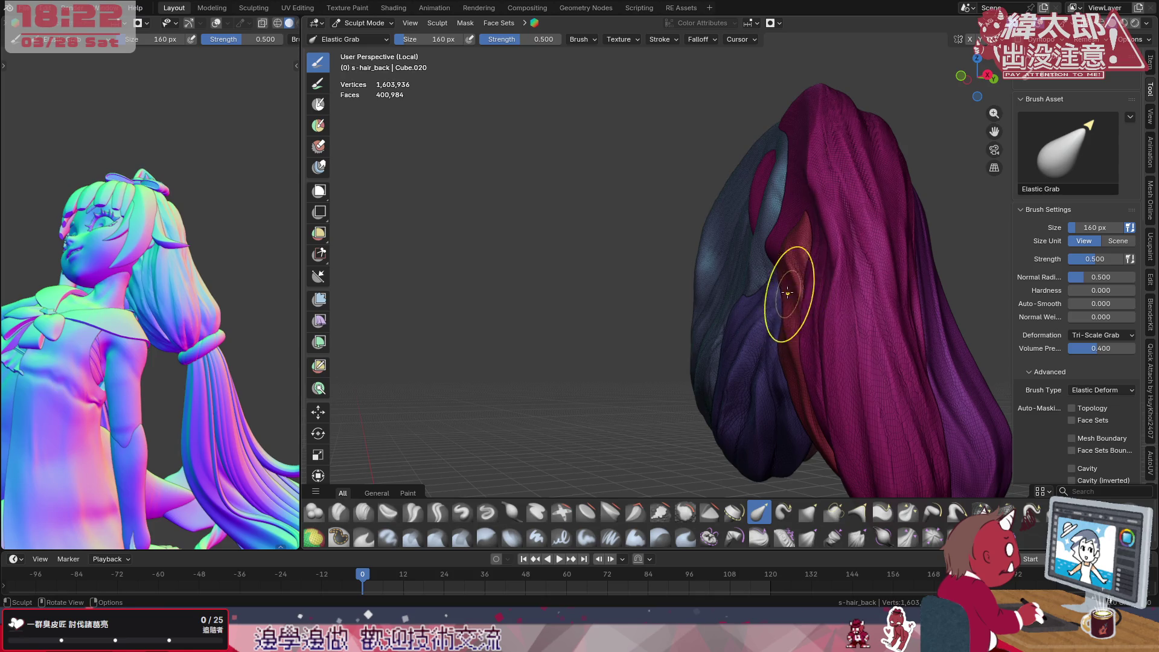
mouse_move(789, 305)
middle_down()
mouse_move(802, 287)
mouse_move(743, 336)
mouse_move(754, 368)
mouse_move(689, 390)
mouse_move(647, 453)
middle_up()
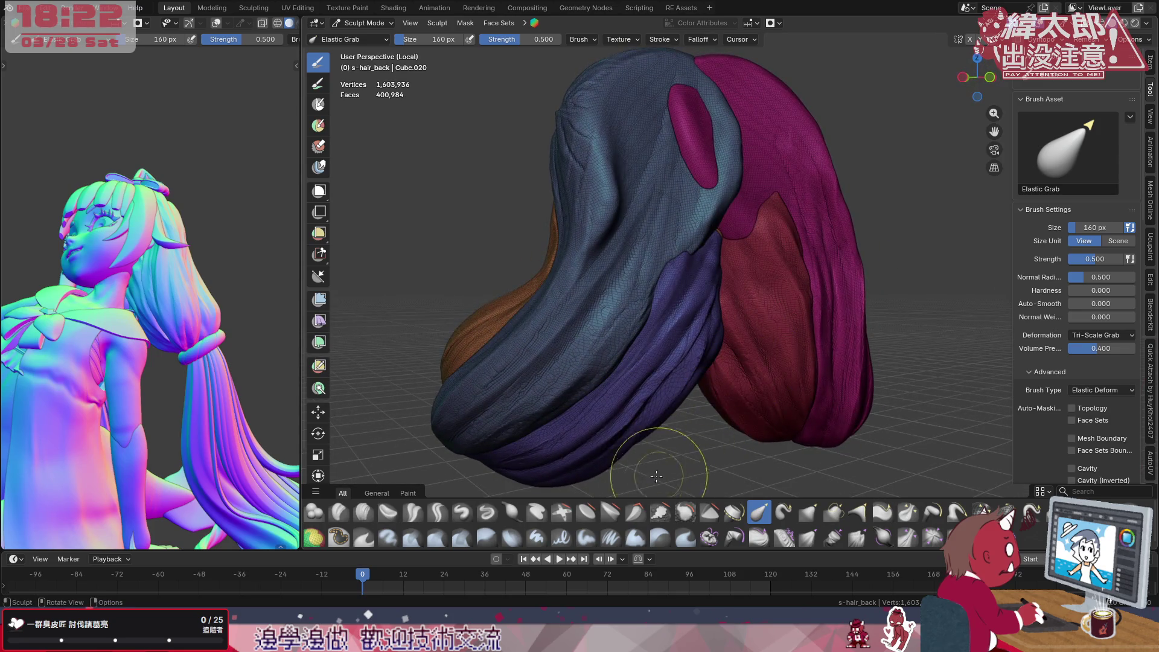
click(660, 513)
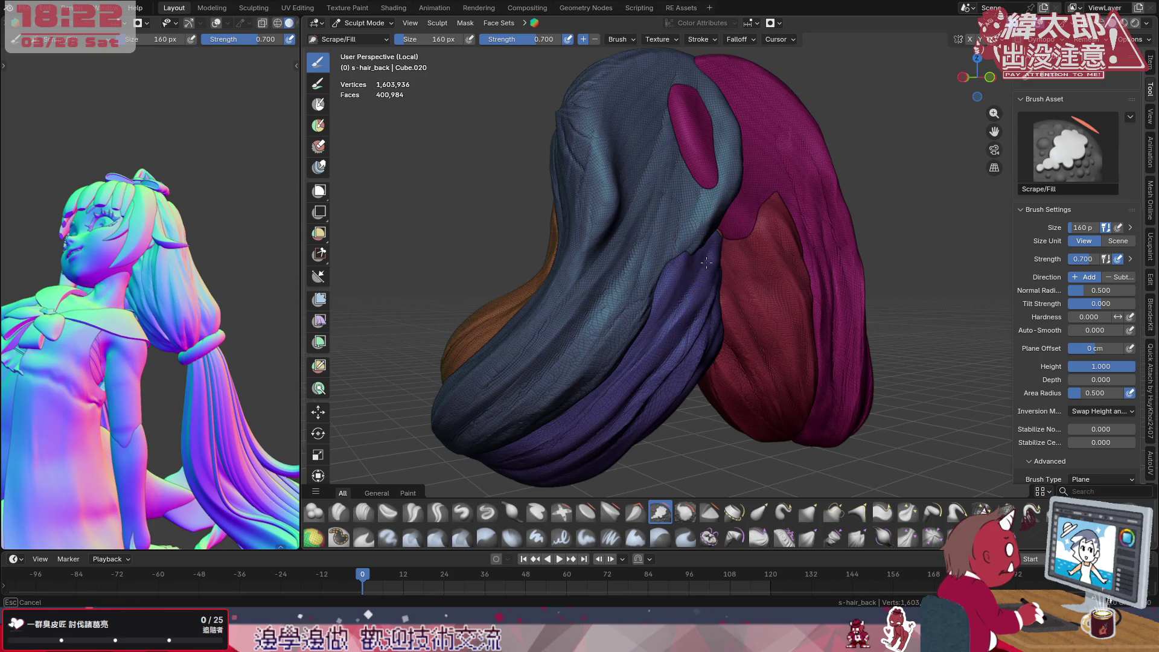
Scrape the surface along the blue–purple seam smoother, then pick the Draw brush
drag(726, 270, 716, 235)
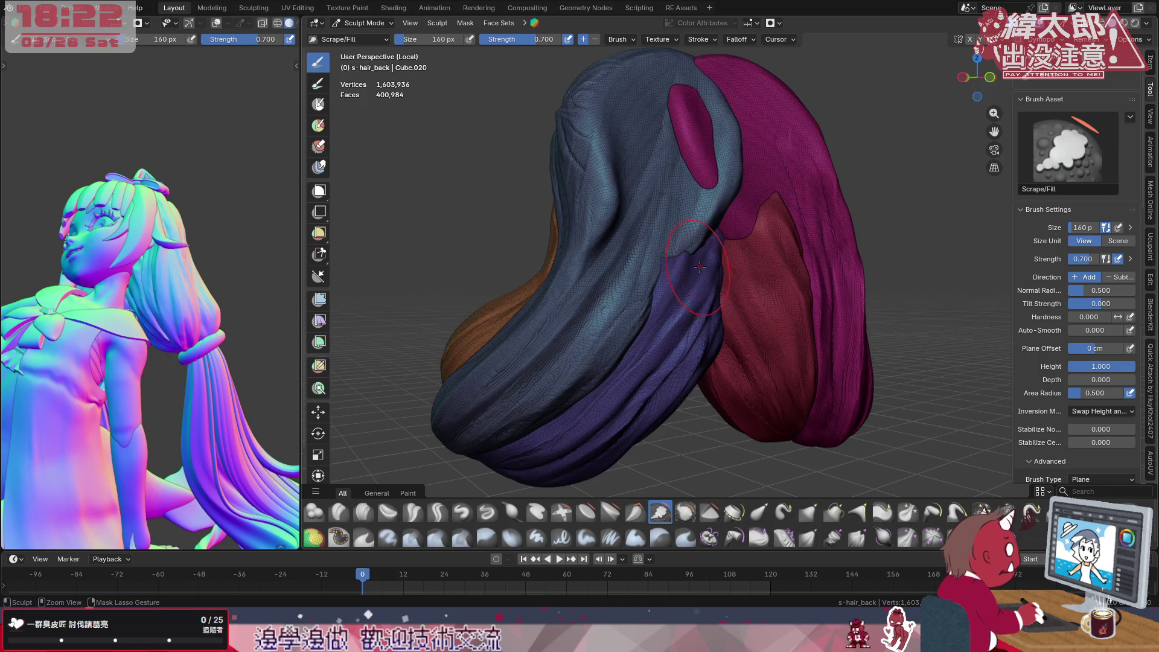
middle_drag(715, 242, 671, 203)
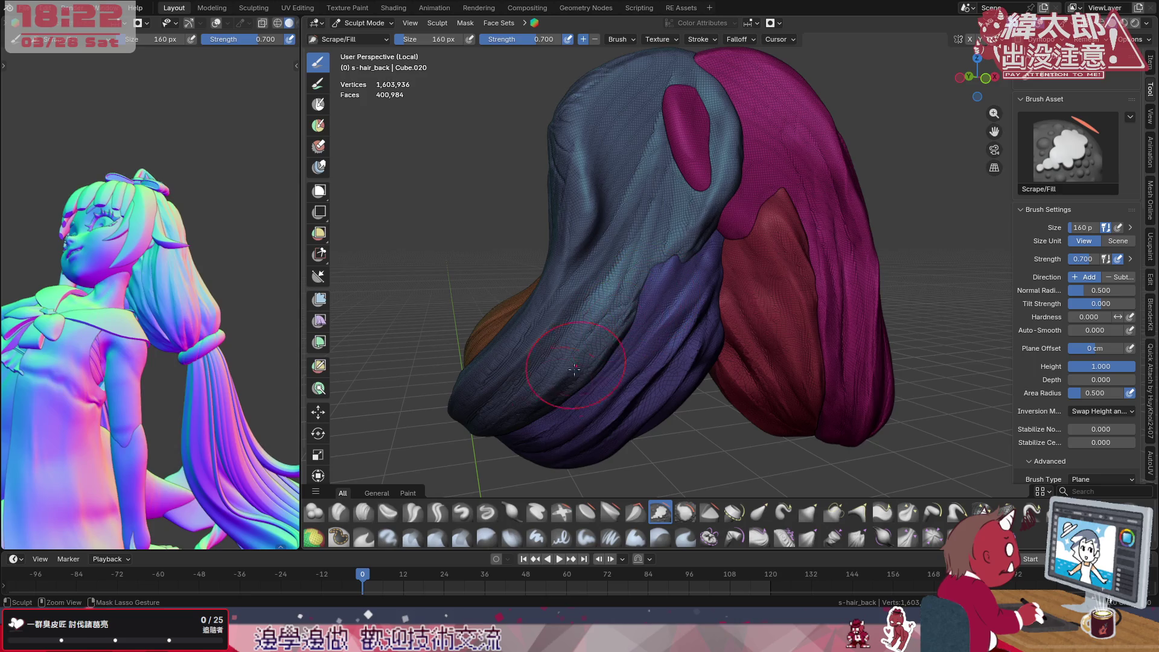
click(460, 511)
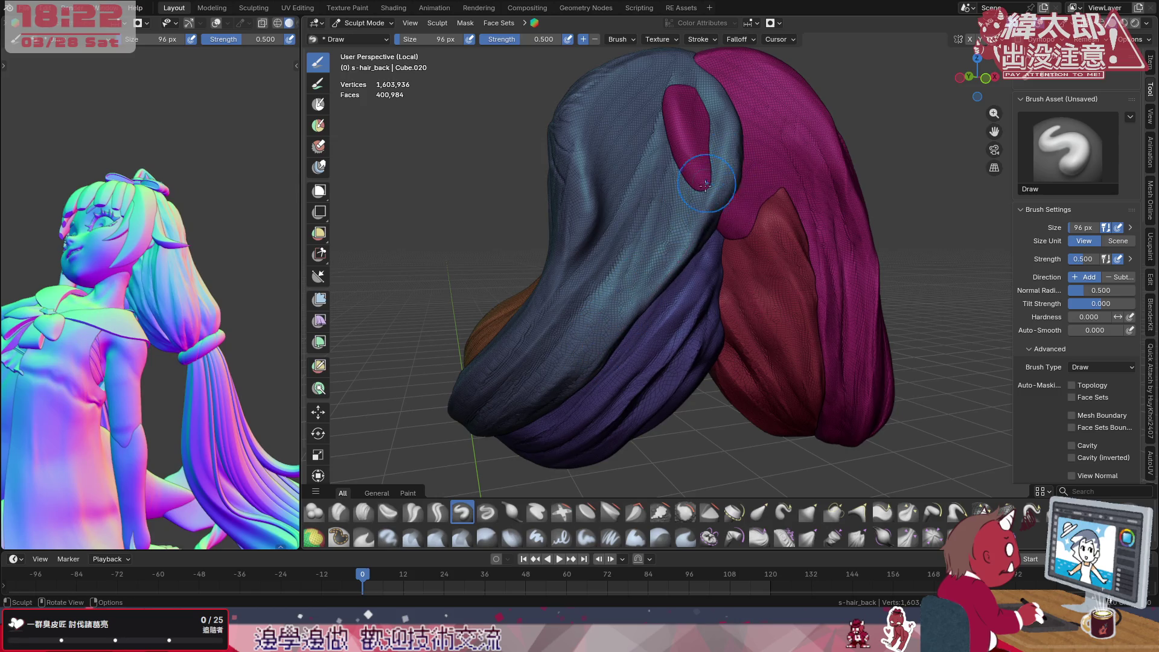
Orbit to check the back of the hair and make Flatten/Contrast the active brush
middle_drag(689, 227, 654, 250)
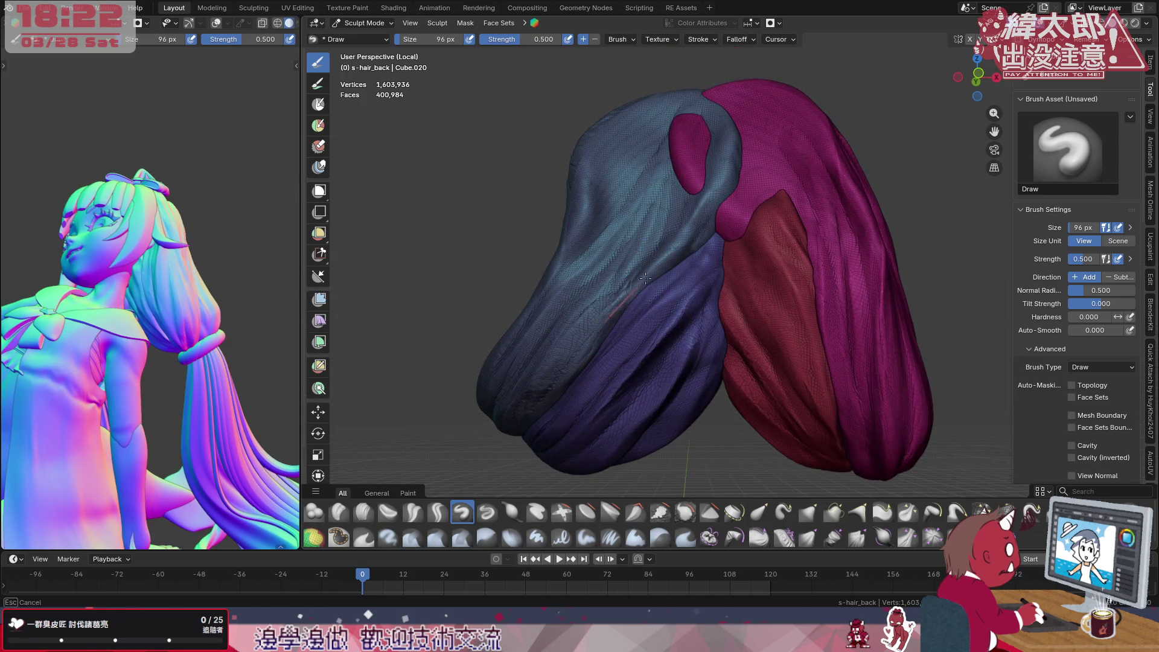
middle_drag(743, 181, 660, 263)
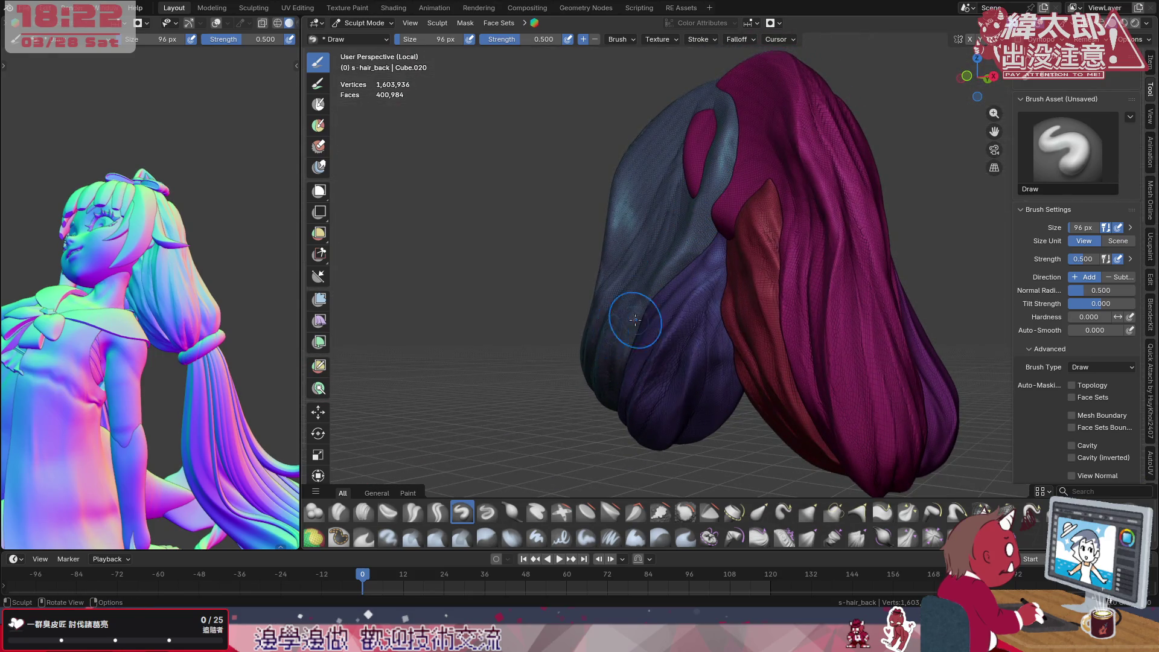
middle_drag(617, 364, 608, 280)
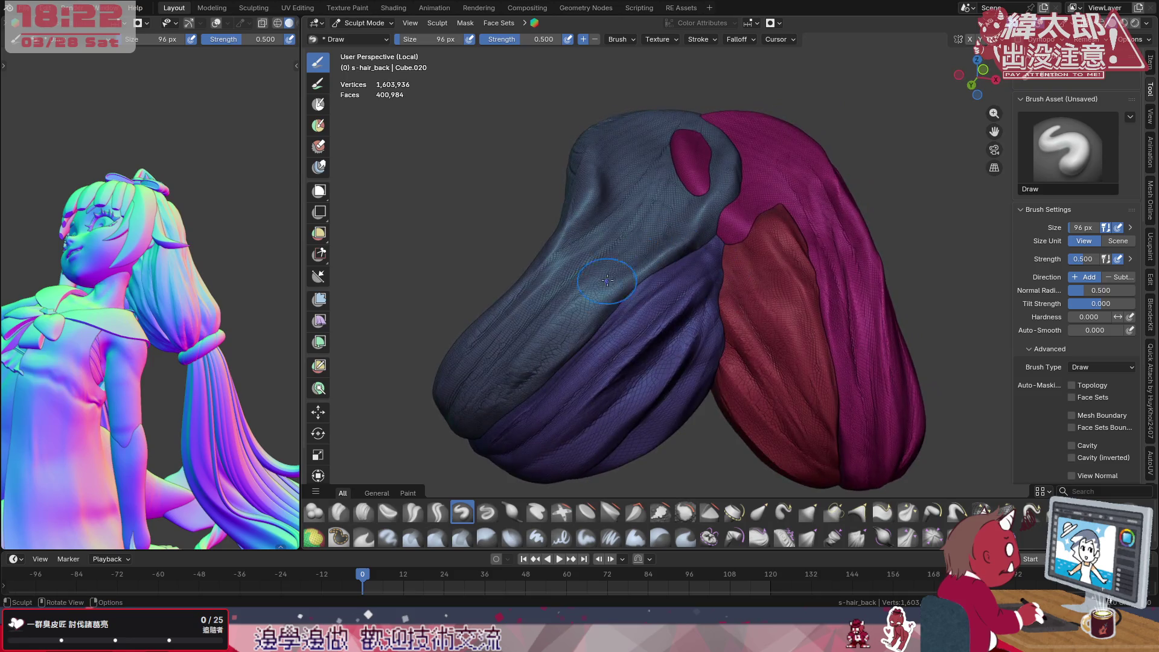
click(587, 512)
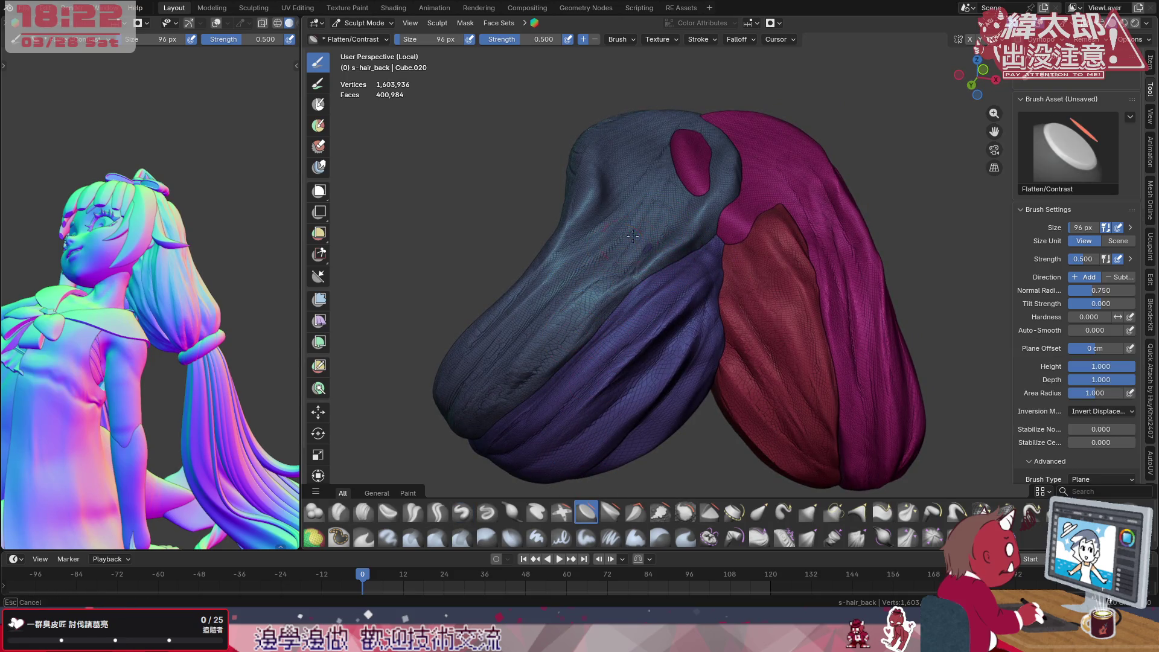
Scrape Multiplane repeated passes down the magenta strand to its tip, creating faceted planes
click(634, 512)
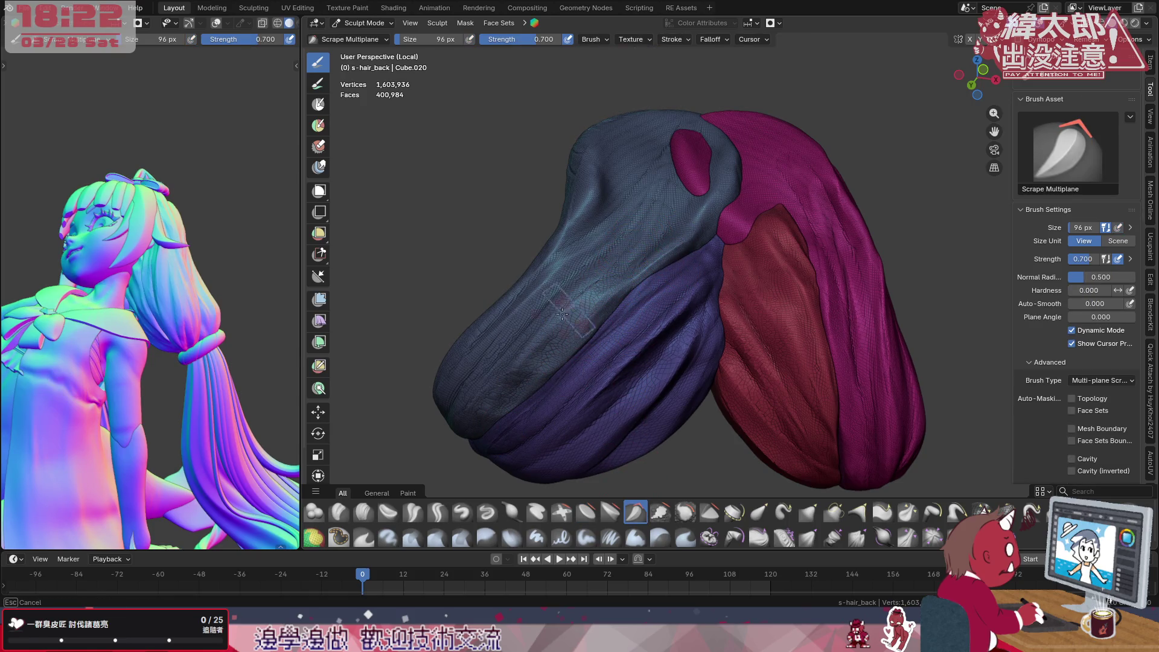
drag(651, 337, 688, 353)
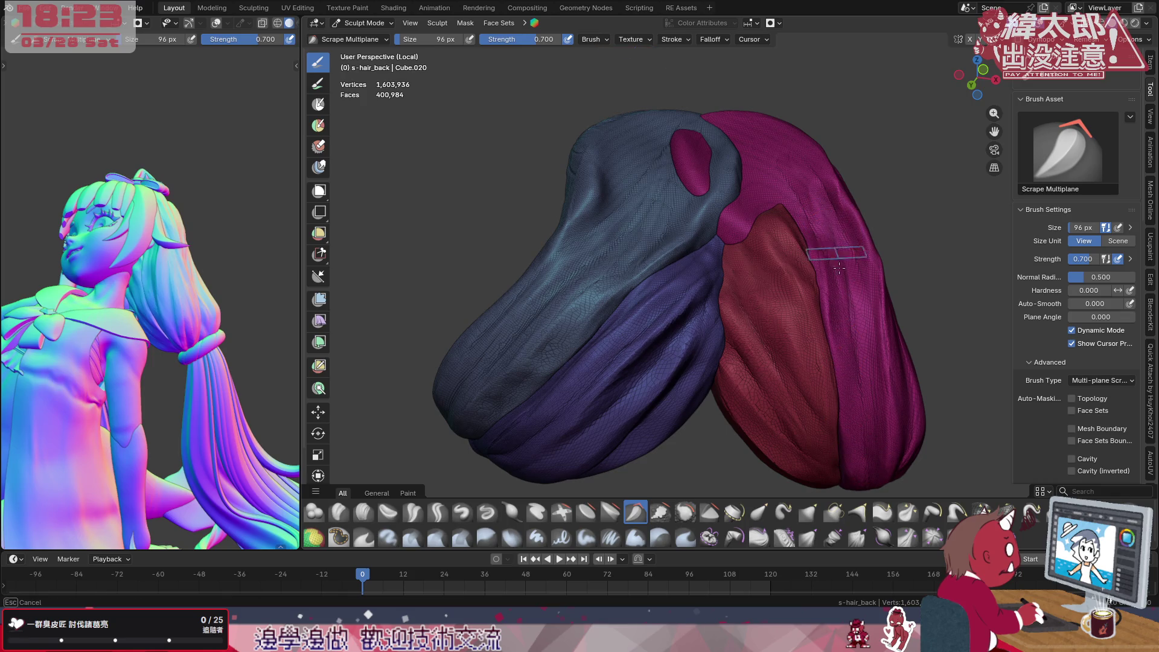
drag(866, 344, 877, 375)
middle_drag(878, 376, 832, 317)
drag(865, 198, 893, 472)
middle_drag(892, 471, 880, 294)
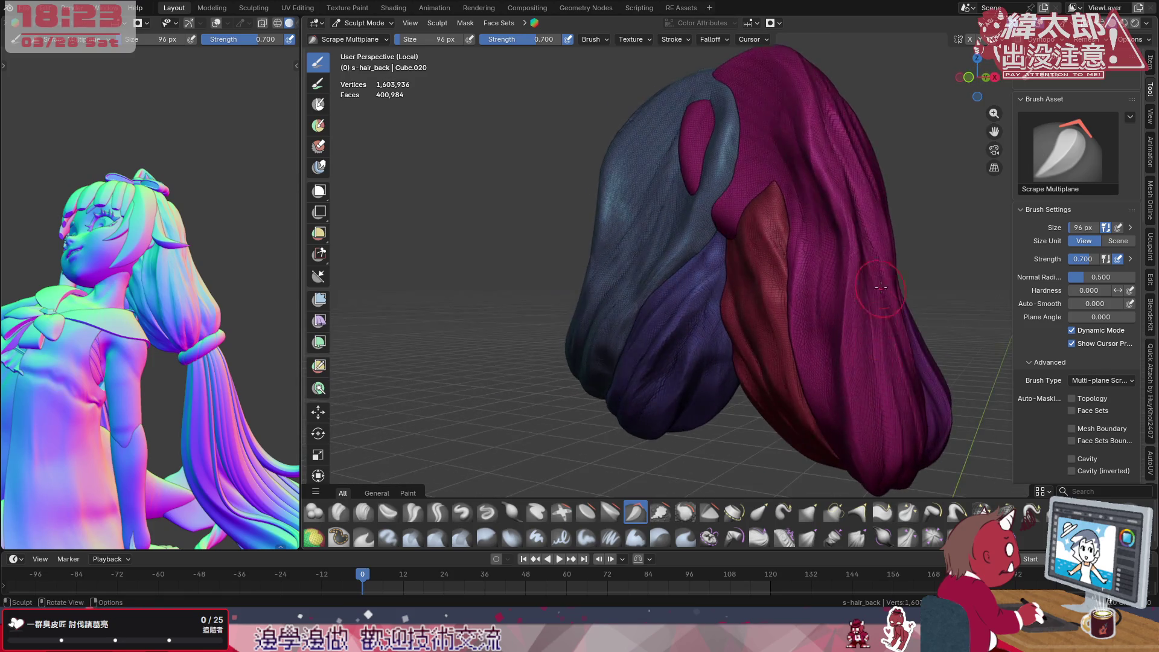
drag(873, 199, 897, 480)
drag(850, 168, 851, 381)
drag(849, 226, 854, 425)
middle_drag(897, 340, 513, 57)
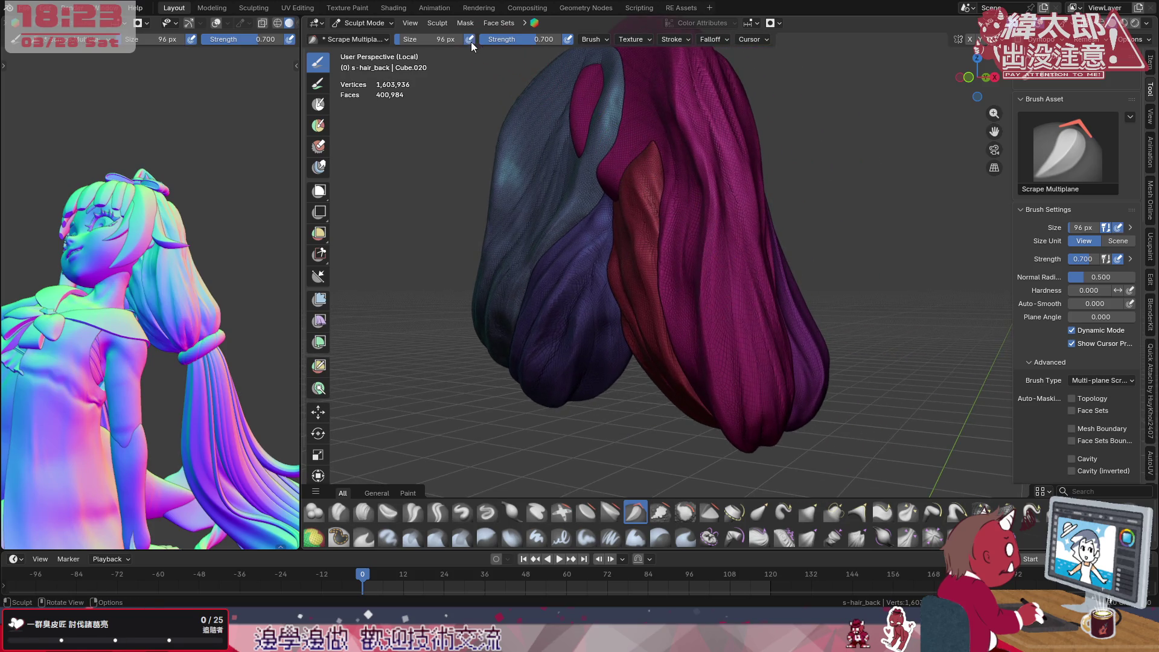
Enlarge the brush to 154 px and scrape another pass down the magenta strand
key(f)
click(643, 214)
middle_drag(617, 214, 781, 243)
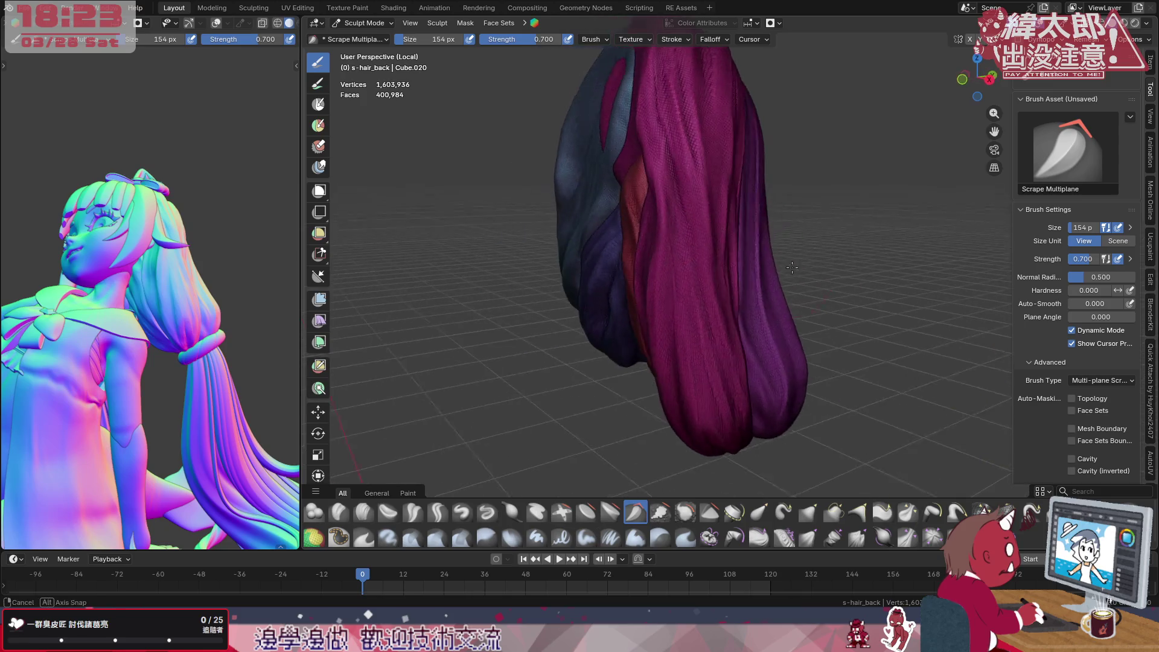
drag(683, 135, 738, 408)
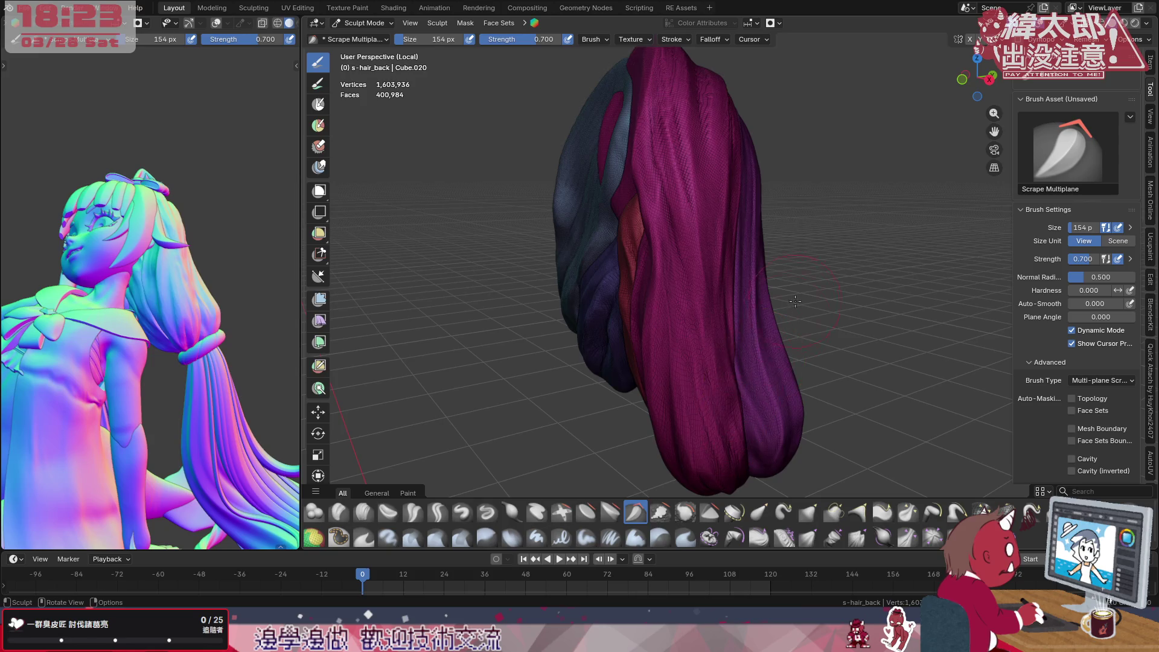
middle_drag(715, 362, 768, 311)
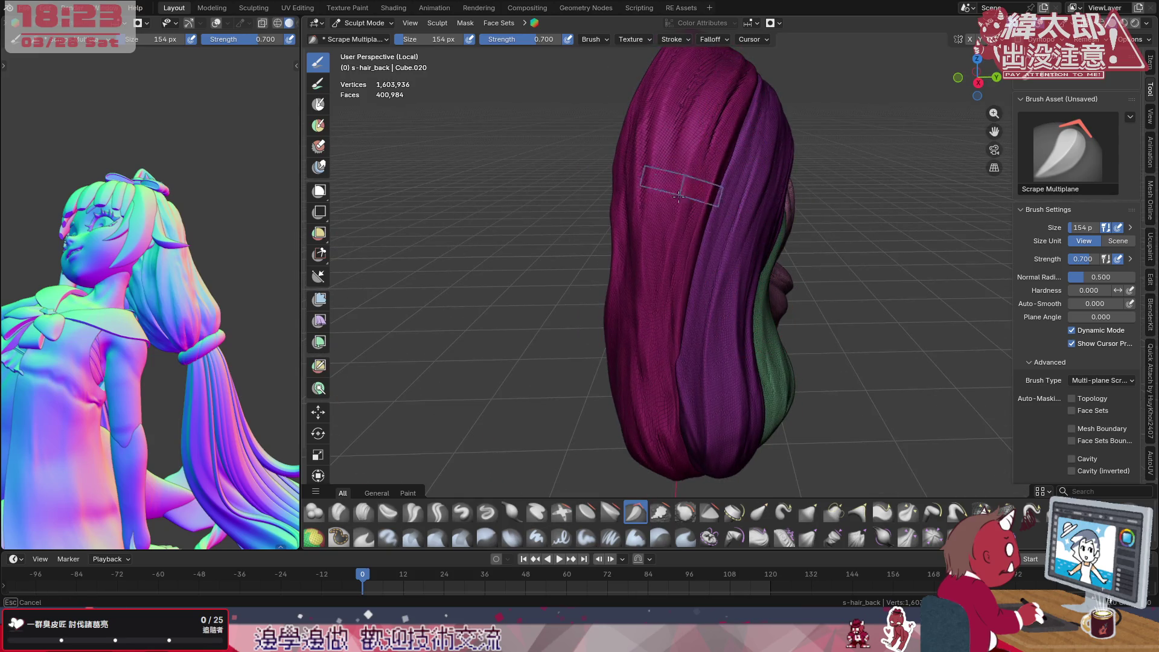
middle_drag(689, 181, 754, 261)
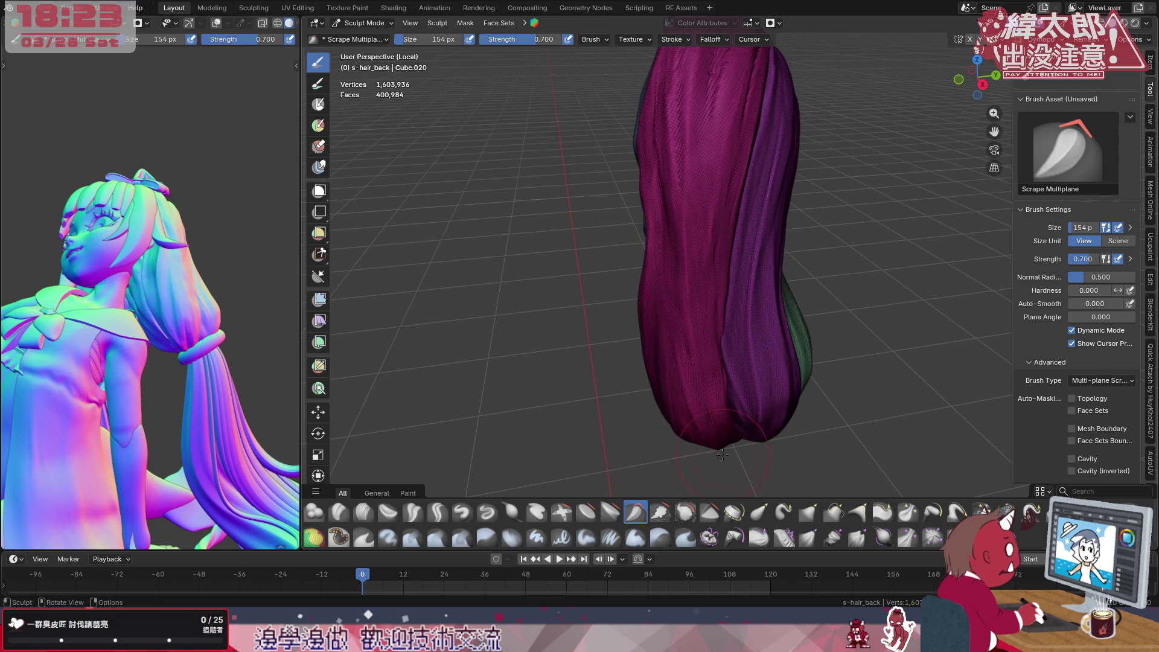
middle_drag(725, 456, 641, 461)
With Crease Sharp at 106 px, crease grooves down the magenta strand and set falloff to Linear
click(437, 514)
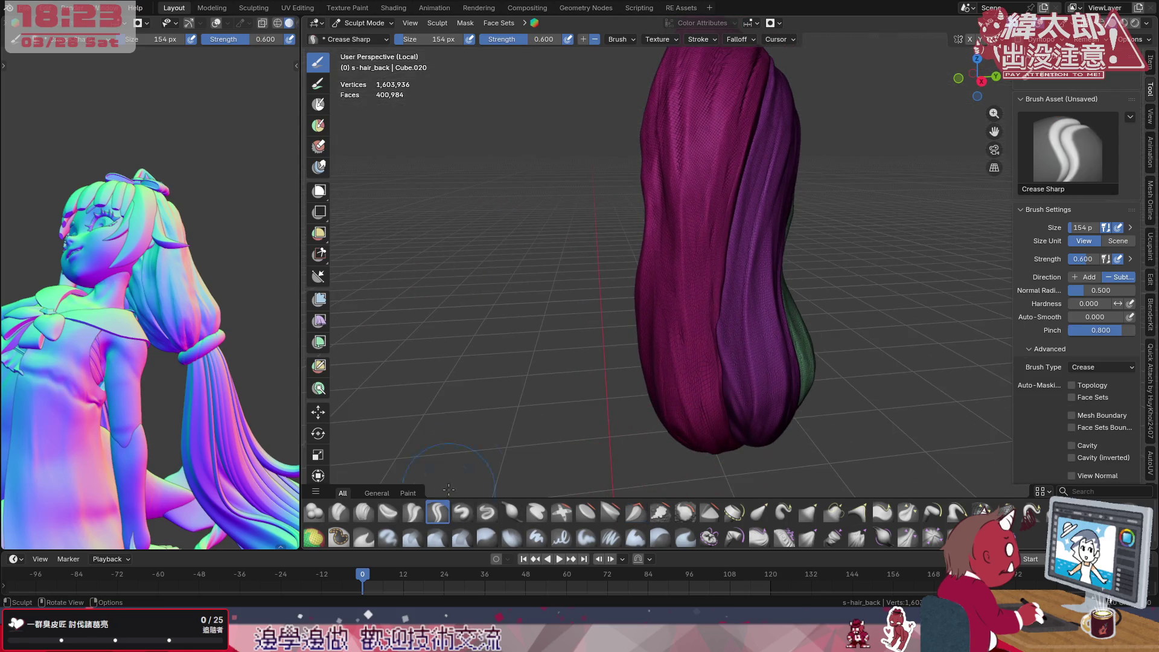
drag(715, 227, 705, 373)
key(f)
click(716, 217)
drag(714, 172, 711, 420)
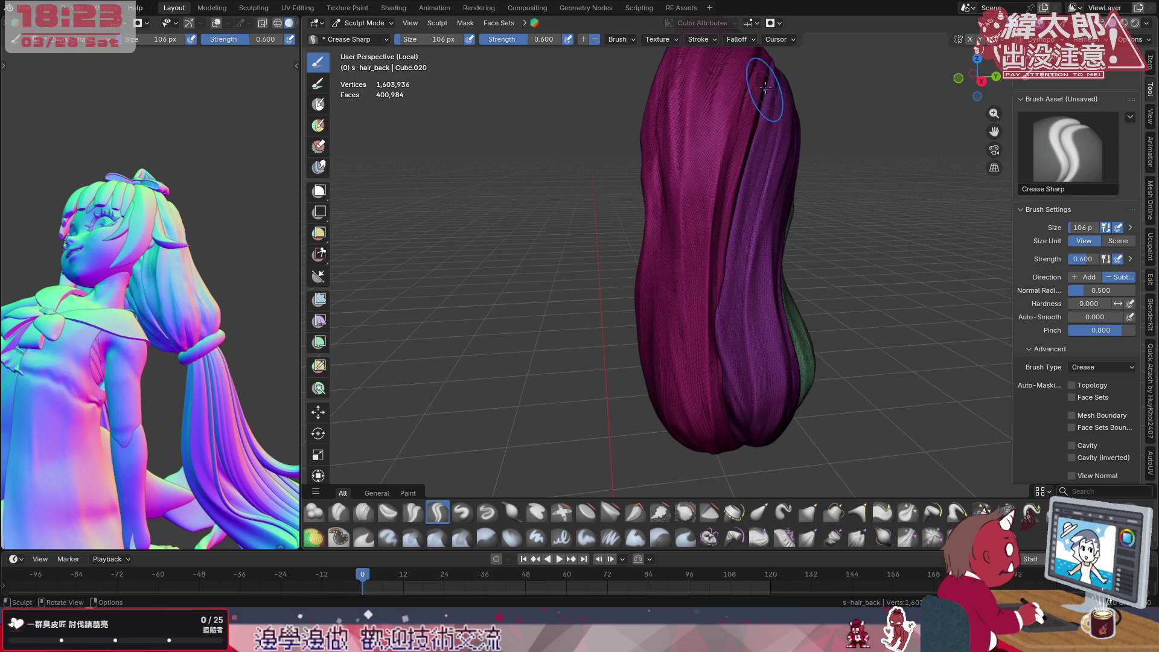
click(740, 39)
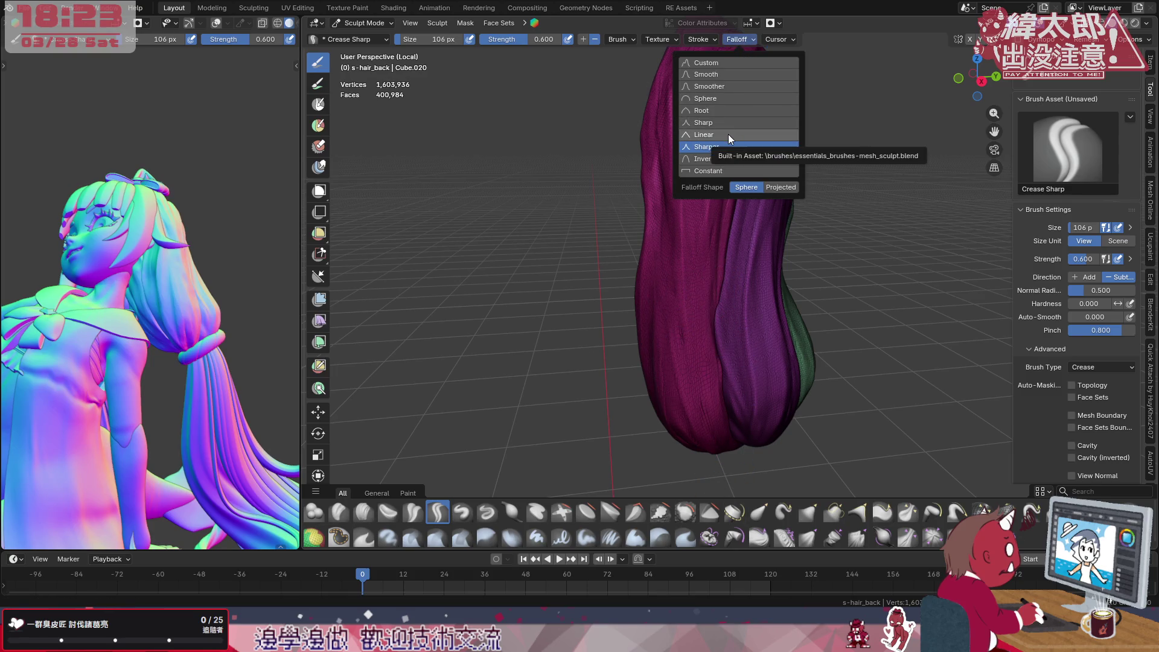
click(728, 134)
click(727, 109)
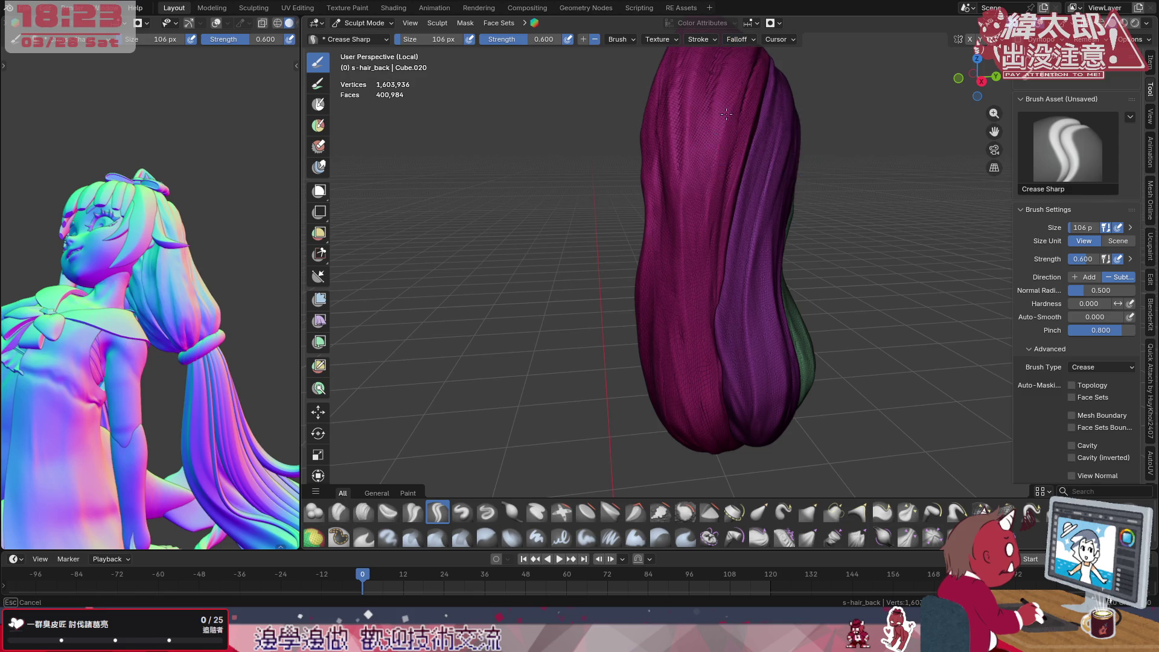
Crease more strand grooves down the magenta lock, undoing misplaced strokes
drag(716, 337, 708, 144)
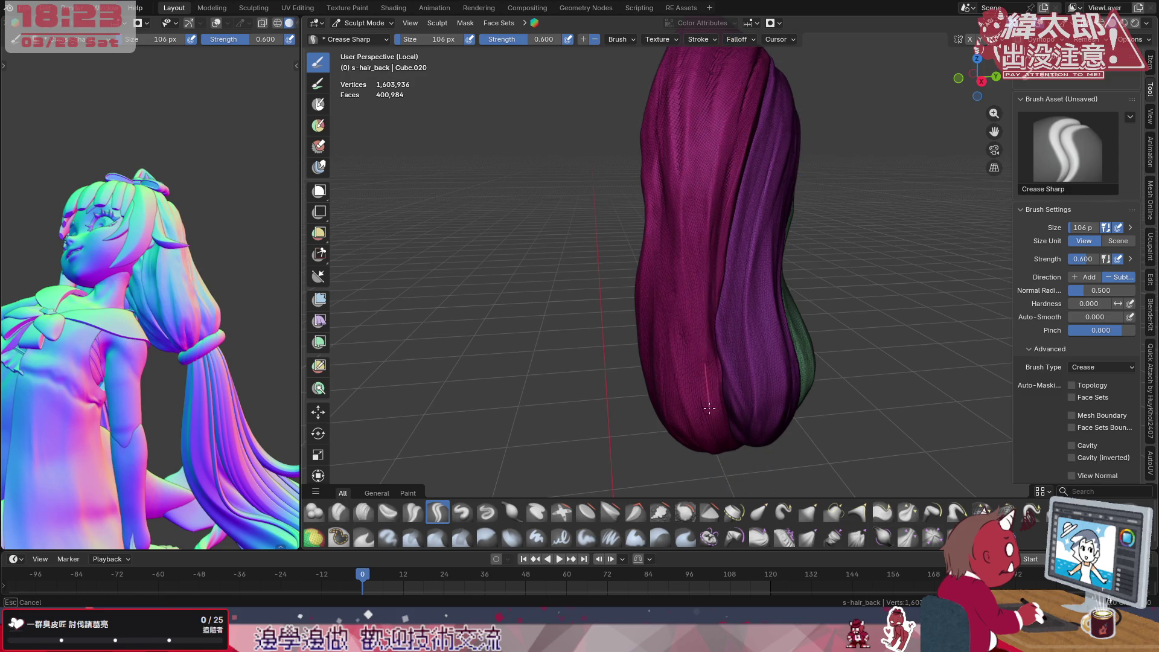
mouse_move(693, 272)
mouse_down()
mouse_move(687, 172)
mouse_move(688, 363)
mouse_up()
key(ctrl+z)
middle_drag(181, 344, 109, 344)
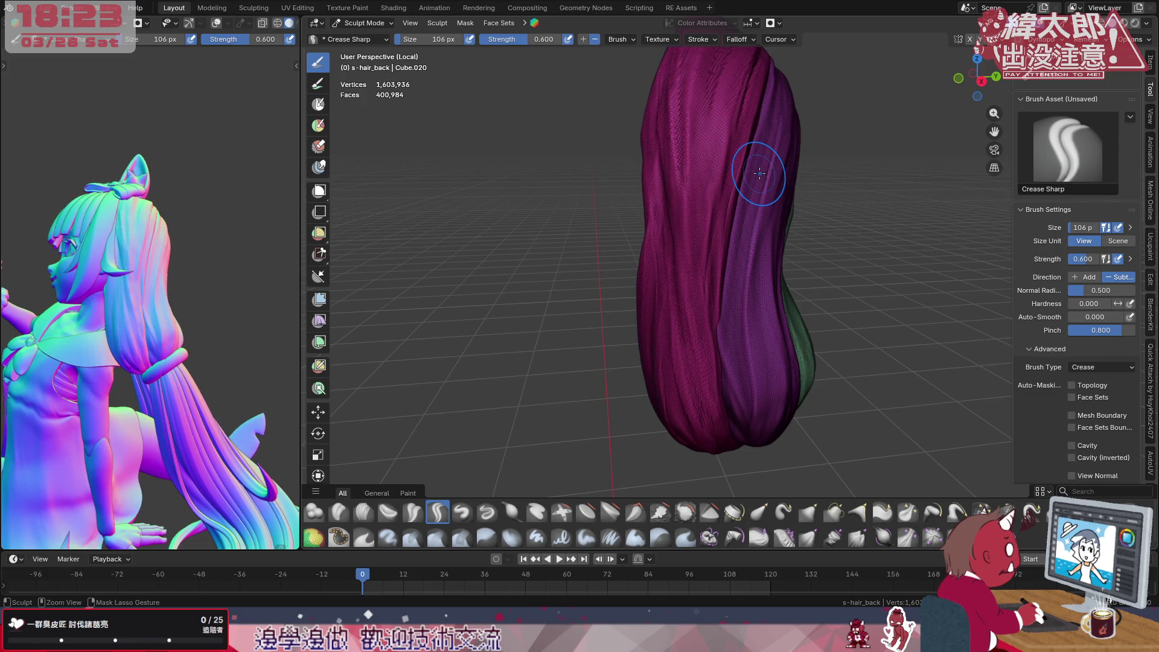
drag(759, 172, 710, 201)
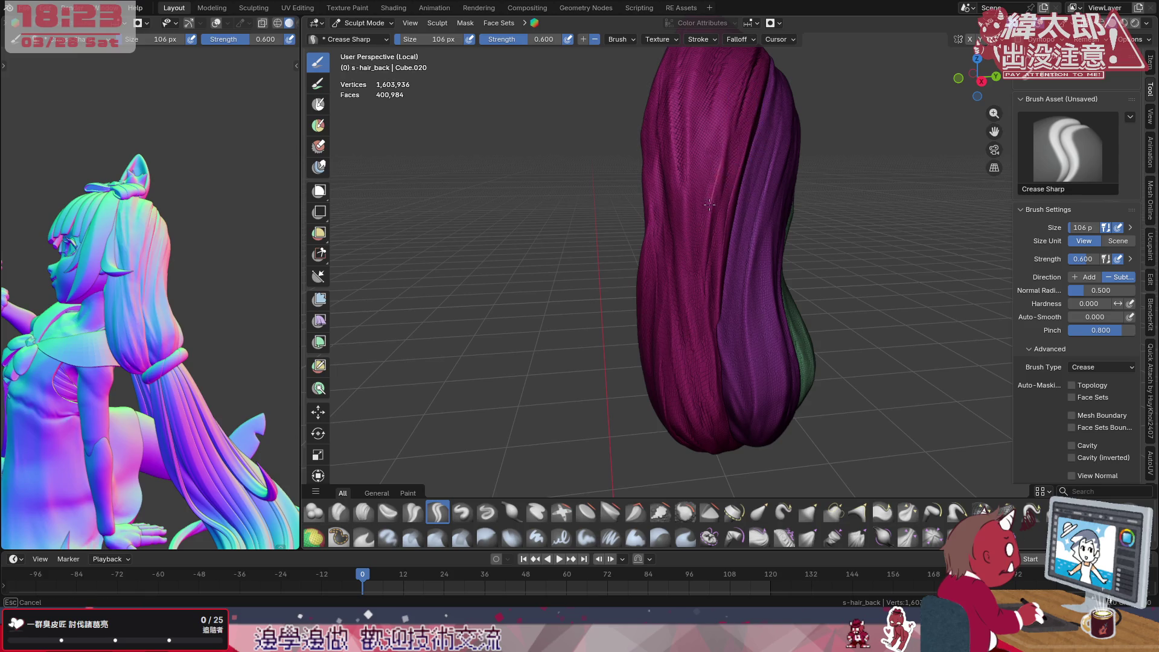
drag(700, 310, 701, 322)
key(ctrl+z)
drag(706, 268, 724, 140)
drag(706, 348, 716, 425)
mouse_move(712, 317)
mouse_down()
mouse_move(710, 237)
mouse_move(716, 408)
mouse_up()
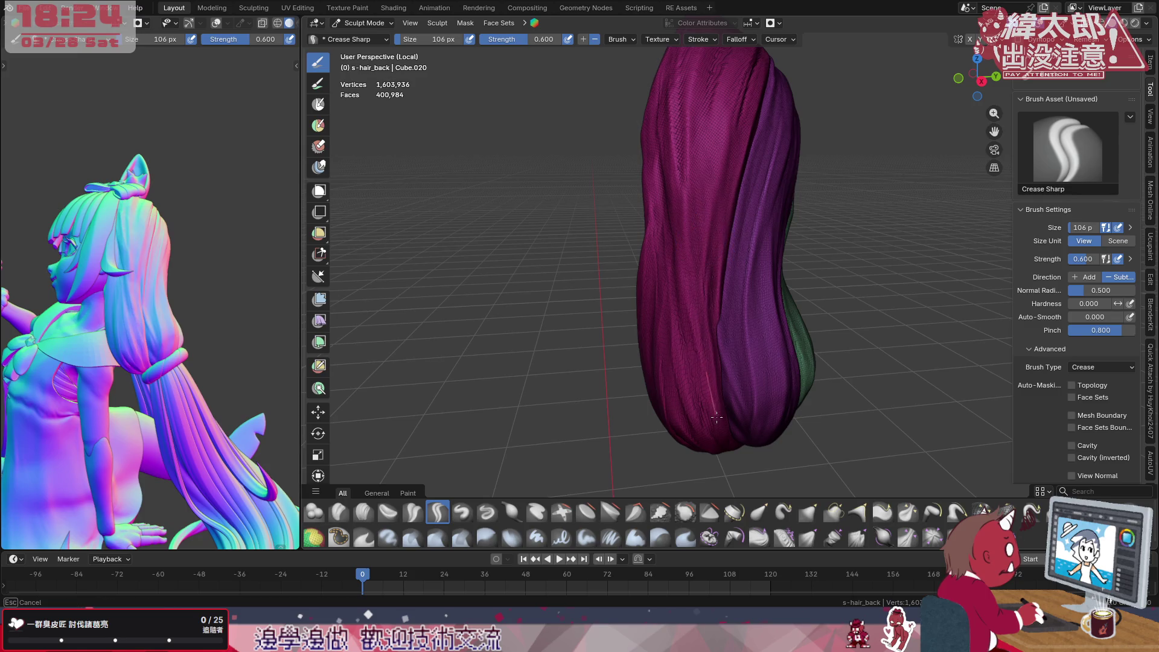
Carve and extend further crease grooves along the magenta strand from top to tip
drag(724, 453, 693, 322)
drag(702, 221, 715, 127)
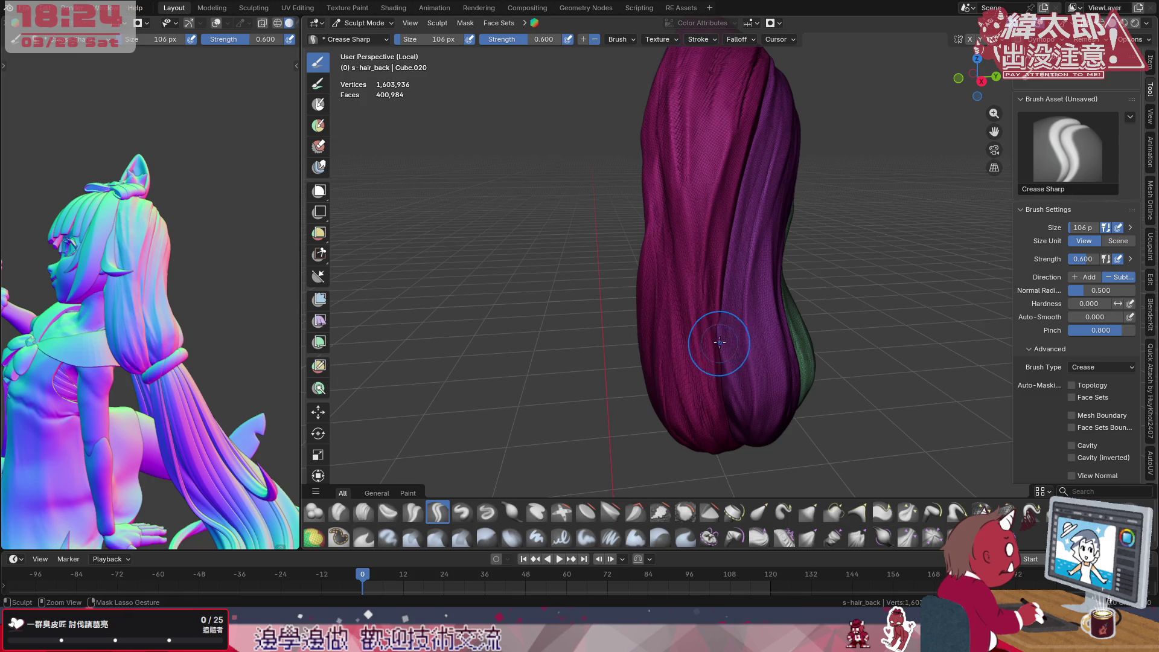
mouse_move(715, 335)
mouse_down()
mouse_move(719, 181)
mouse_move(730, 376)
mouse_up()
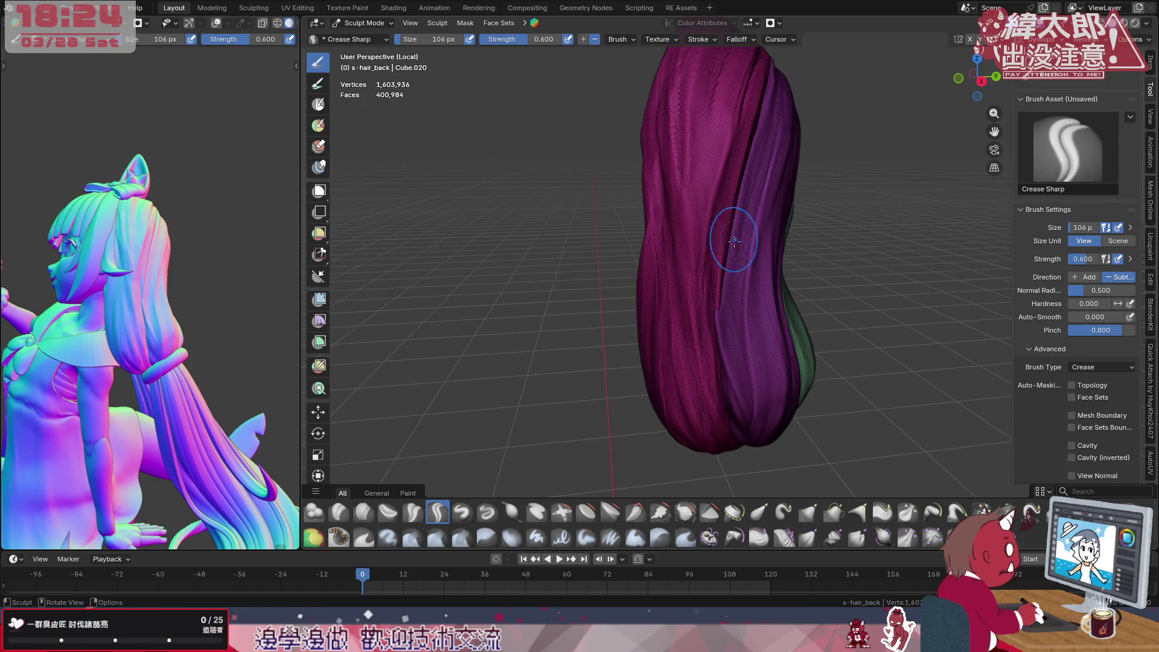
drag(715, 427, 695, 367)
drag(683, 254, 687, 176)
middle_drag(720, 222, 731, 270)
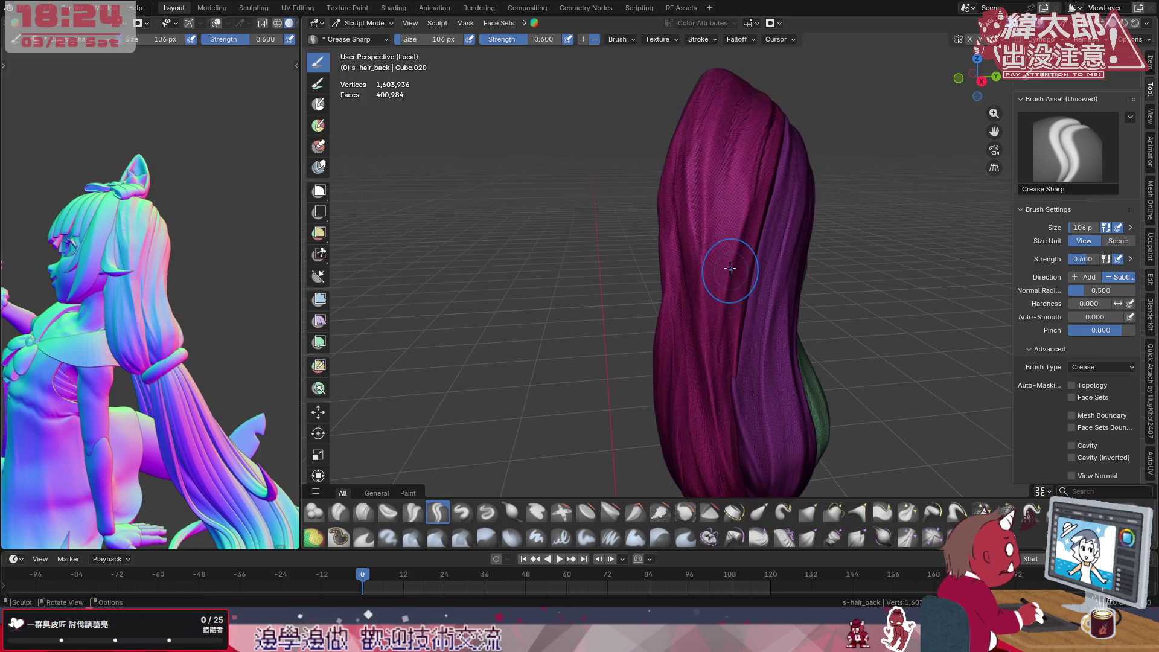
drag(702, 136, 725, 429)
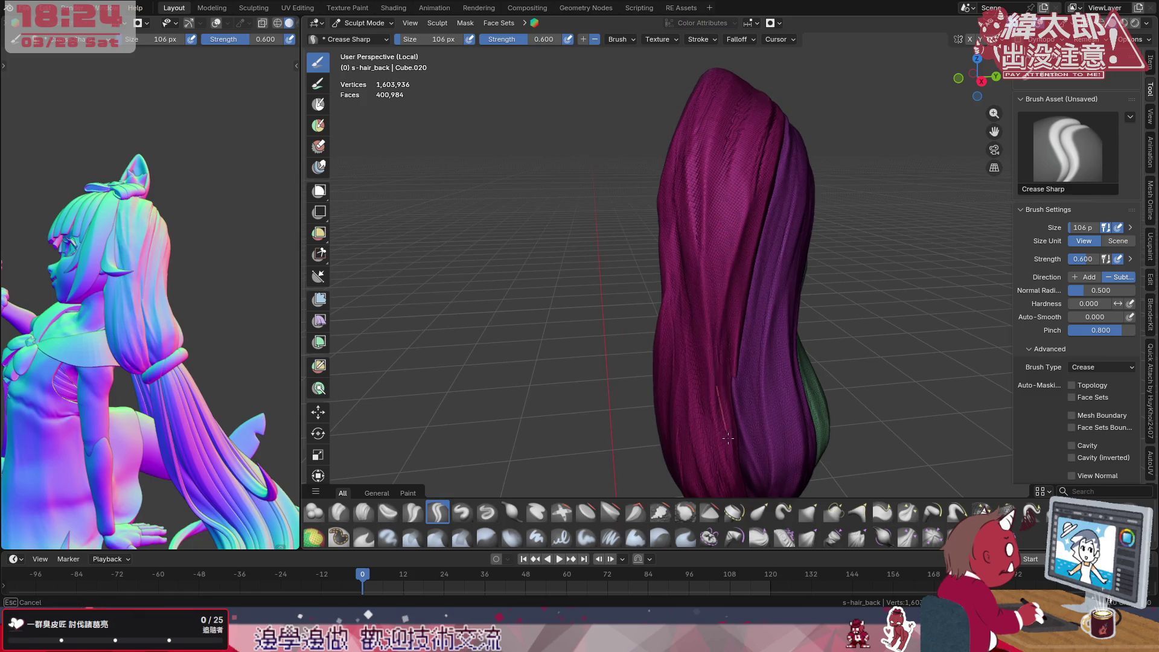
drag(715, 321, 714, 290)
drag(718, 212, 718, 167)
drag(718, 308, 716, 282)
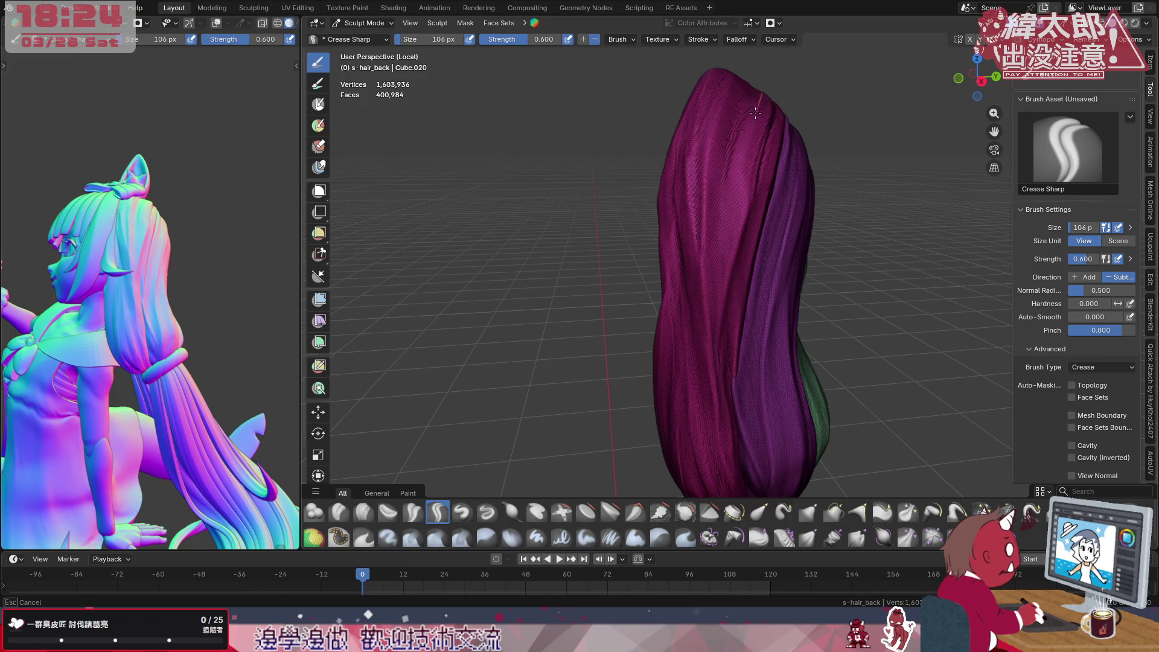
drag(754, 218, 759, 121)
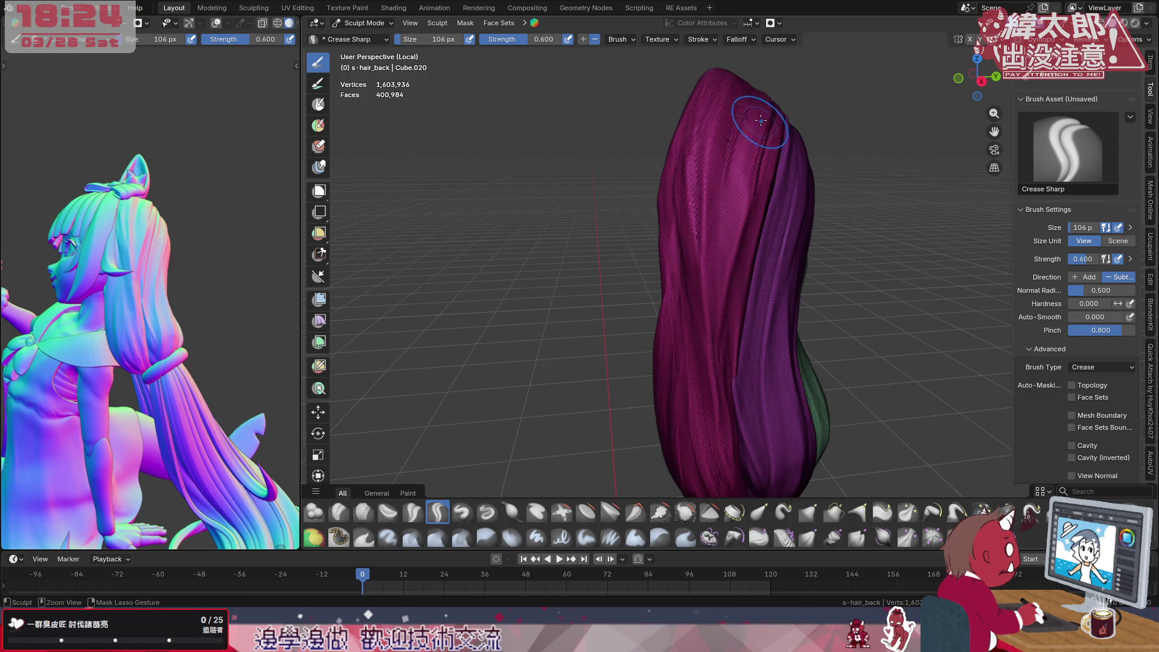
Orbit to review the blue, pink and orange sides and switch to Flatten/Contrast
mouse_move(724, 271)
middle_down()
mouse_move(784, 276)
mouse_move(698, 262)
middle_up()
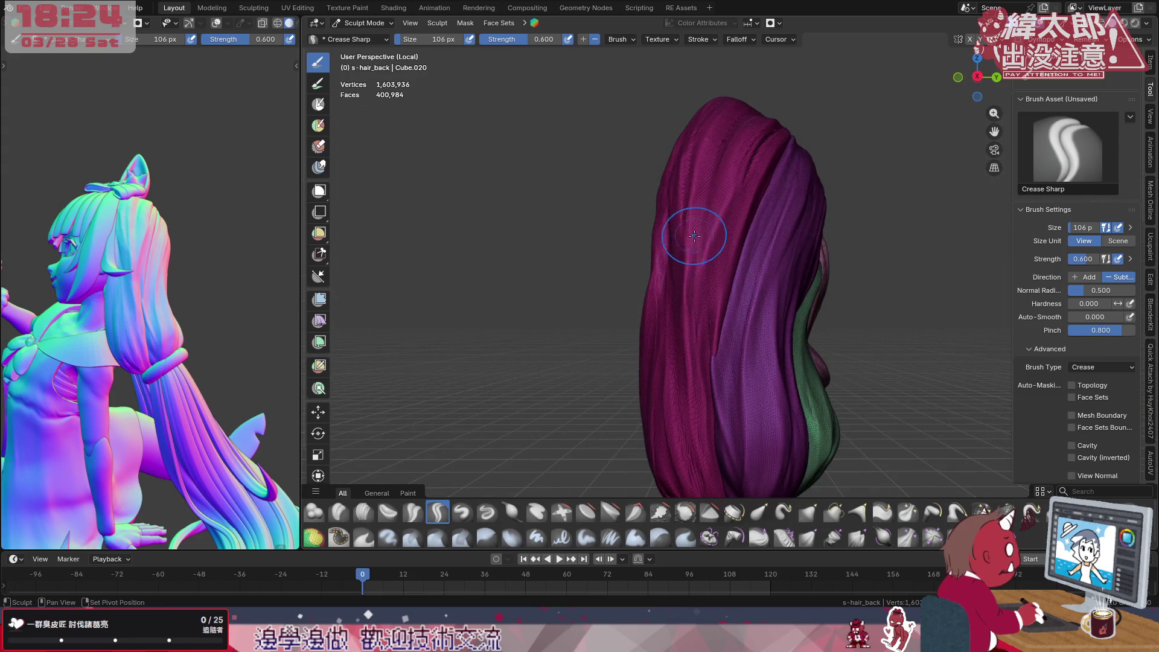
mouse_move(706, 362)
middle_down()
mouse_move(639, 348)
mouse_move(725, 263)
mouse_move(702, 261)
middle_up()
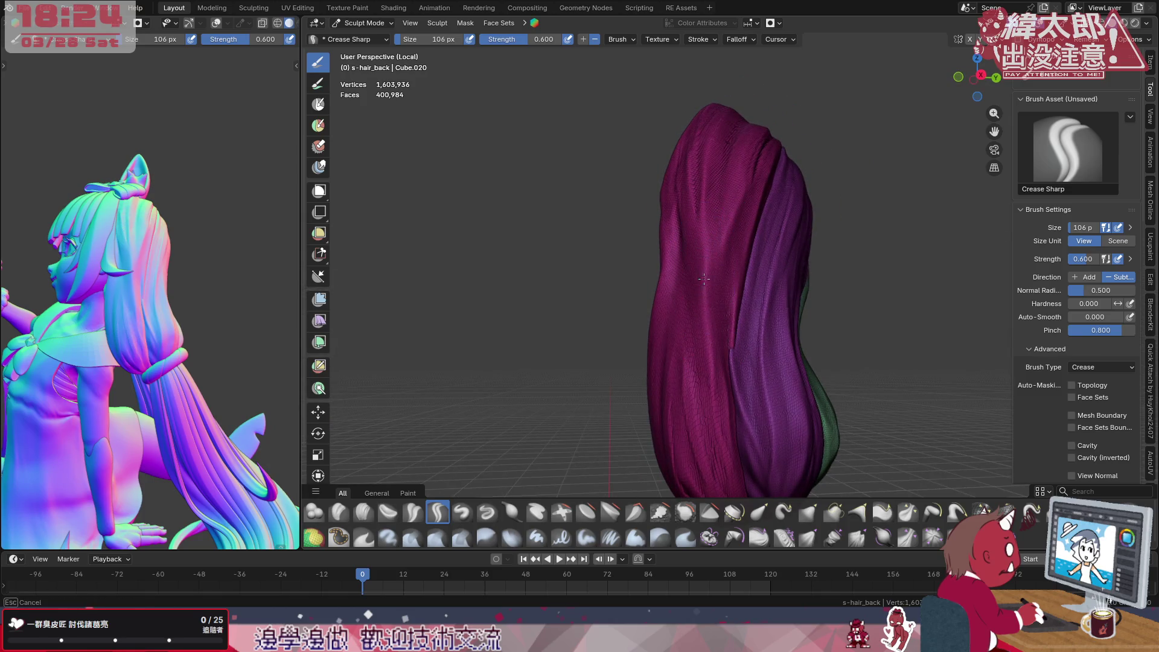
click(586, 513)
Inspect the hair from the side, try Elastic Grab and Plateau, and return to Flatten/Contrast
key(f)
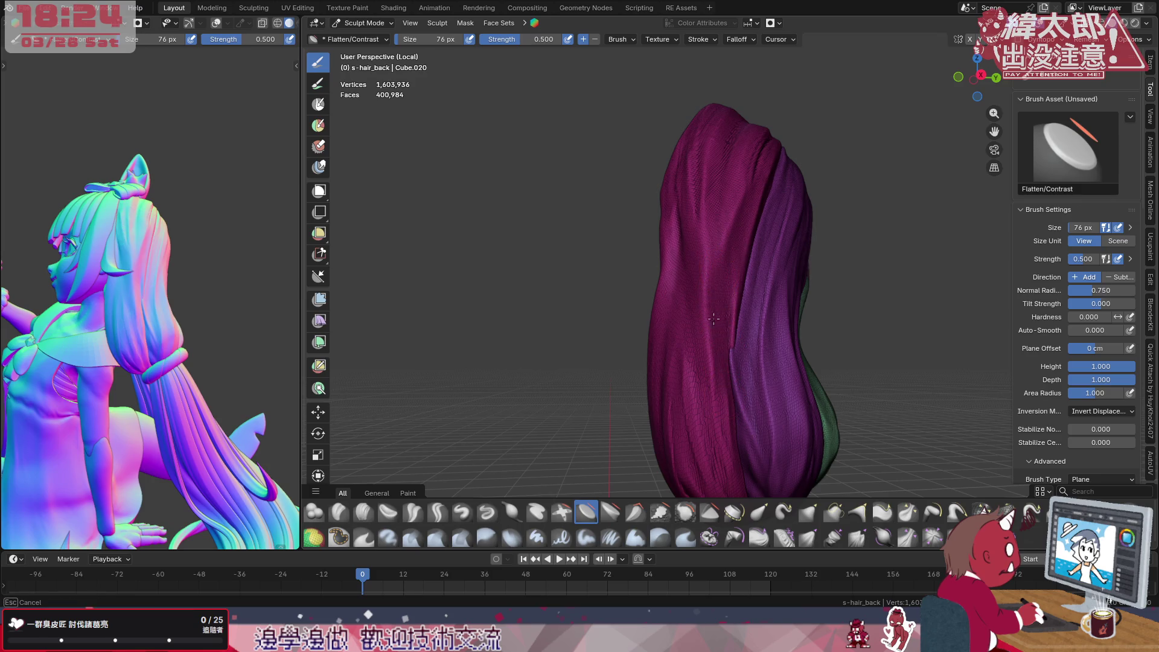
middle_drag(719, 310, 781, 247)
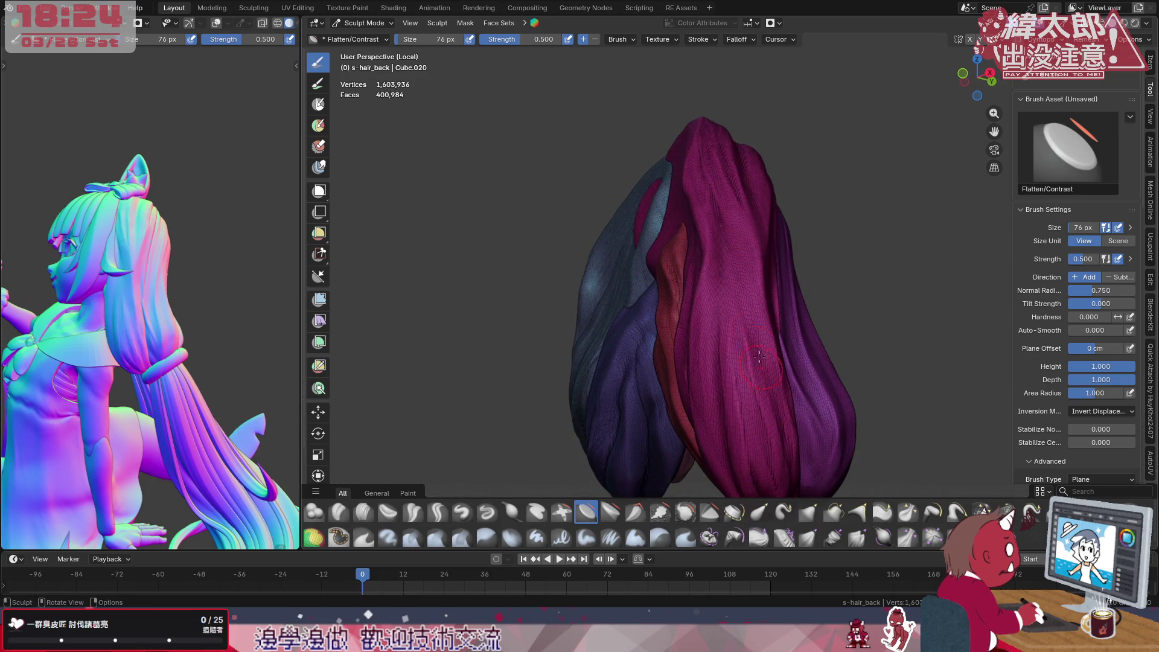
middle_drag(768, 181, 655, 253)
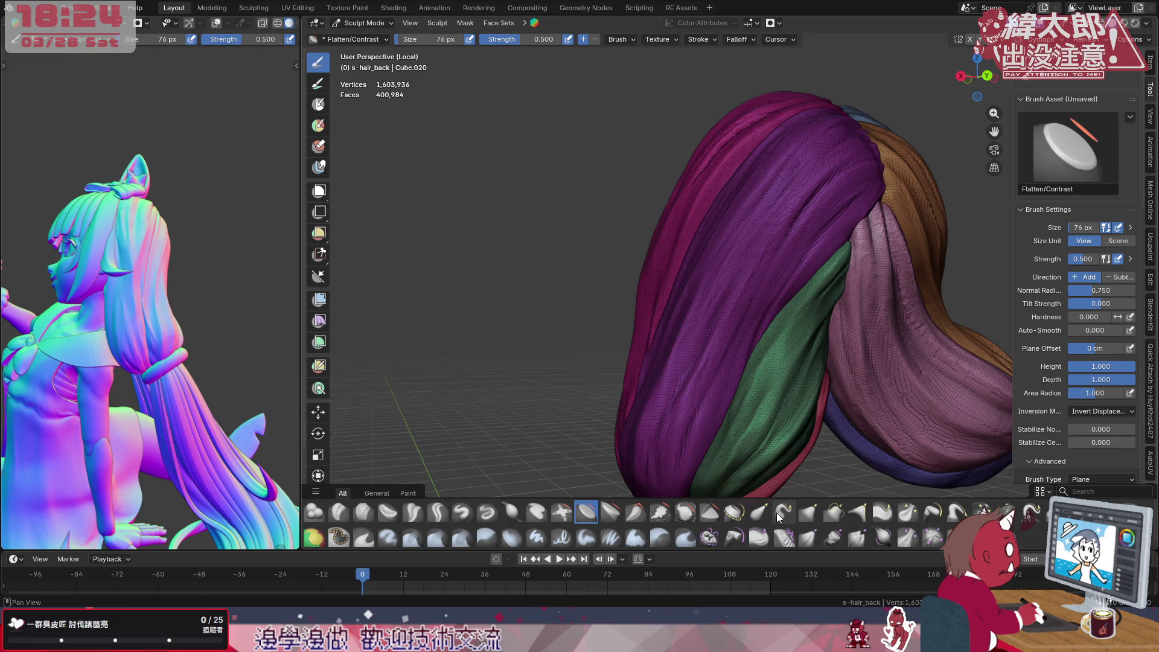
click(759, 513)
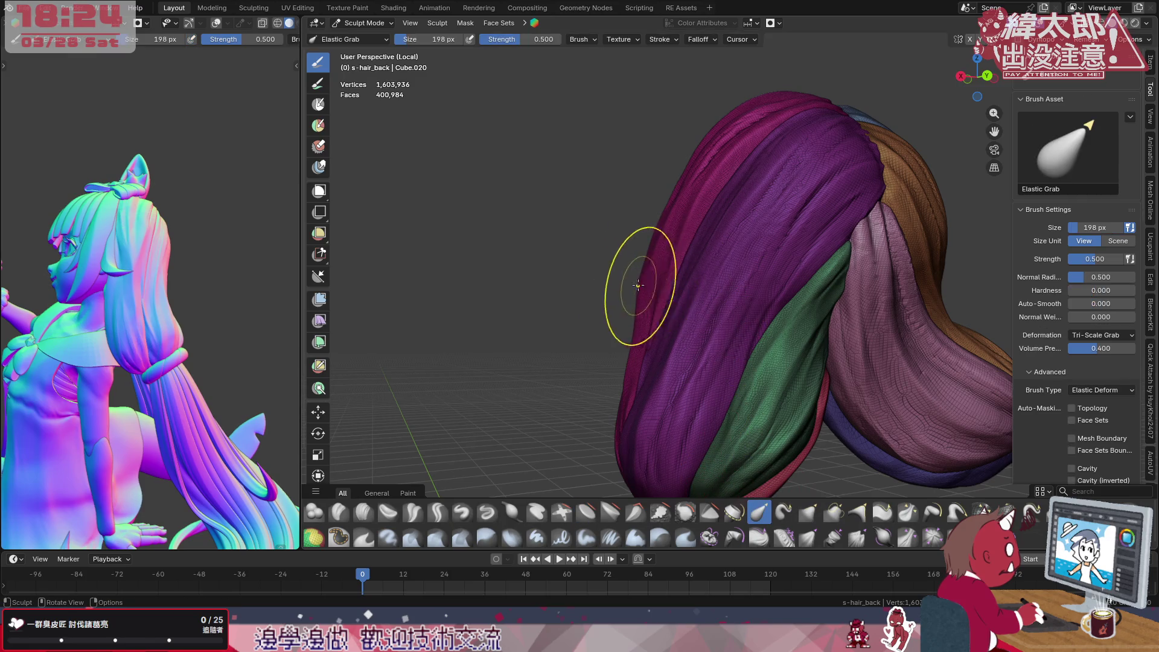
click(611, 513)
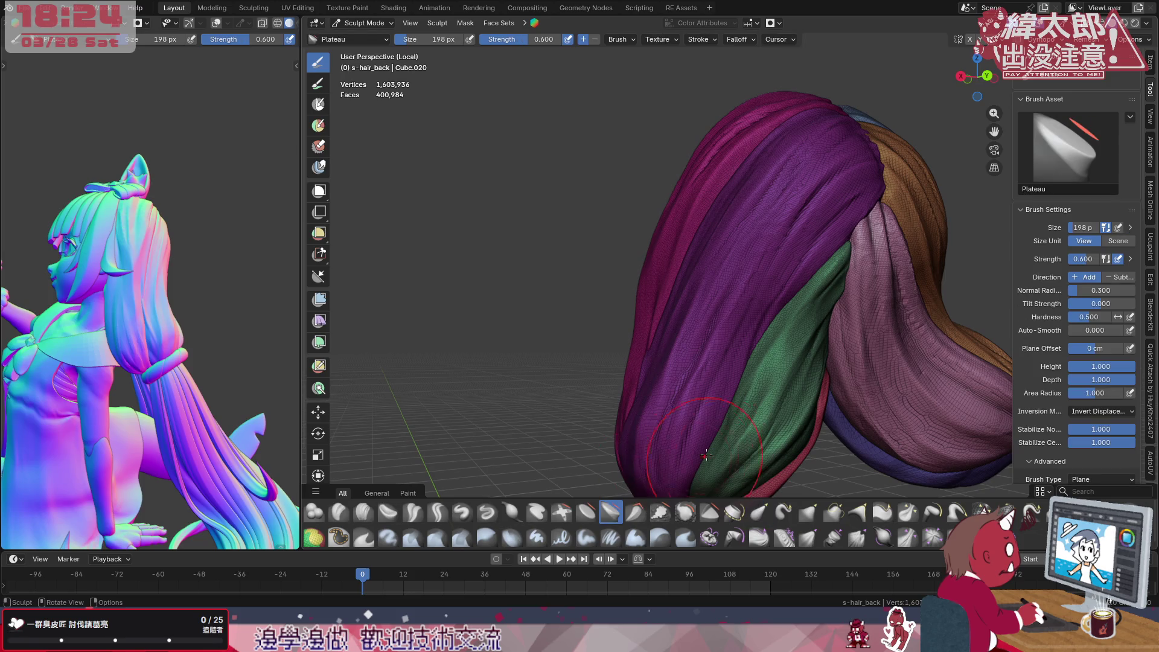
click(586, 513)
Set the flattening brush's Inversion Mode to Swap Height and orbit toward the underside
click(1100, 411)
click(1086, 441)
middle_drag(634, 326, 612, 317)
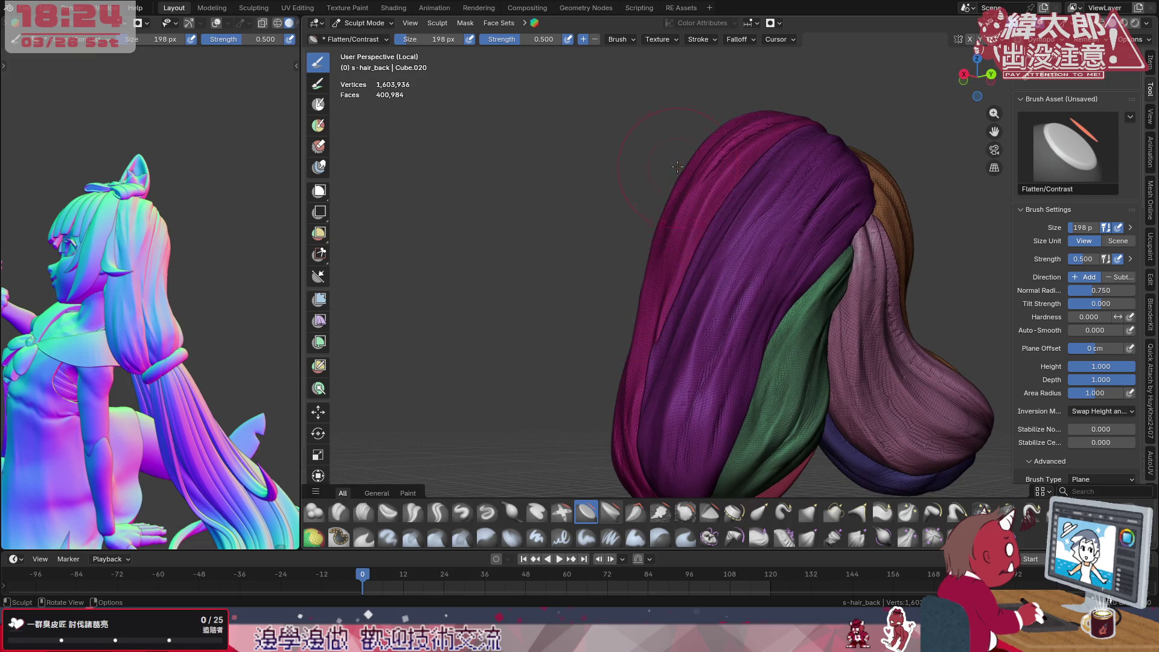
middle_drag(676, 172, 740, 249)
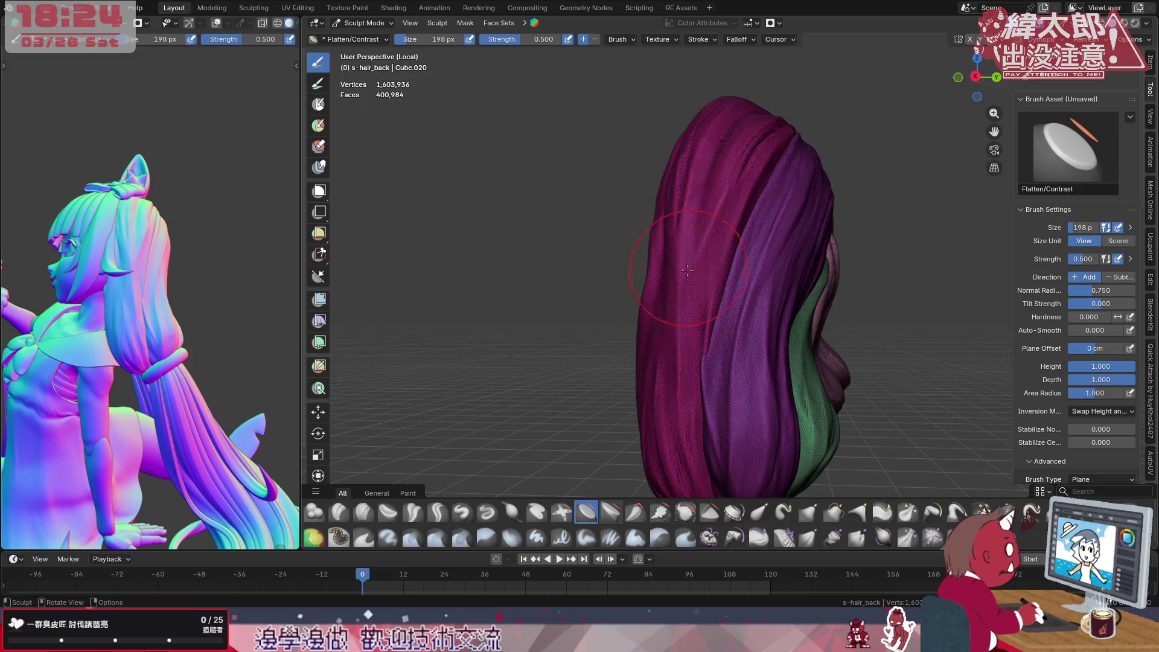
mouse_move(681, 296)
middle_down()
mouse_move(809, 339)
mouse_move(744, 307)
mouse_move(667, 295)
mouse_move(734, 334)
mouse_move(765, 233)
mouse_move(638, 256)
middle_up()
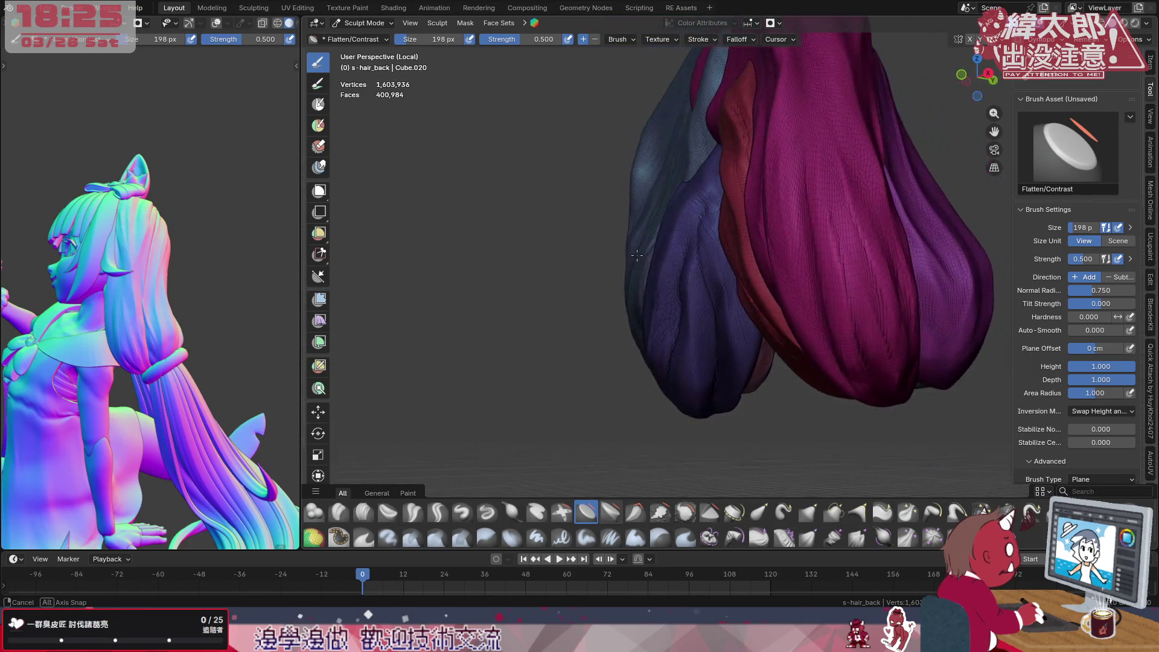
Reduce the brush to 158 px and orbit in close under the hair's lobes
key(bracketleft)
key(bracketleft)
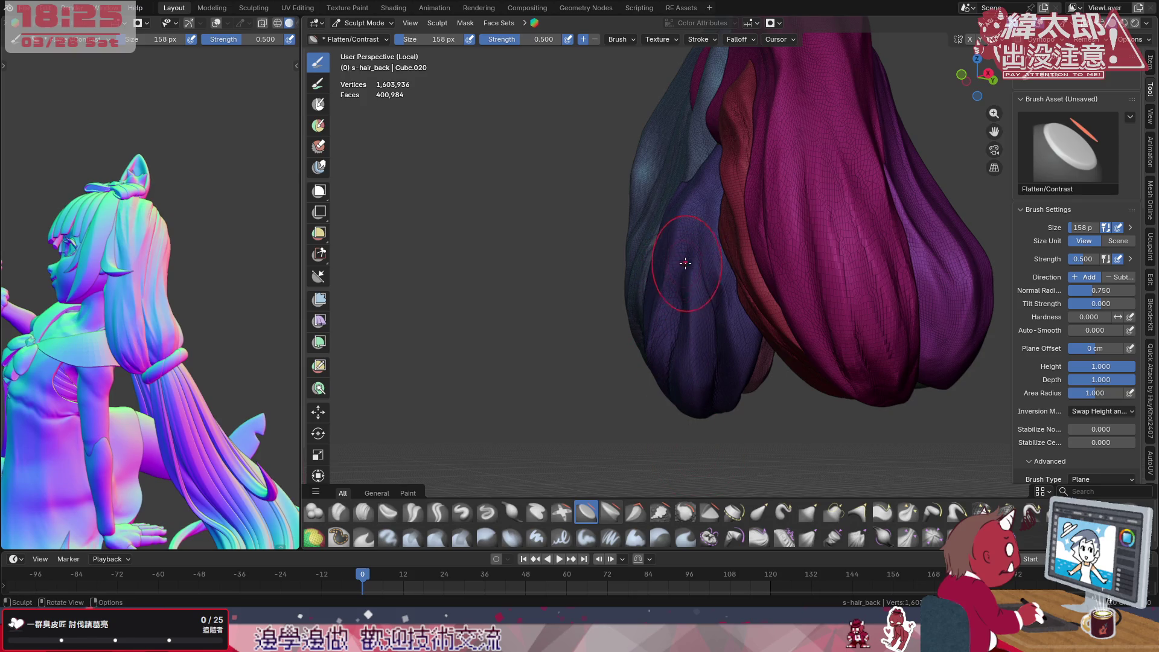
middle_drag(685, 263, 668, 315)
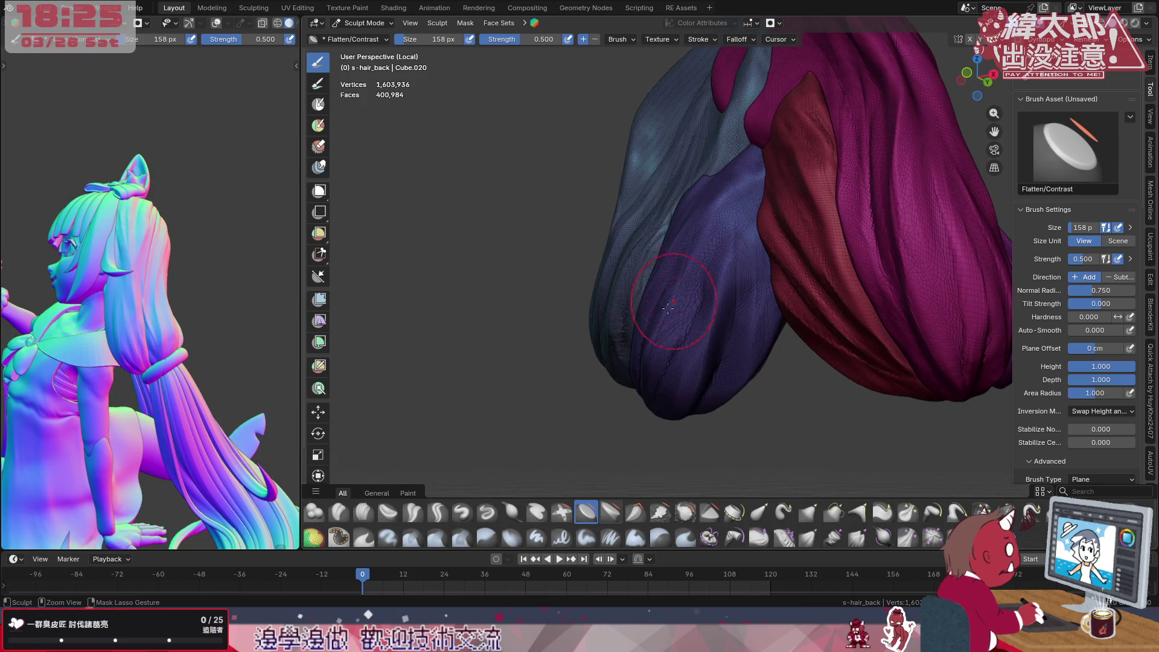
middle_drag(736, 198, 861, 273)
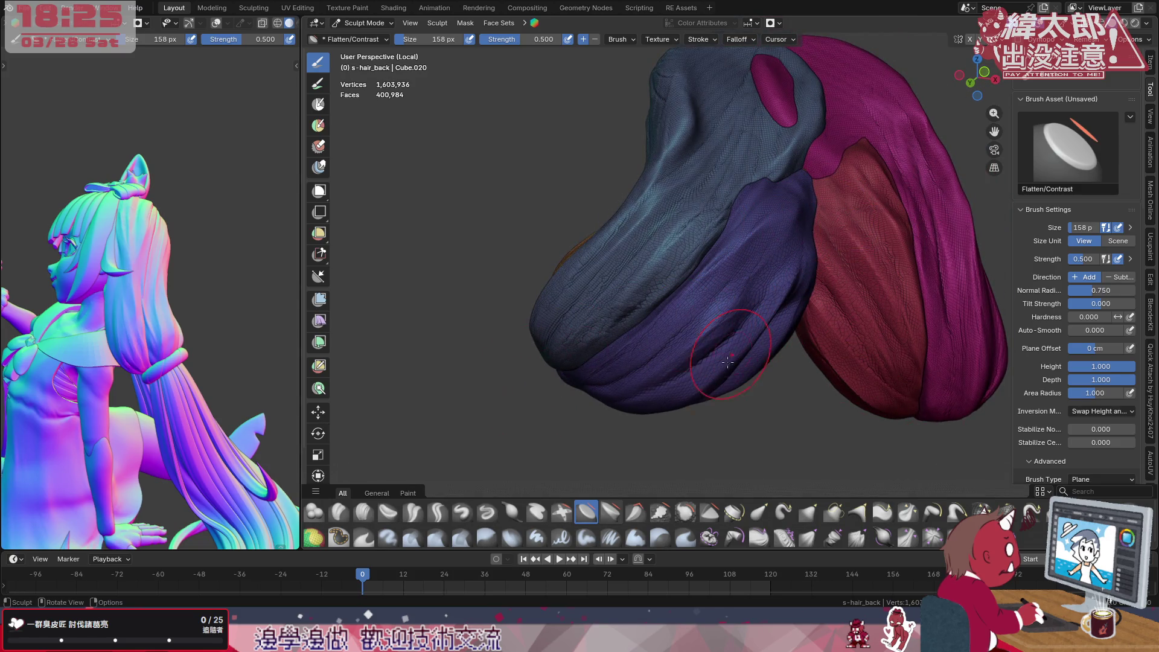
middle_drag(722, 346, 705, 407)
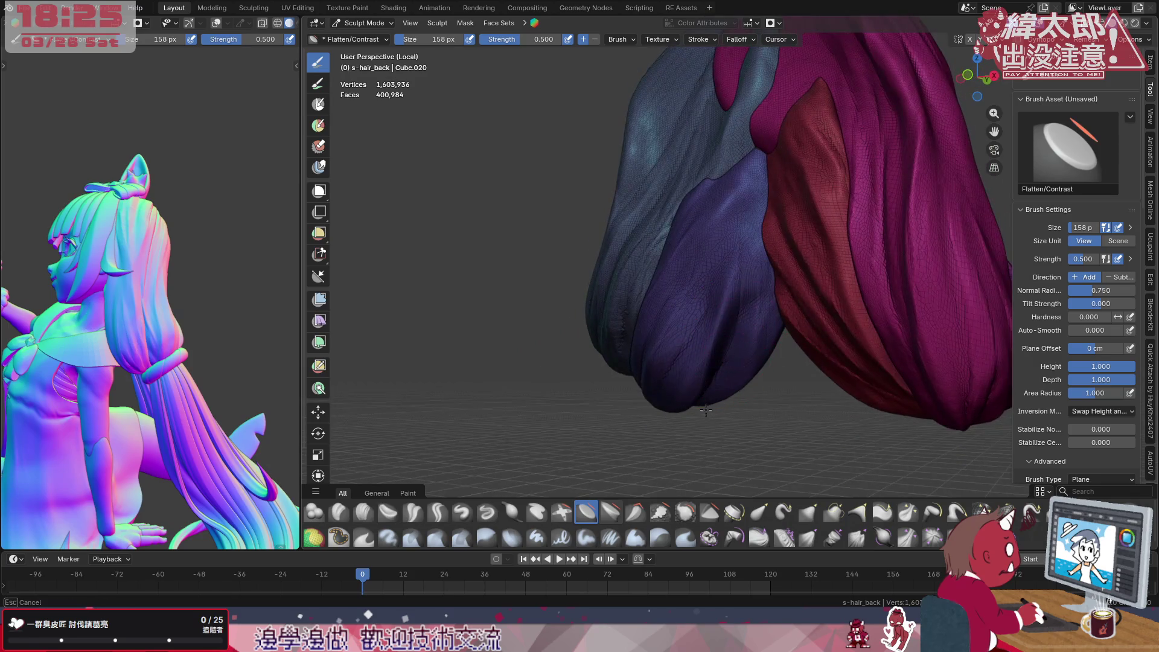
Flatten and reshape the purple and blue underside lobes and their lower edge
drag(757, 201, 737, 259)
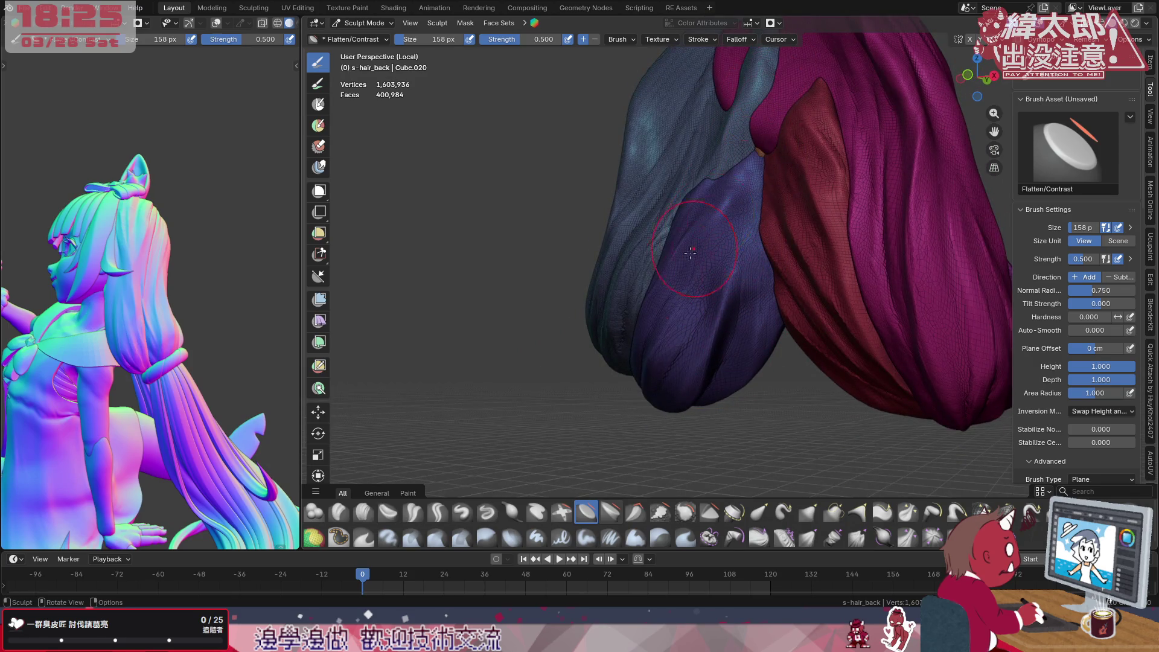
middle_drag(698, 238, 762, 298)
drag(715, 236, 750, 160)
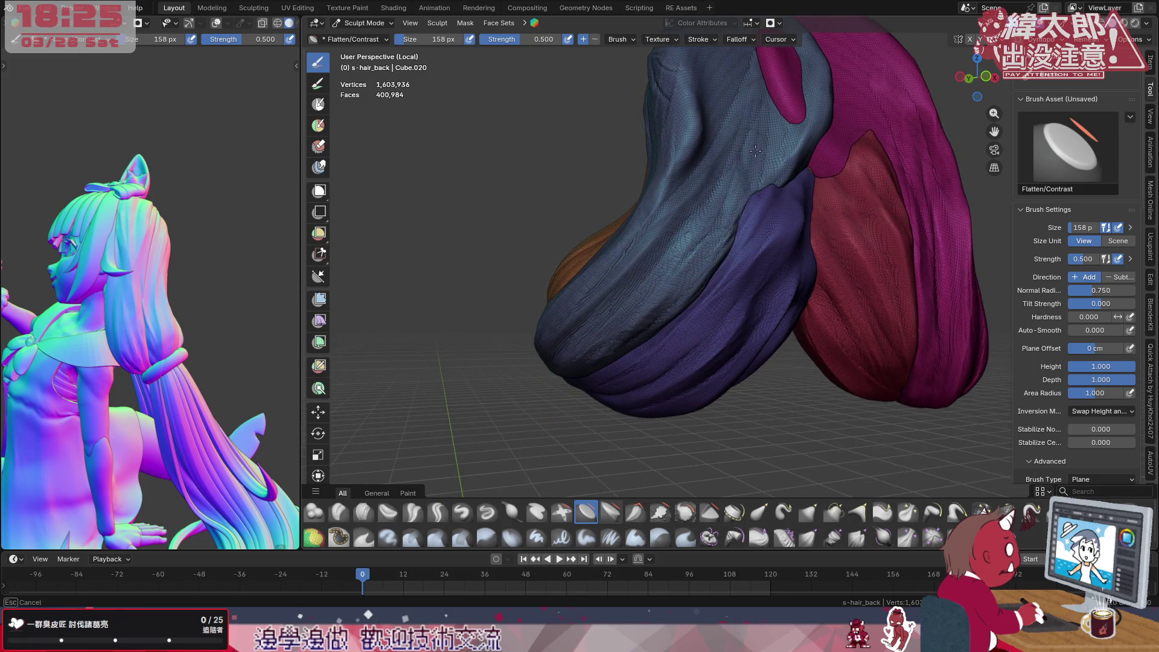
scroll(657, 309, down, 3)
mouse_move(670, 313)
mouse_down()
mouse_move(781, 198)
mouse_move(634, 344)
mouse_move(784, 234)
mouse_up()
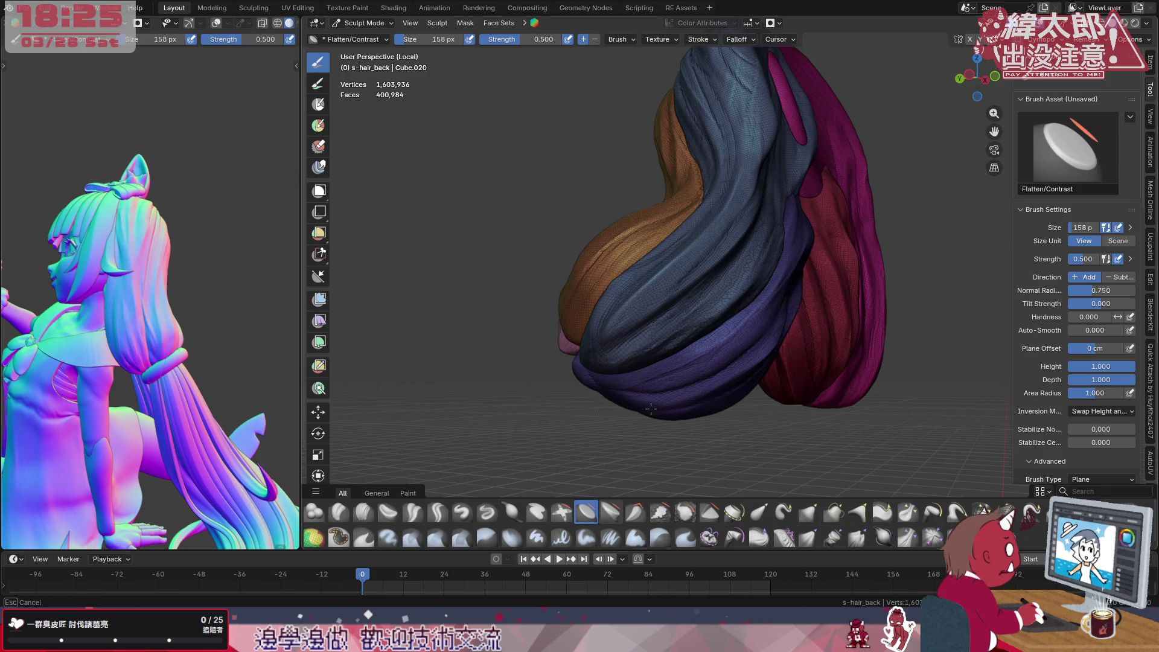
mouse_move(841, 262)
middle_down()
mouse_move(792, 313)
mouse_move(818, 266)
middle_up()
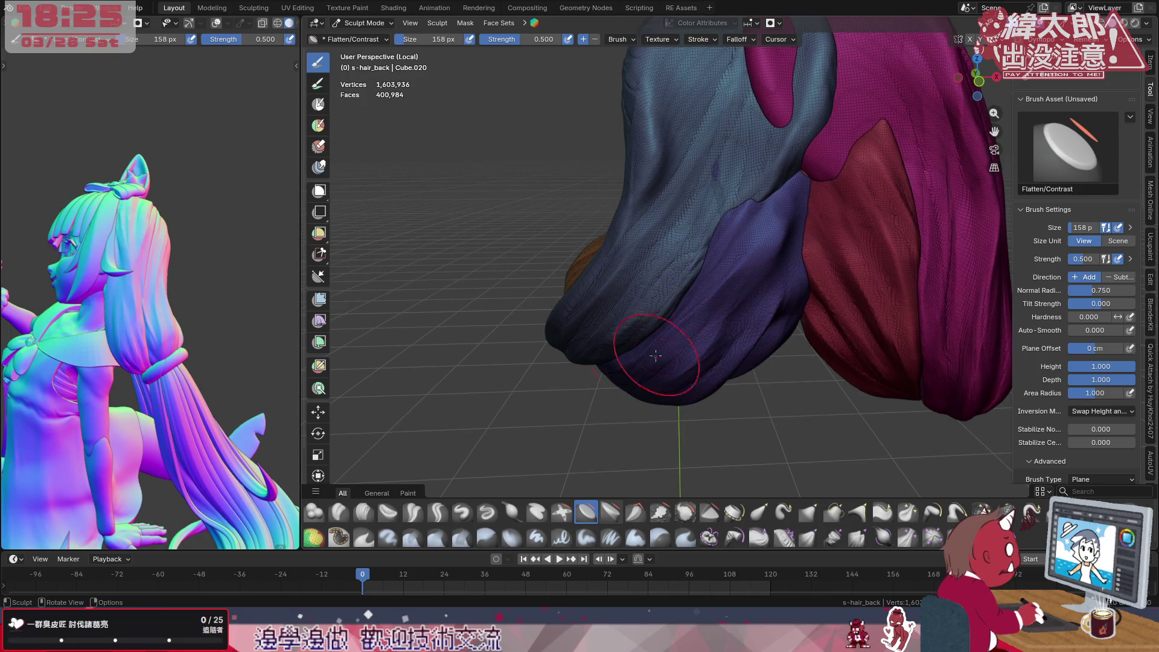
Crease a polished line across the purple underside lobe with the Crease Polish brush
click(414, 514)
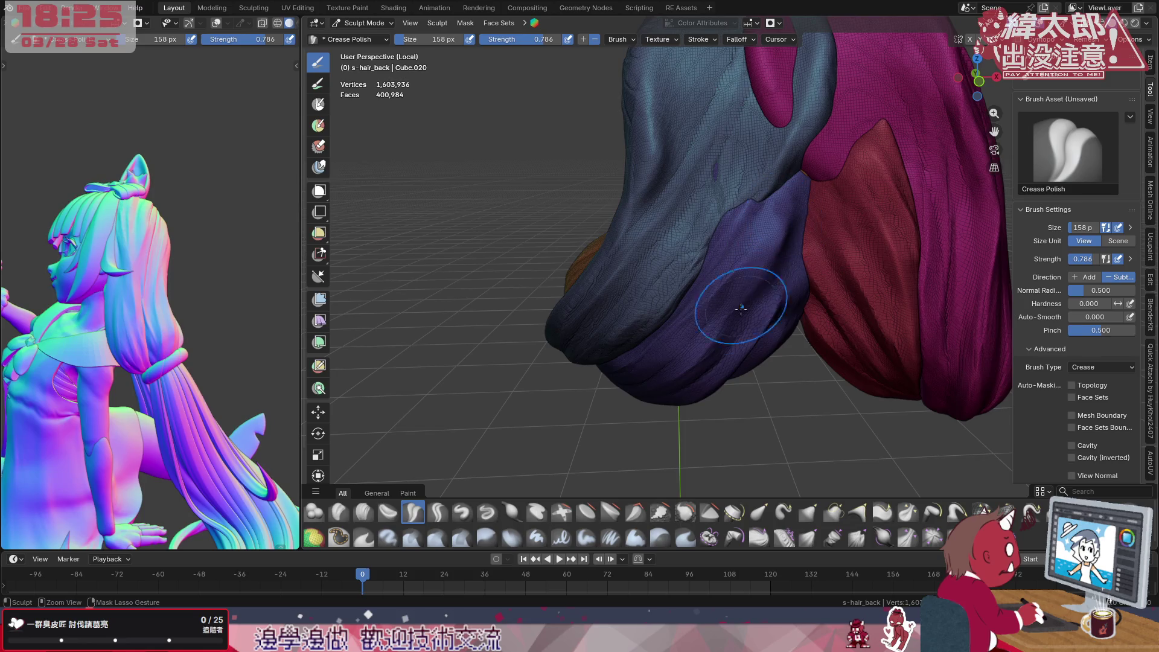
drag(744, 309, 716, 340)
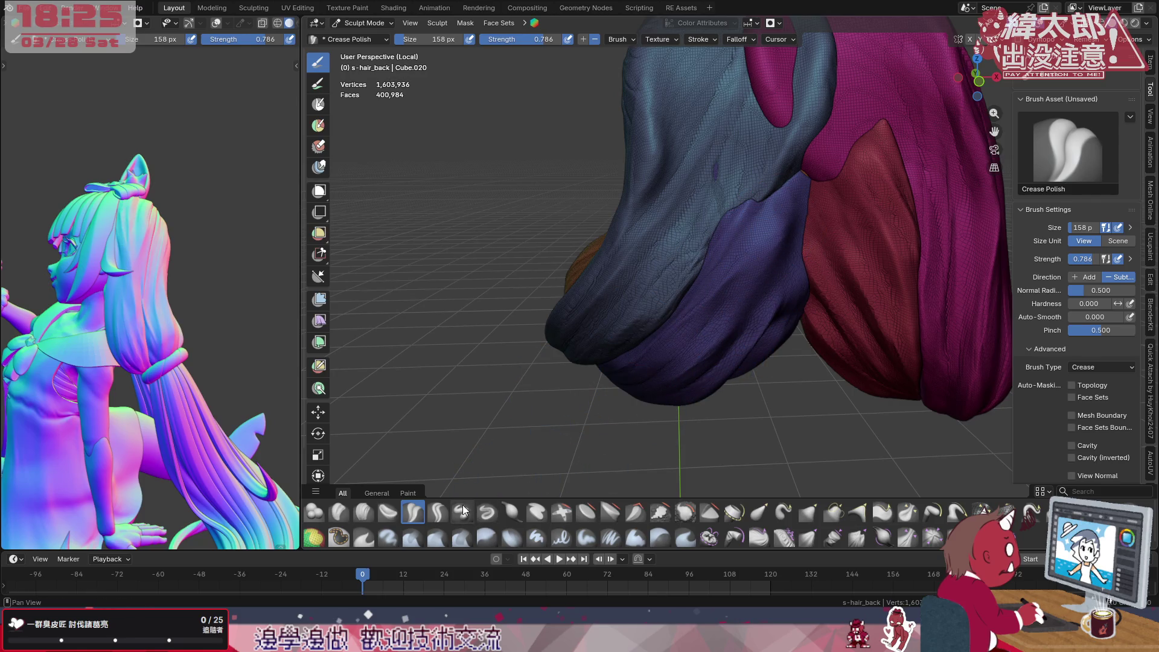
click(437, 512)
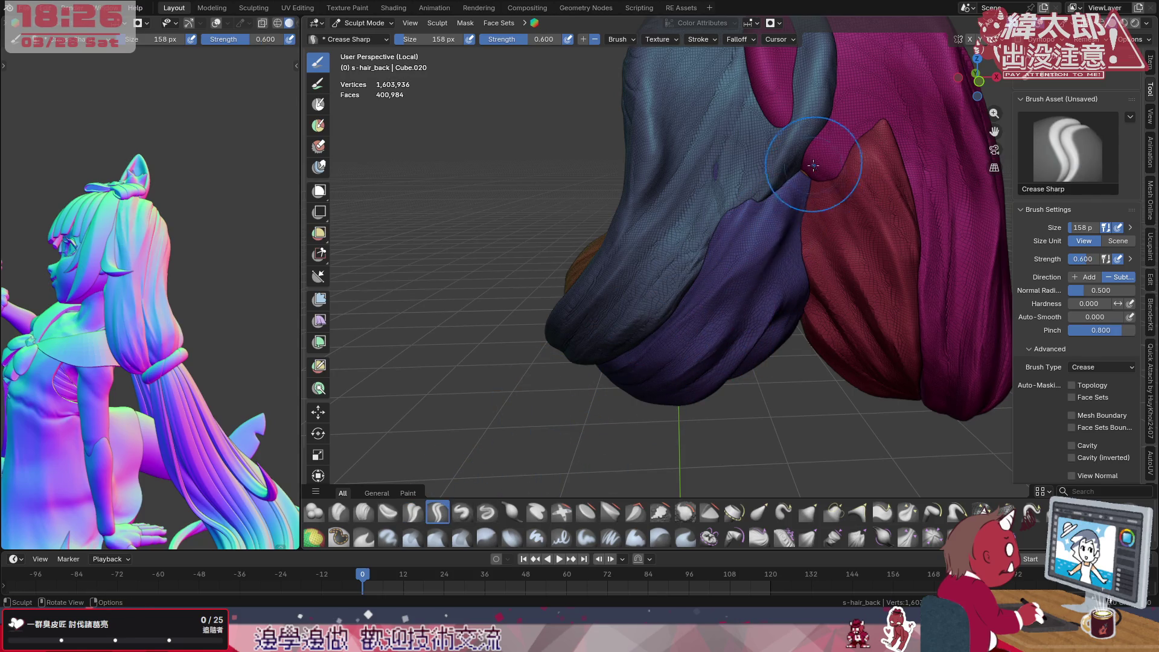
drag(777, 265, 799, 234)
click(717, 326)
drag(778, 249, 787, 236)
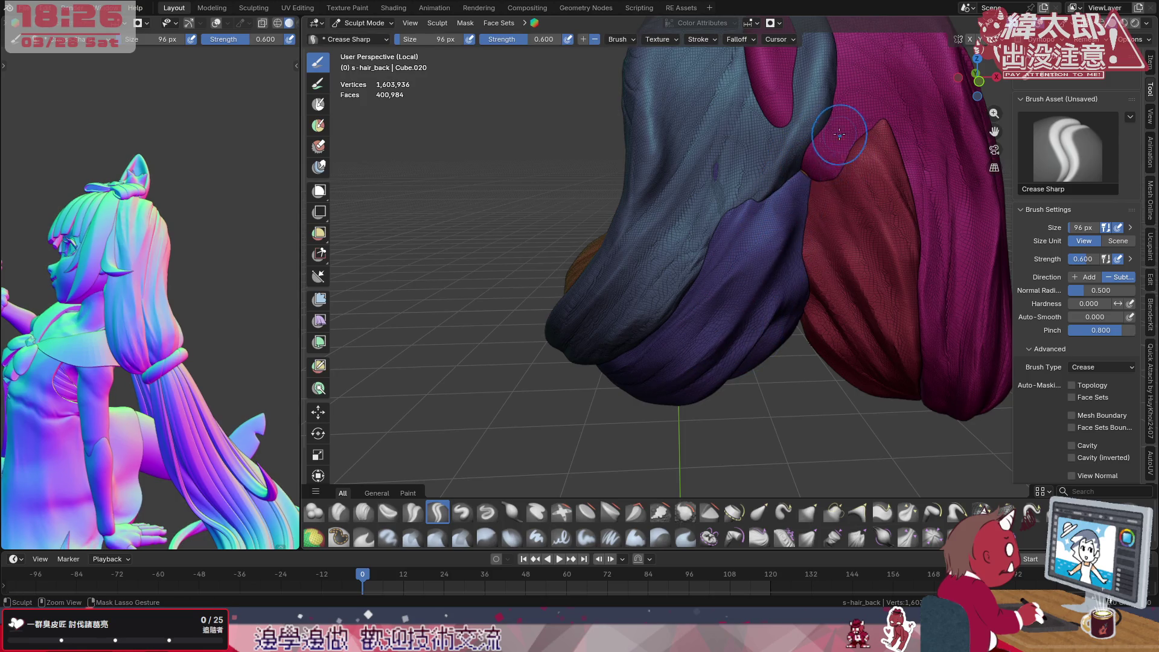
drag(809, 181, 808, 186)
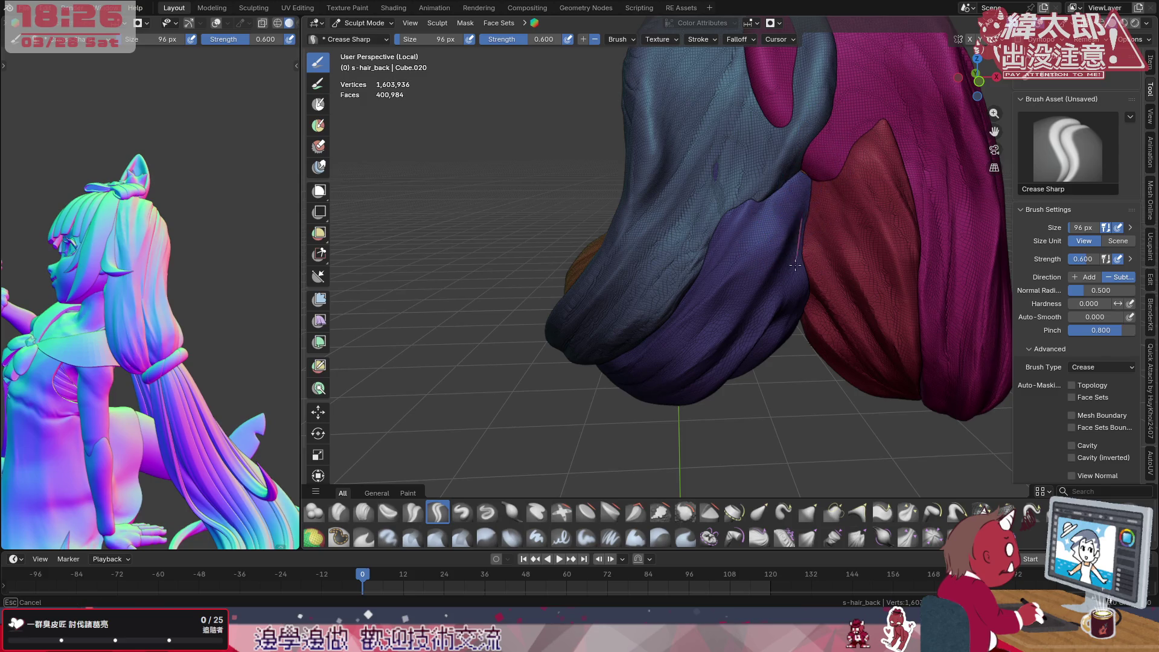
drag(805, 251, 795, 300)
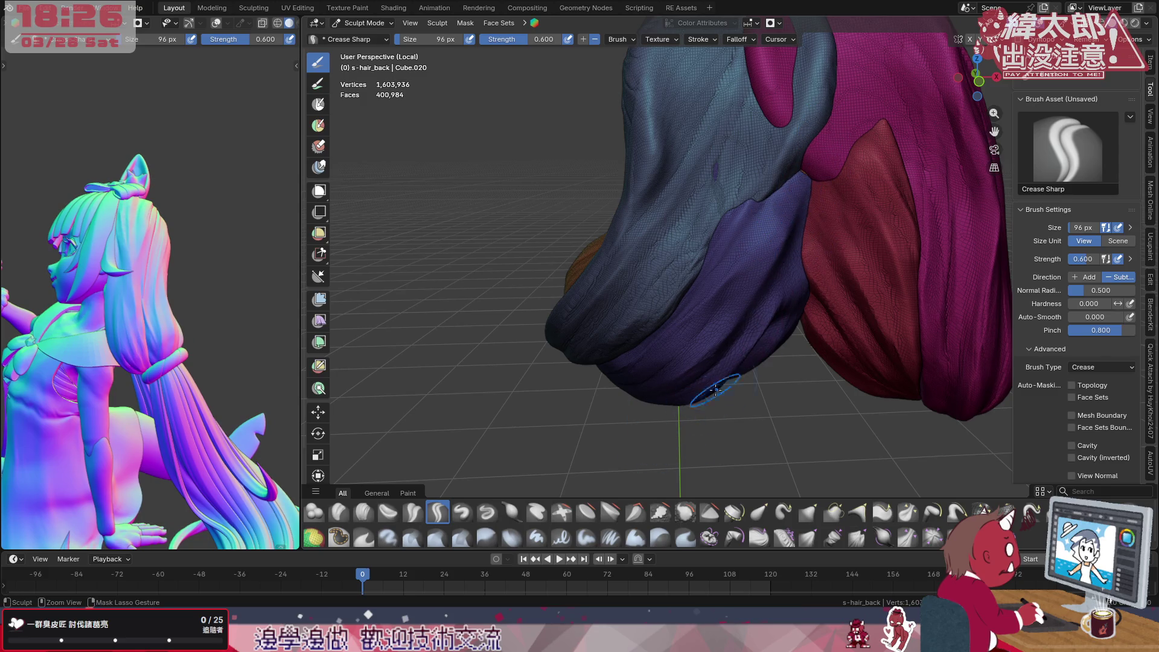
middle_drag(801, 301, 787, 244)
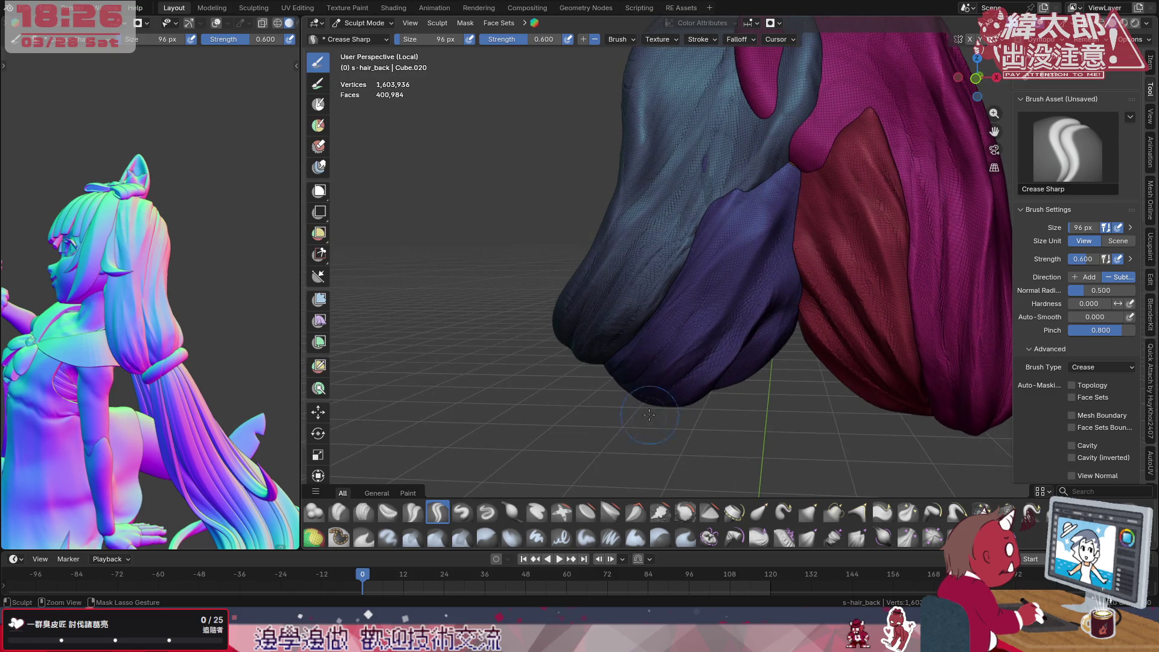
middle_drag(779, 299, 738, 360)
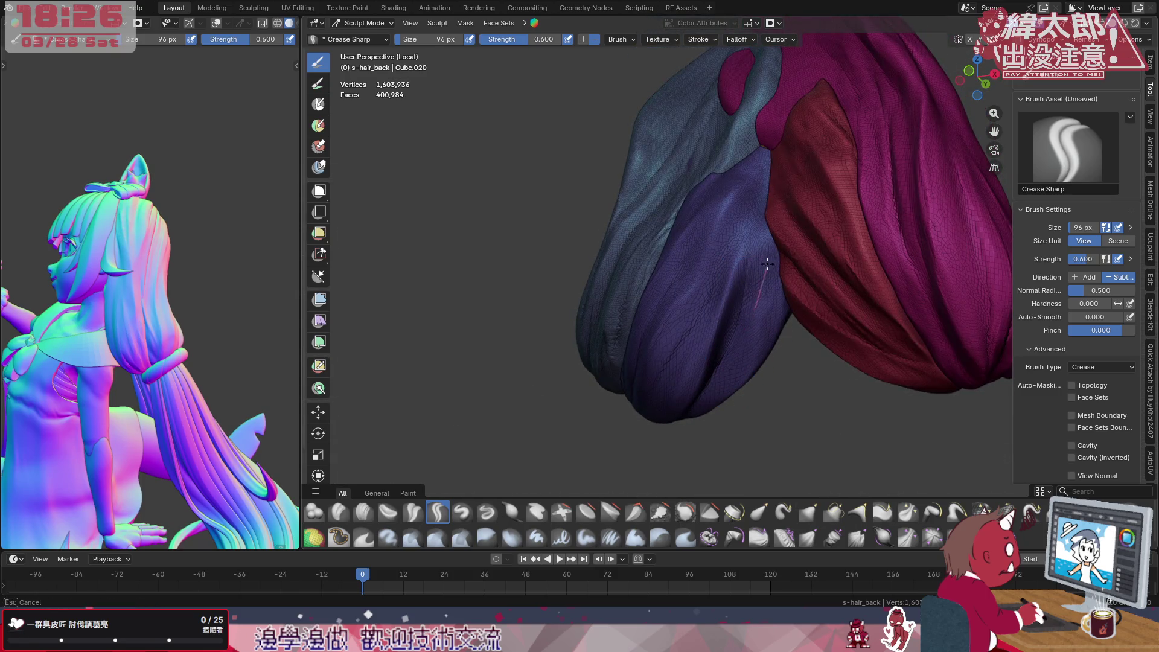
mouse_move(768, 242)
middle_down()
mouse_move(757, 295)
mouse_move(707, 286)
middle_up()
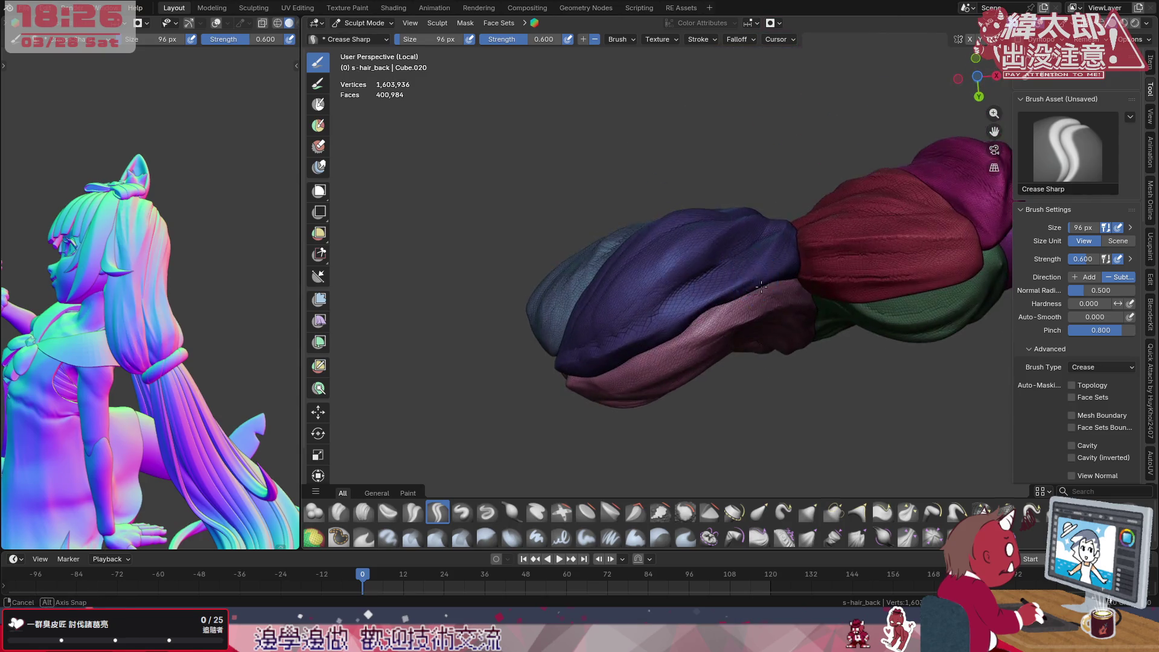
mouse_move(714, 344)
middle_down()
mouse_move(756, 358)
mouse_move(700, 348)
middle_up()
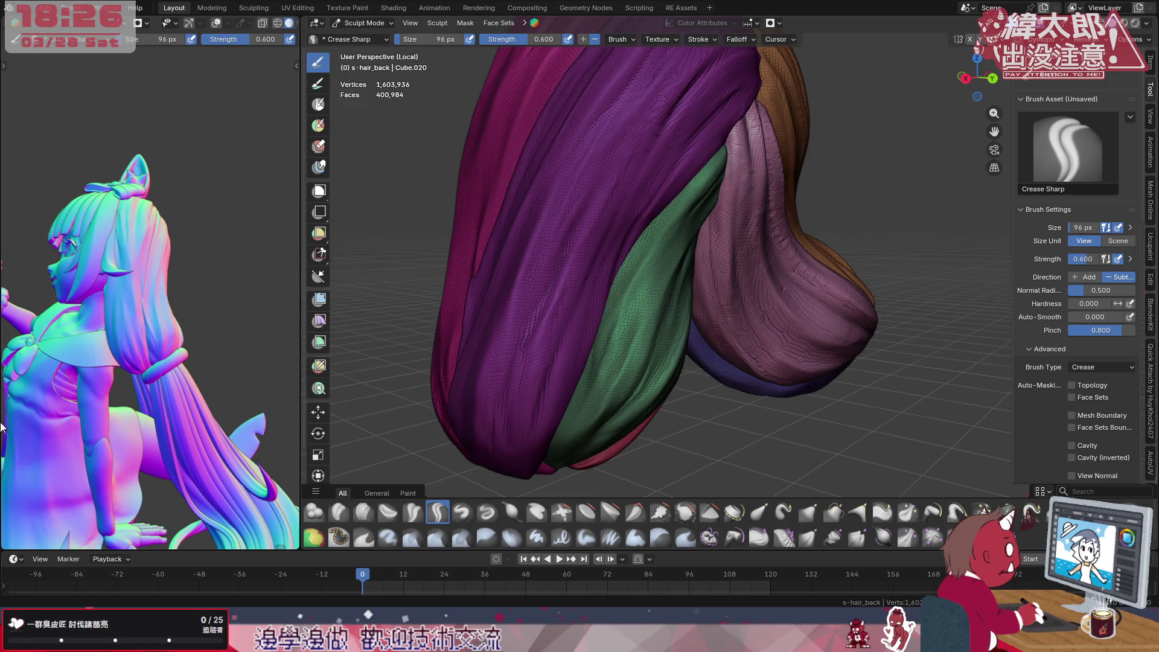
mouse_move(135, 306)
middle_down()
mouse_move(43, 349)
mouse_move(146, 394)
mouse_move(64, 335)
middle_up()
scroll(108, 372, up, 4)
scroll(548, 299, down, 4)
mouse_move(544, 298)
middle_down()
mouse_move(677, 268)
mouse_move(680, 249)
mouse_move(648, 359)
middle_up()
mouse_move(169, 305)
middle_down()
mouse_move(127, 308)
mouse_move(77, 283)
mouse_move(277, 252)
mouse_move(21, 257)
middle_up()
middle_drag(750, 350, 634, 272)
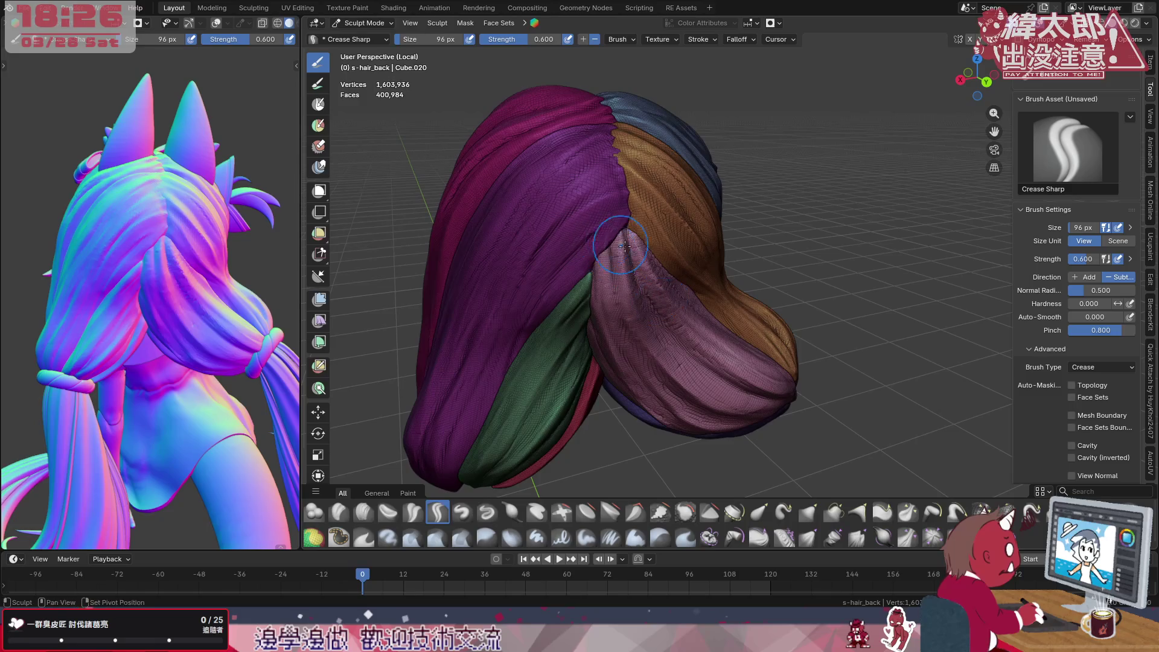
scroll(652, 299, up, 2)
middle_drag(652, 326, 637, 474)
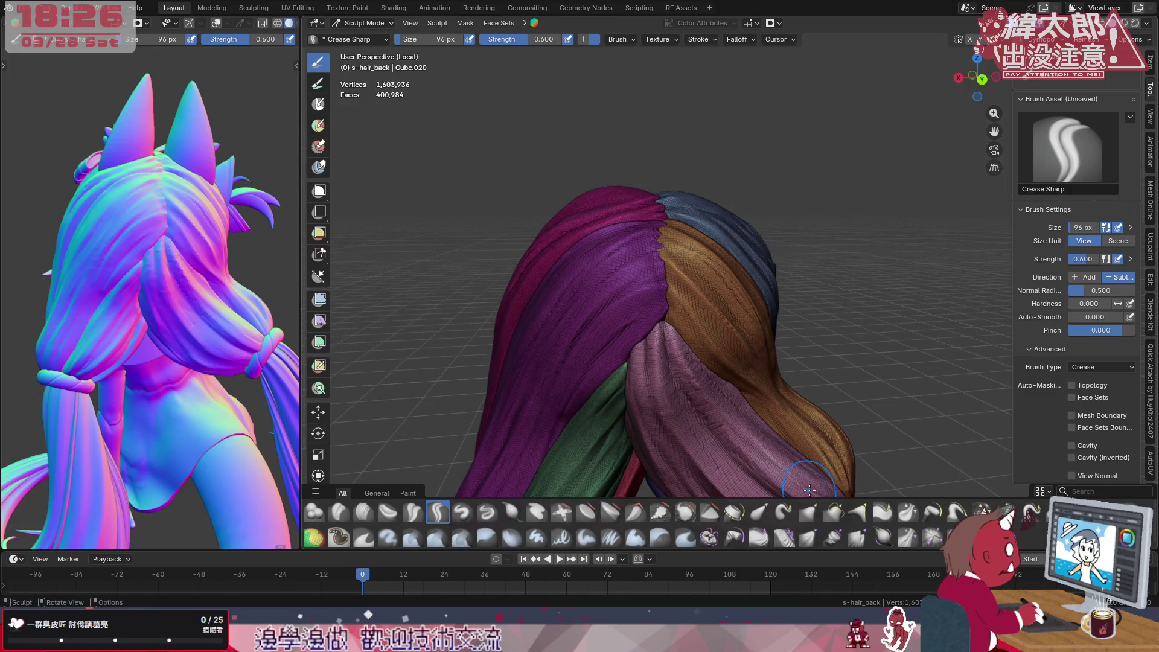
click(769, 511)
Pull the top of the hair and the blue strand over the top edge with Elastic Grab
key(f)
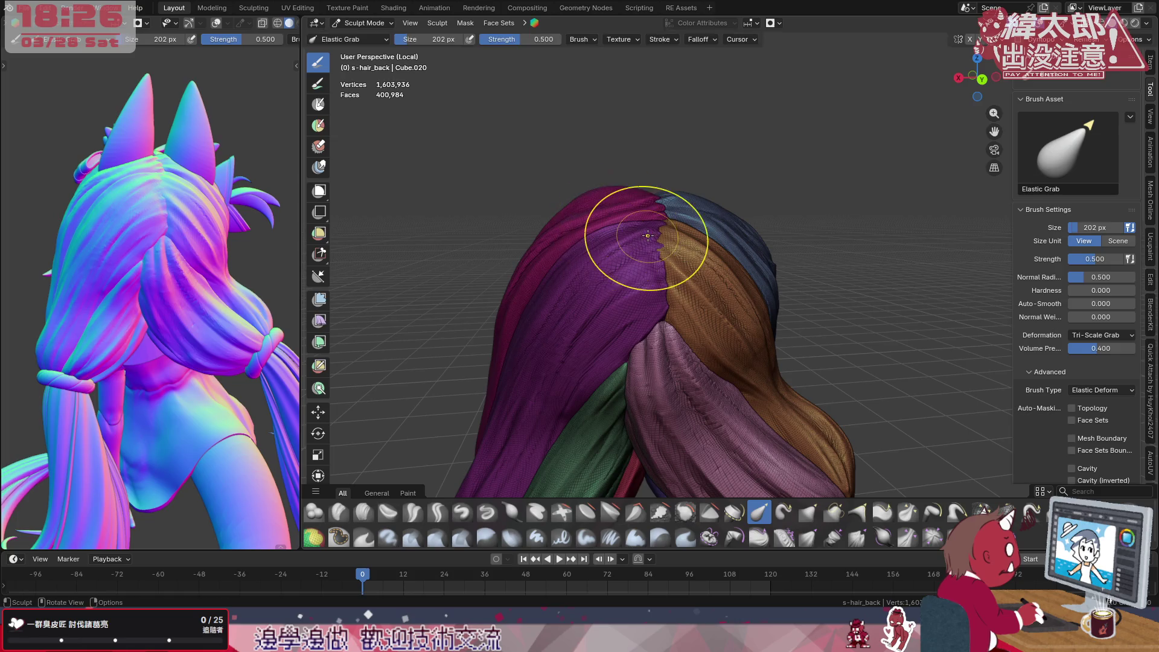
scroll(613, 227, up, 2)
scroll(613, 227, up, 2)
middle_drag(579, 272, 544, 226)
middle_drag(136, 271, 181, 272)
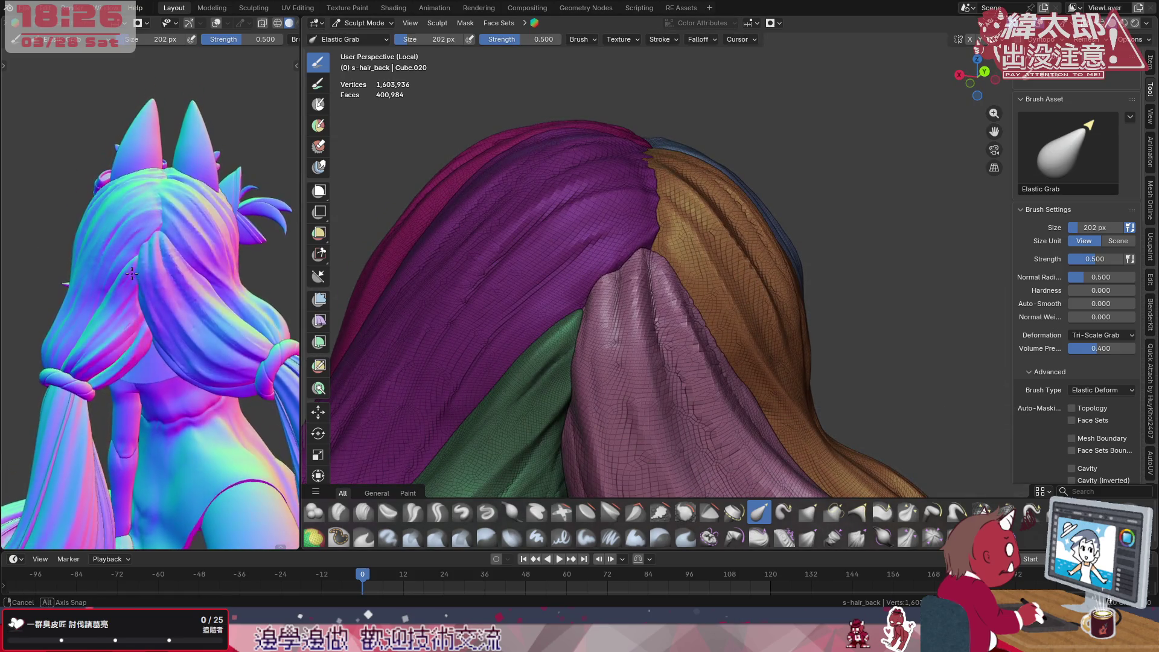
drag(481, 147, 544, 136)
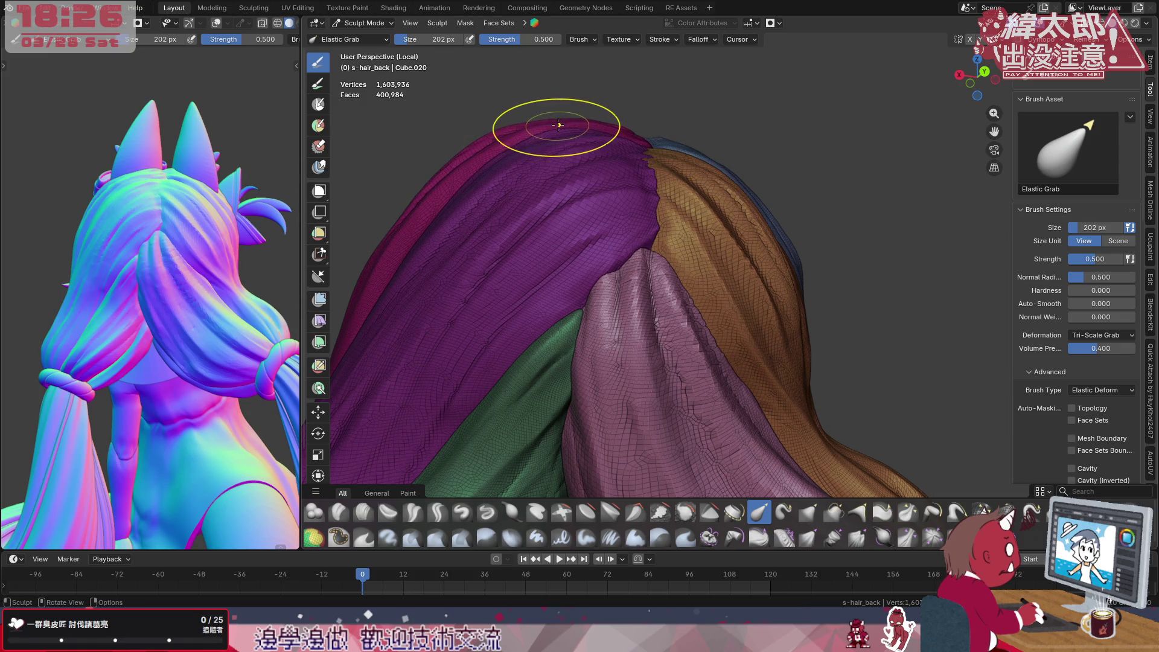
middle_drag(634, 155, 688, 167)
drag(697, 169, 752, 218)
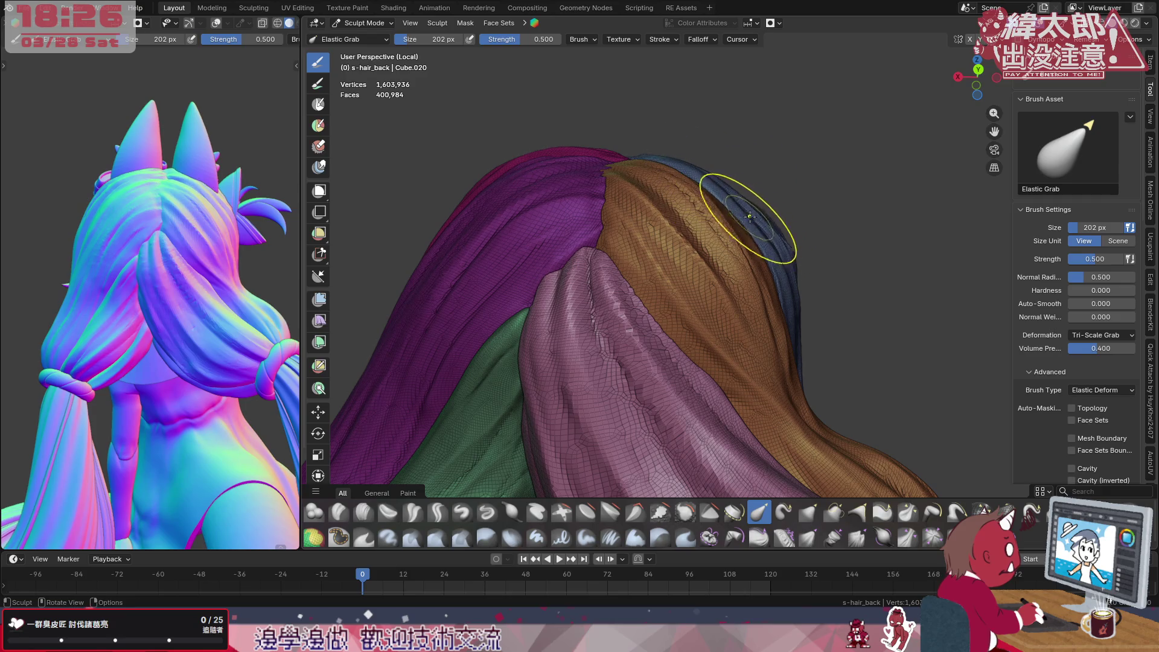
middle_drag(752, 219, 765, 182)
key(f)
click(759, 192)
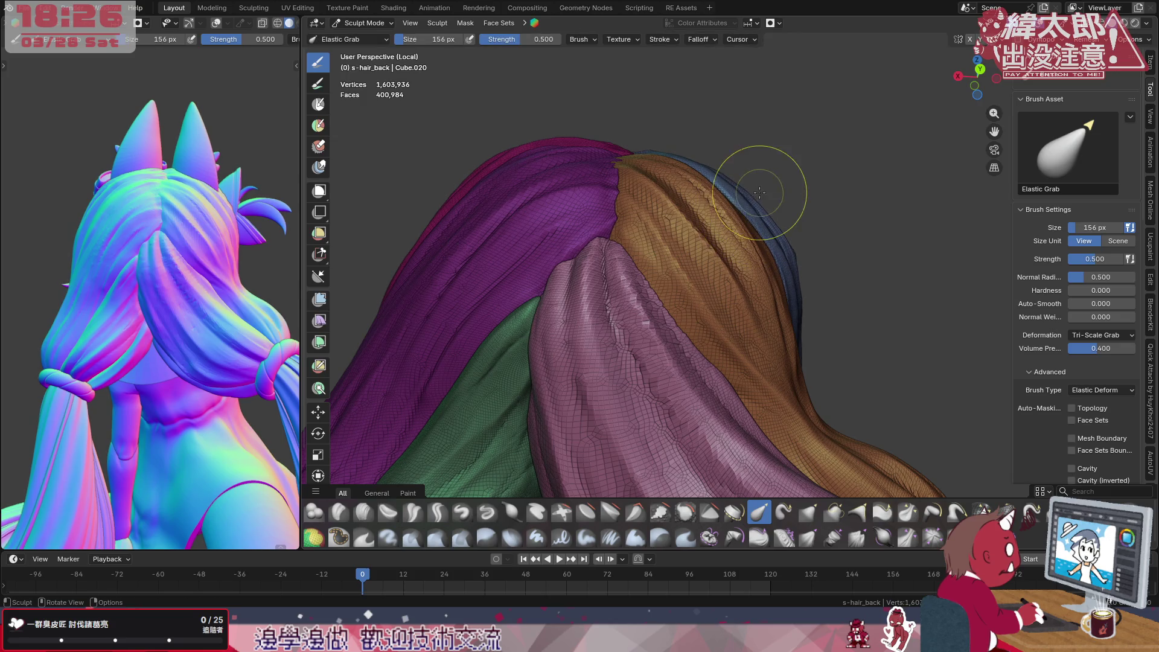
Reshape the tops of the pink and purple strands with broad then finer grabs
middle_drag(759, 236, 454, 200)
middle_drag(201, 312, 244, 251)
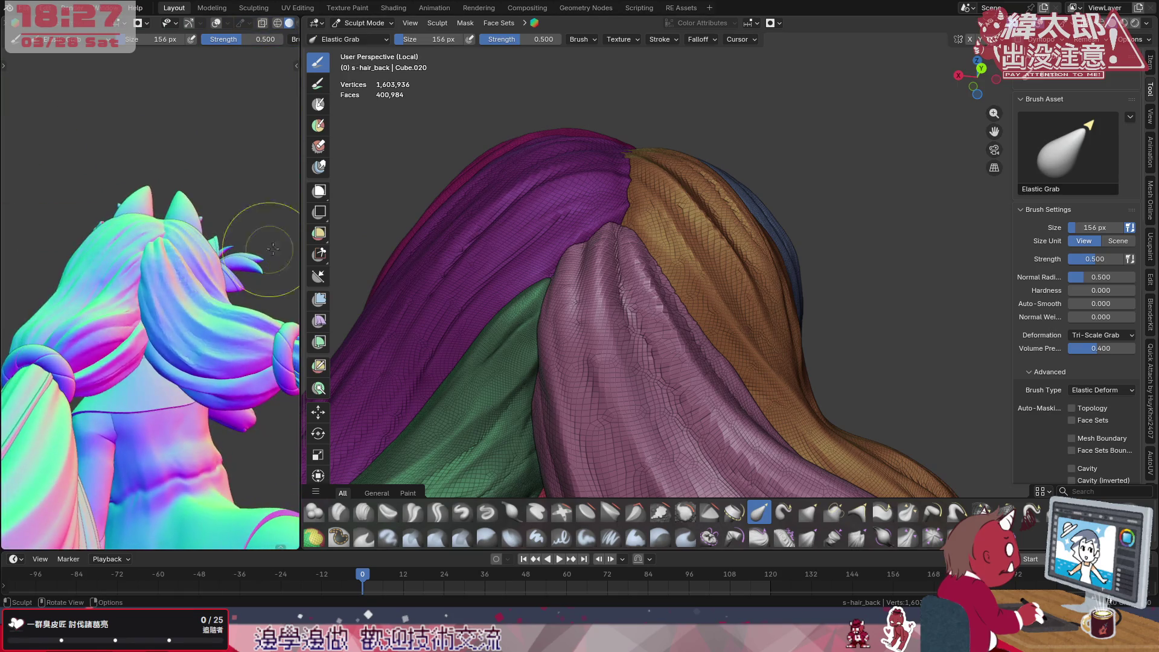
middle_drag(543, 271, 525, 317)
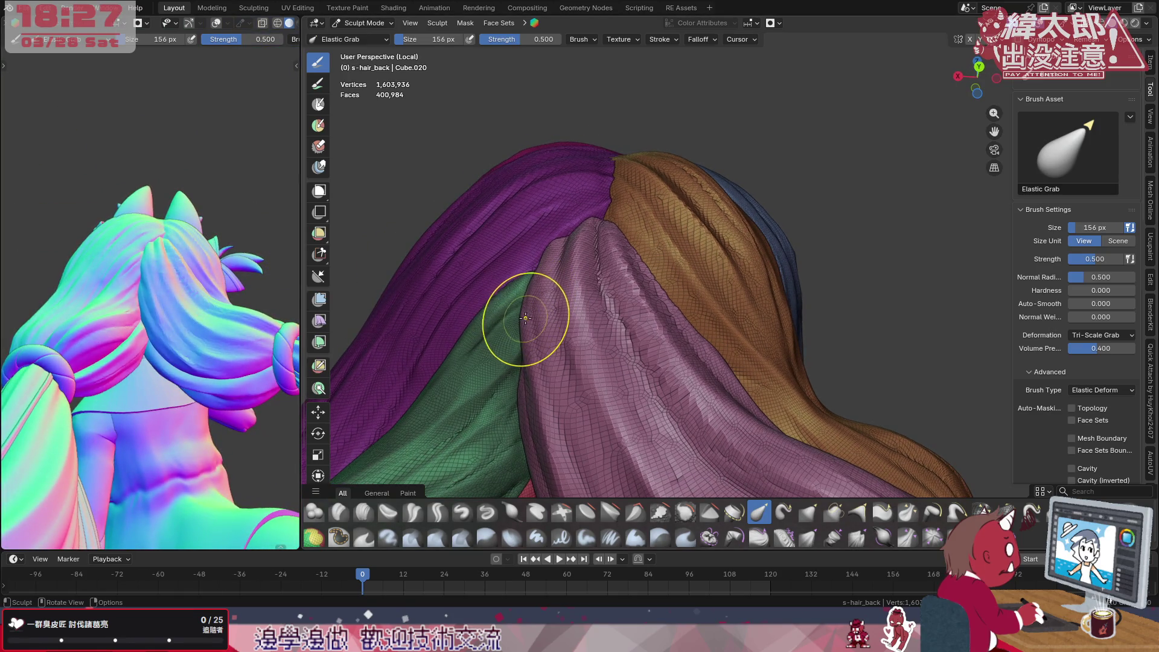
mouse_move(525, 317)
middle_down()
mouse_move(585, 366)
mouse_move(543, 326)
middle_up()
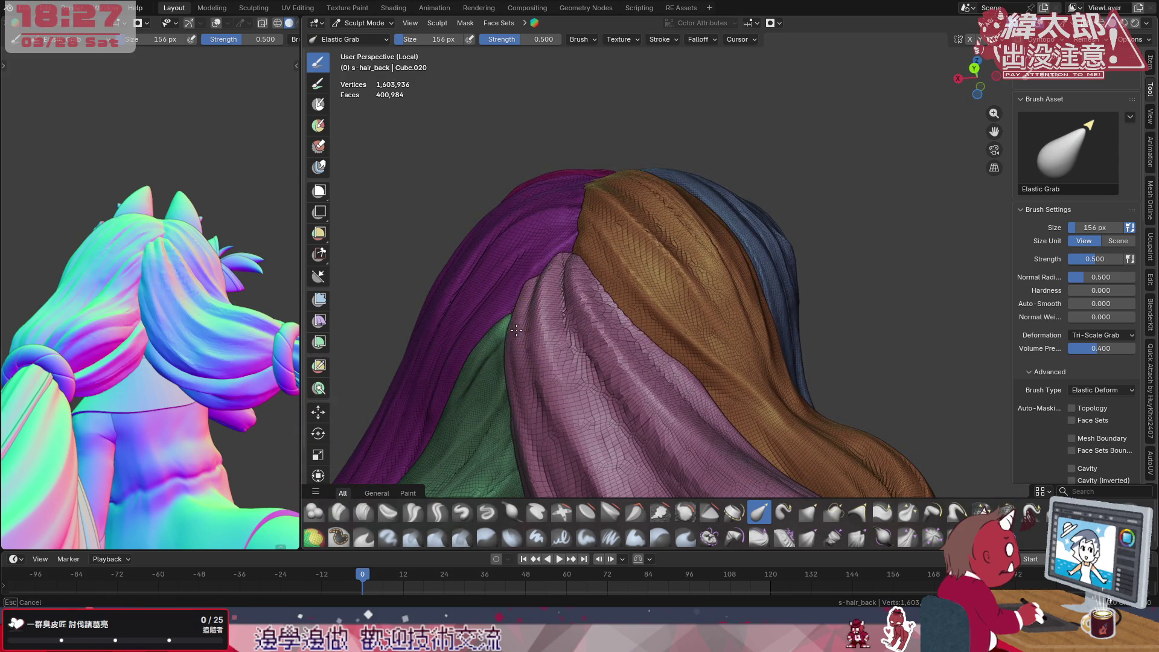
mouse_move(521, 335)
middle_down()
mouse_move(507, 399)
mouse_move(599, 362)
middle_up()
key(f)
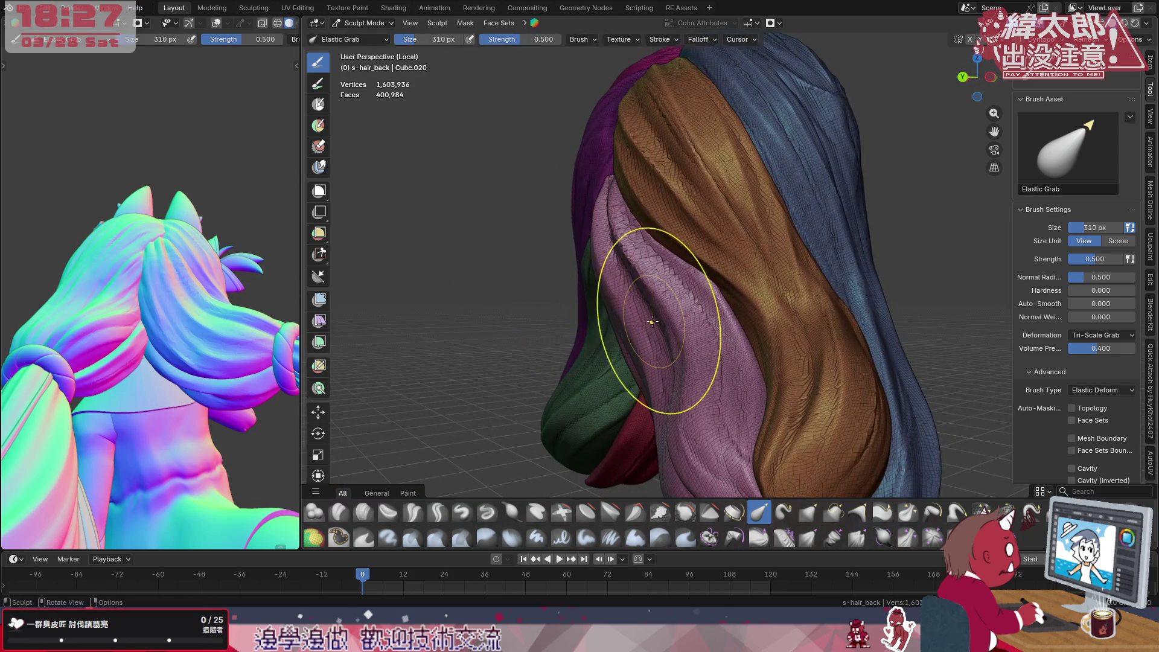
drag(625, 182, 611, 176)
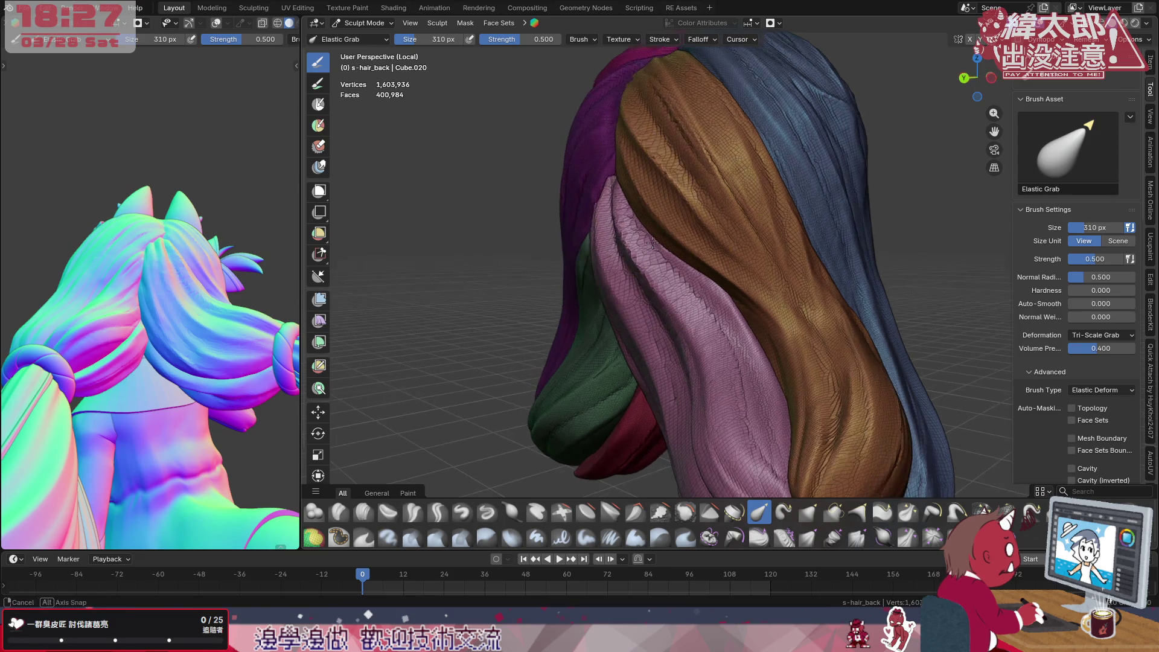
key(f)
click(606, 174)
mouse_move(606, 175)
mouse_down()
mouse_move(600, 163)
mouse_move(616, 178)
mouse_up()
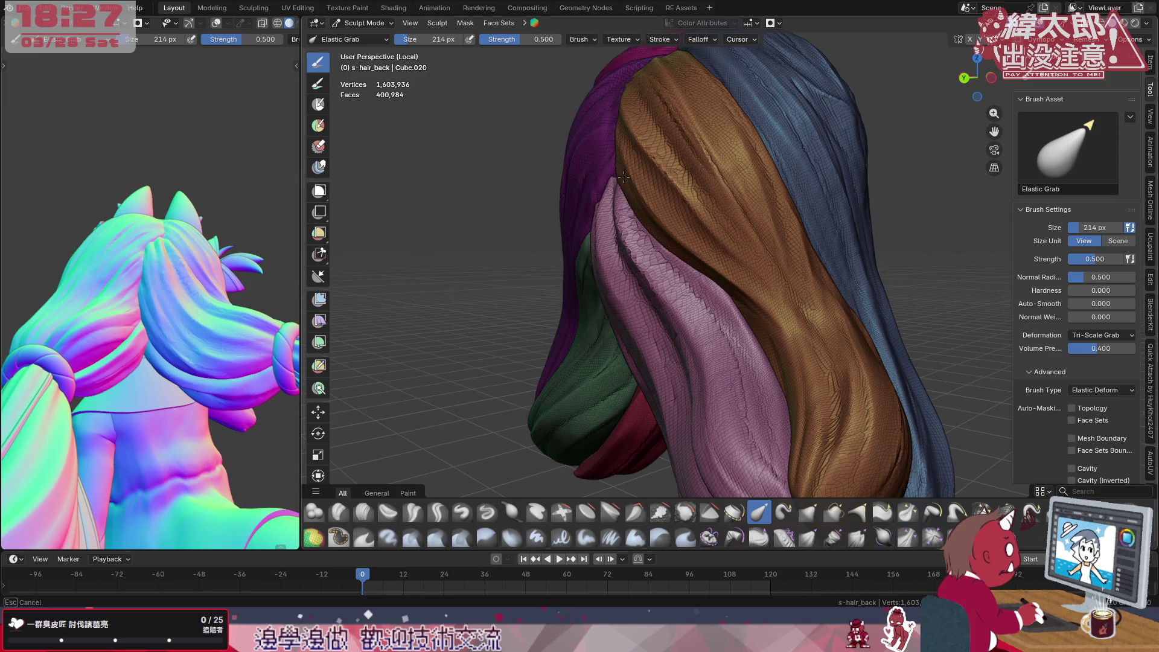
Pull the remaining strands and nudge the green strand into a smoother outline
middle_drag(616, 186, 707, 218)
drag(711, 217, 695, 198)
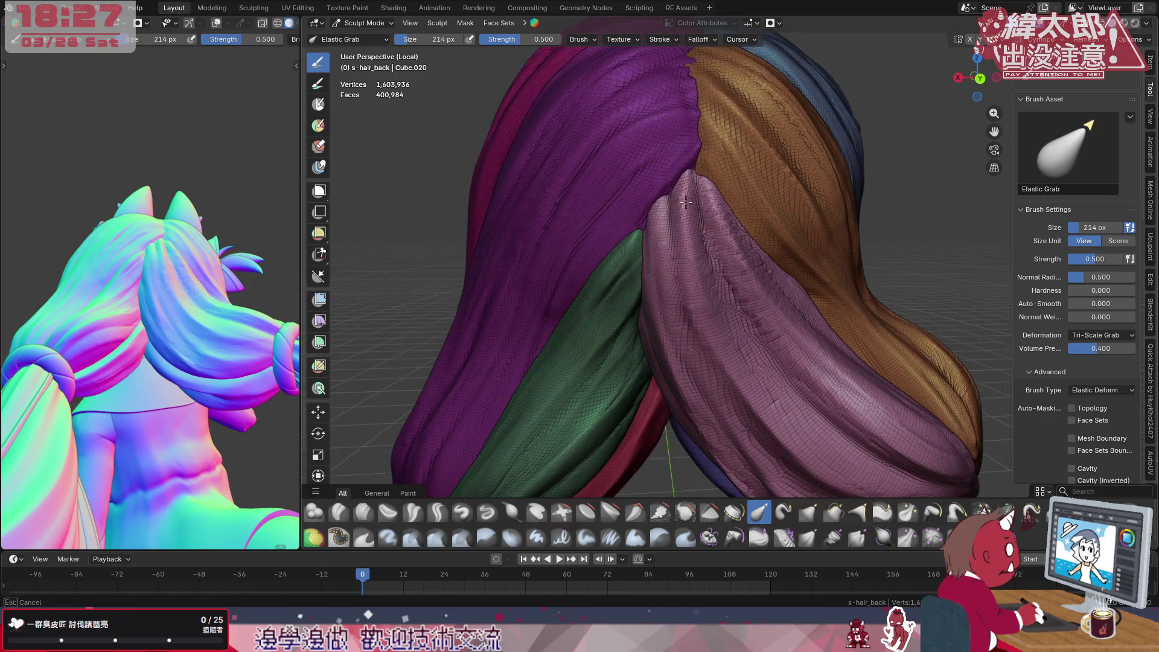
mouse_move(688, 236)
middle_down()
mouse_move(627, 272)
mouse_move(652, 218)
middle_up()
mouse_move(656, 208)
mouse_down()
mouse_move(670, 195)
mouse_move(646, 222)
mouse_move(666, 204)
mouse_up()
middle_drag(670, 342, 688, 390)
mouse_move(181, 362)
middle_down()
mouse_move(195, 357)
mouse_move(136, 445)
middle_up()
mouse_move(752, 435)
middle_down()
mouse_move(702, 382)
mouse_move(725, 403)
middle_up()
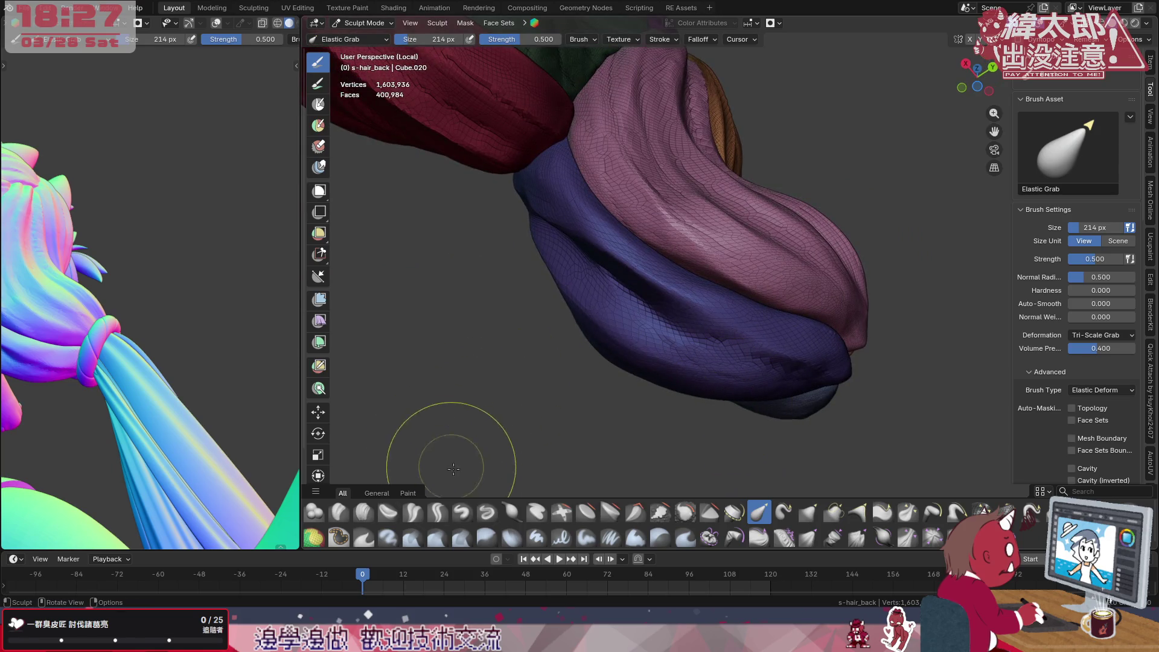
click(438, 514)
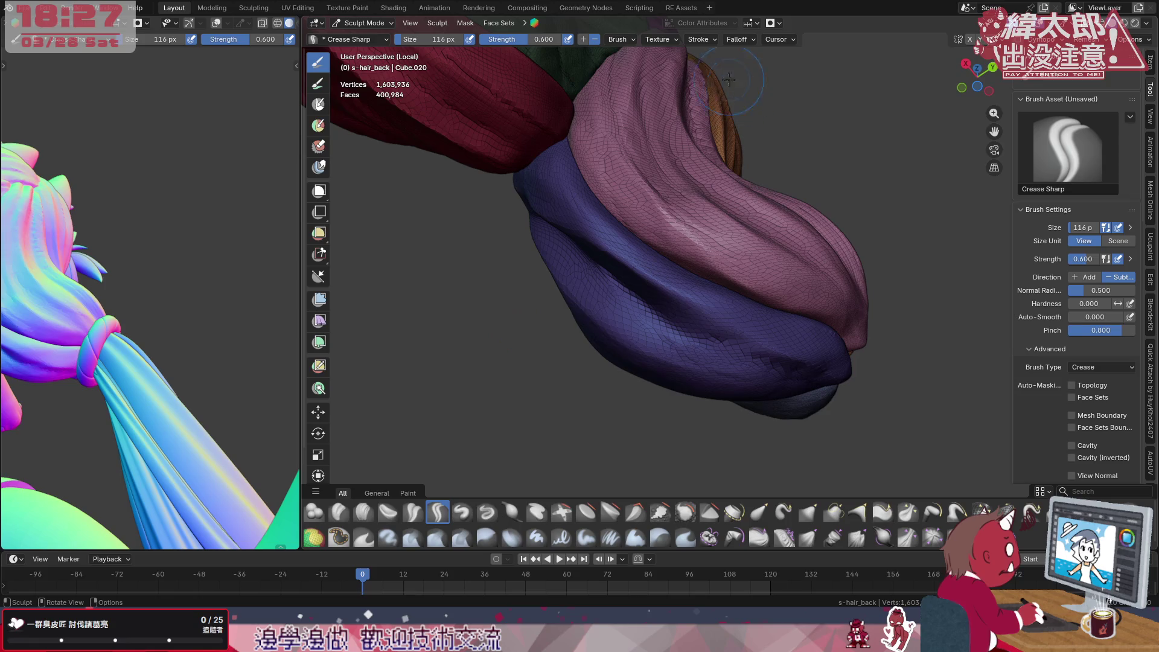
Deepen the purple lock's fold and carve two sharp grooves down the blue fold
click(736, 40)
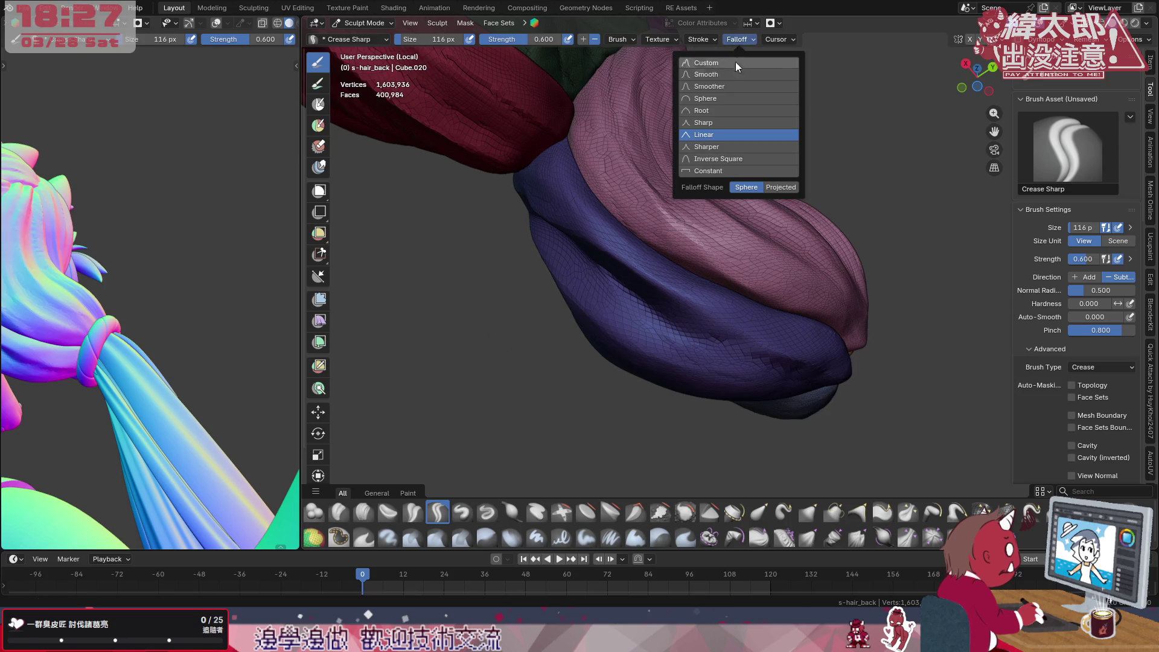
click(624, 179)
mouse_move(683, 295)
mouse_down()
mouse_move(617, 262)
mouse_move(565, 209)
mouse_up()
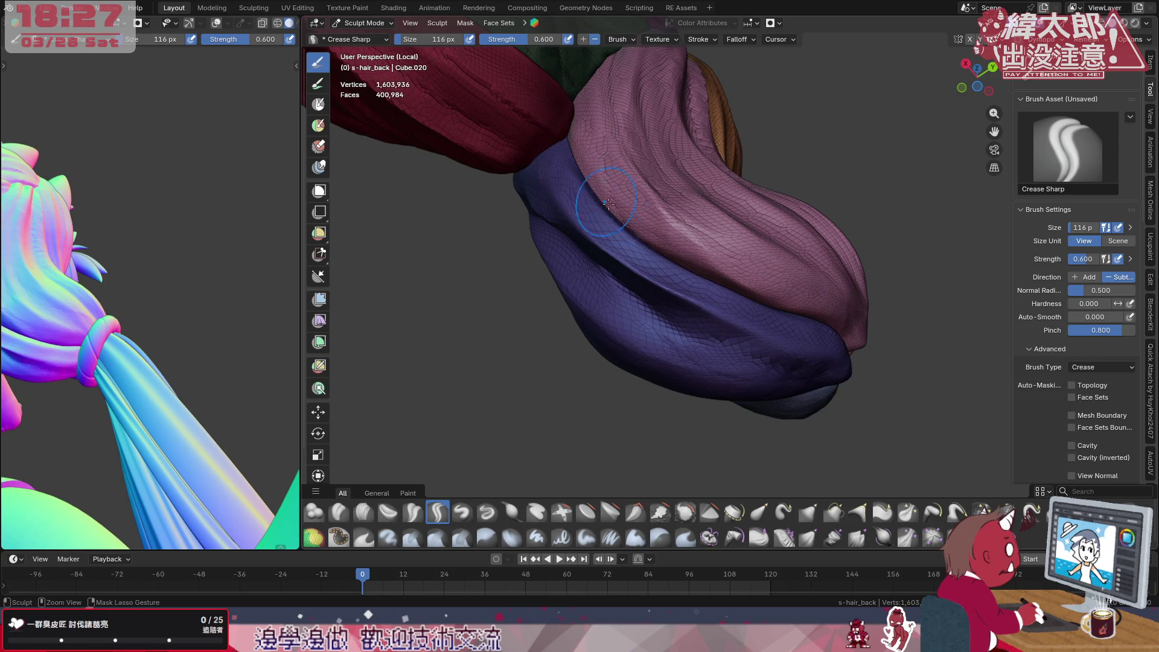
middle_drag(634, 272, 716, 326)
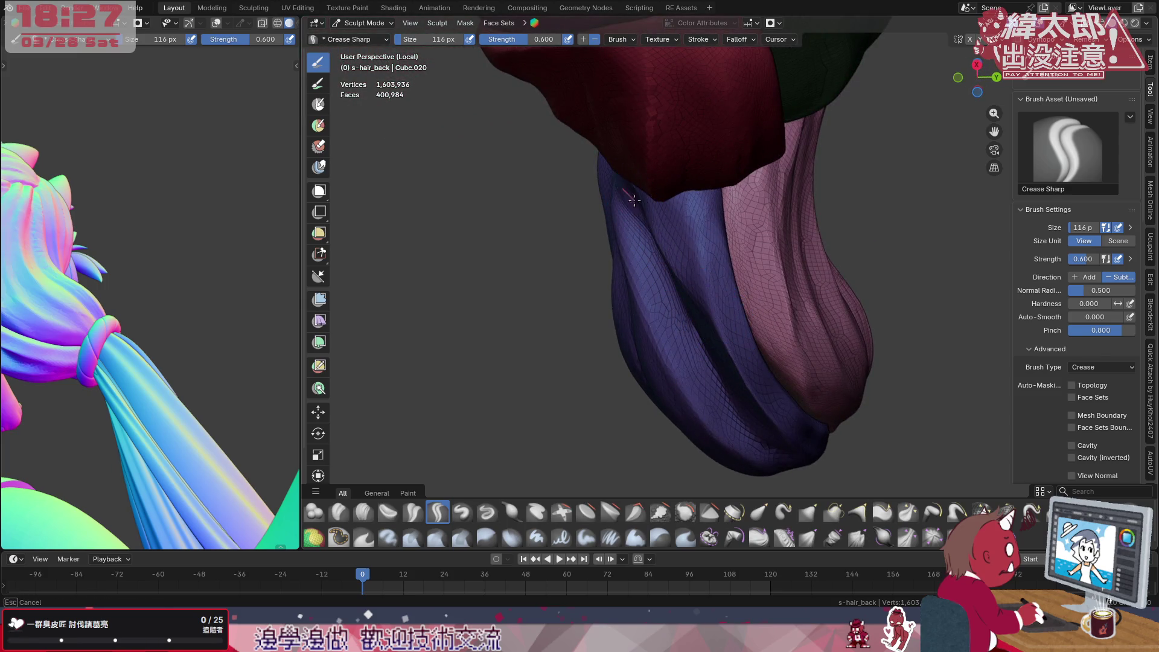
middle_drag(842, 504, 792, 220)
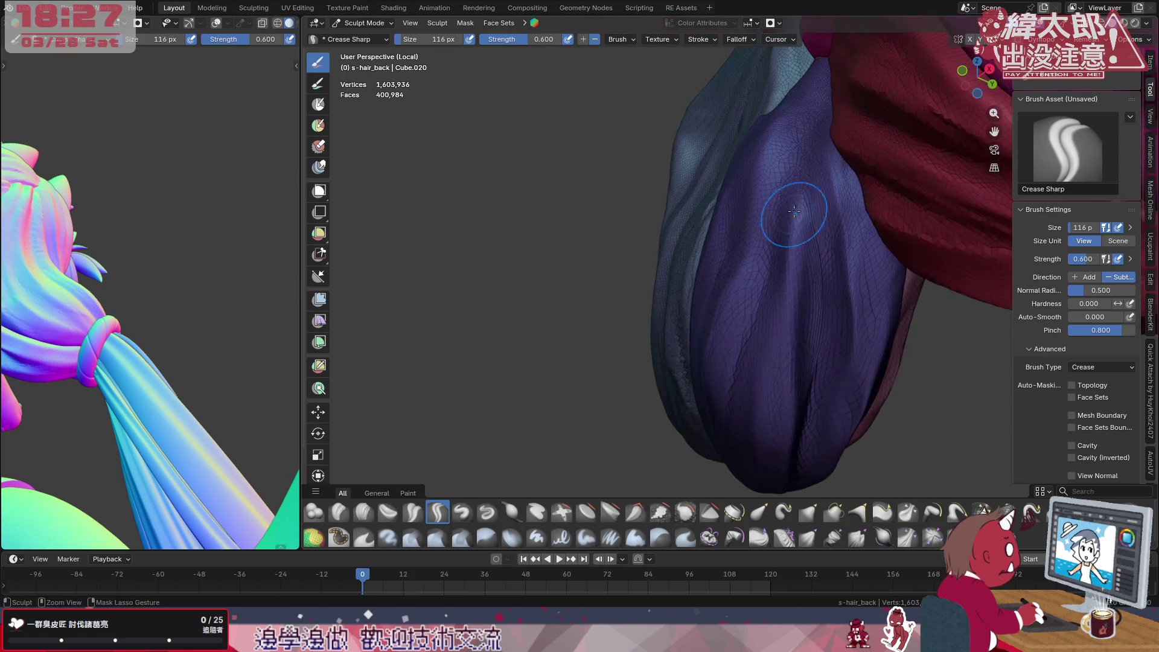
mouse_move(813, 164)
mouse_down()
mouse_move(751, 453)
mouse_move(724, 363)
mouse_up()
drag(798, 145, 720, 380)
middle_drag(767, 362, 792, 272)
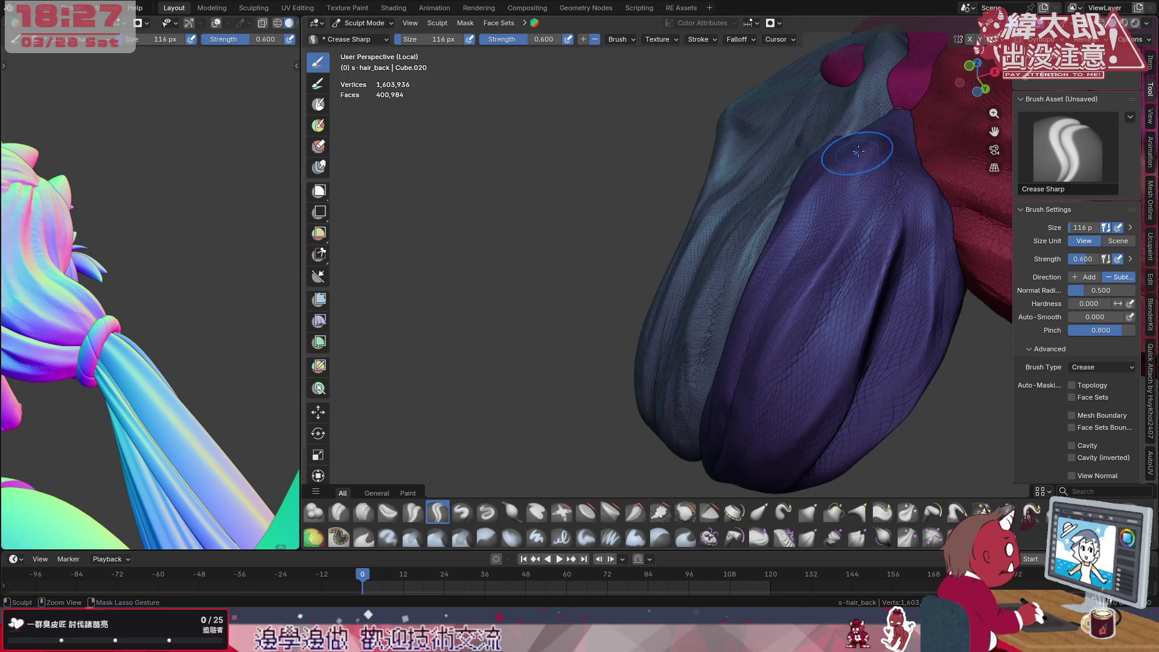
Crease sharp grooves along the purple fold and the lower purple lock
middle_drag(770, 353, 869, 271)
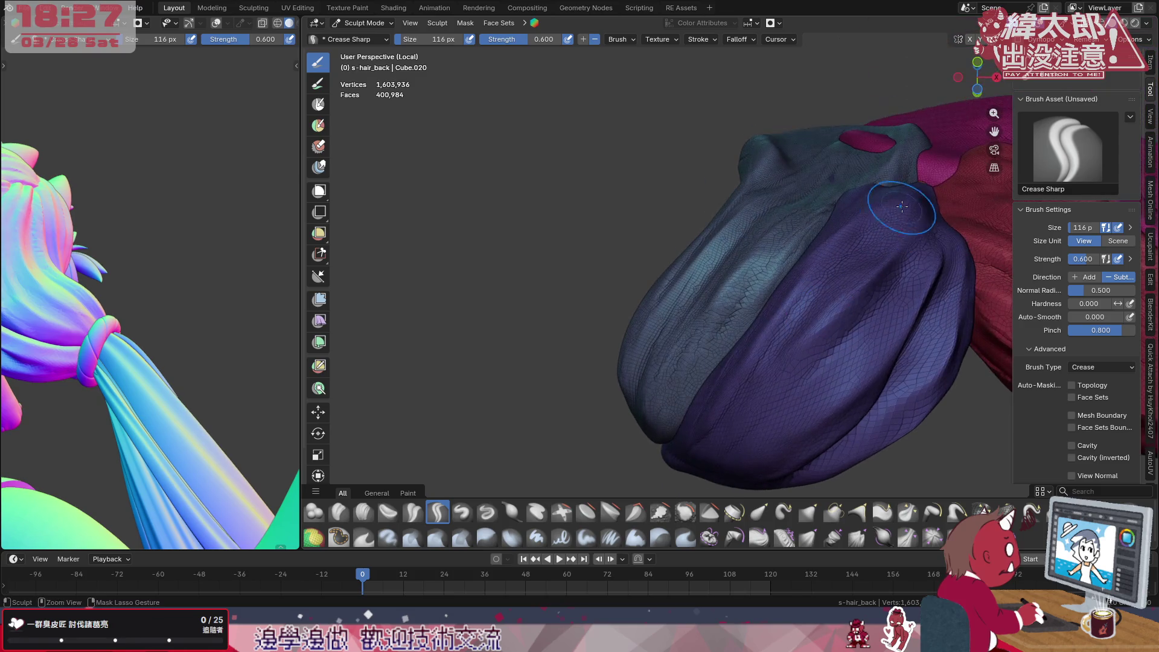
middle_drag(913, 184, 847, 293)
drag(887, 179, 852, 235)
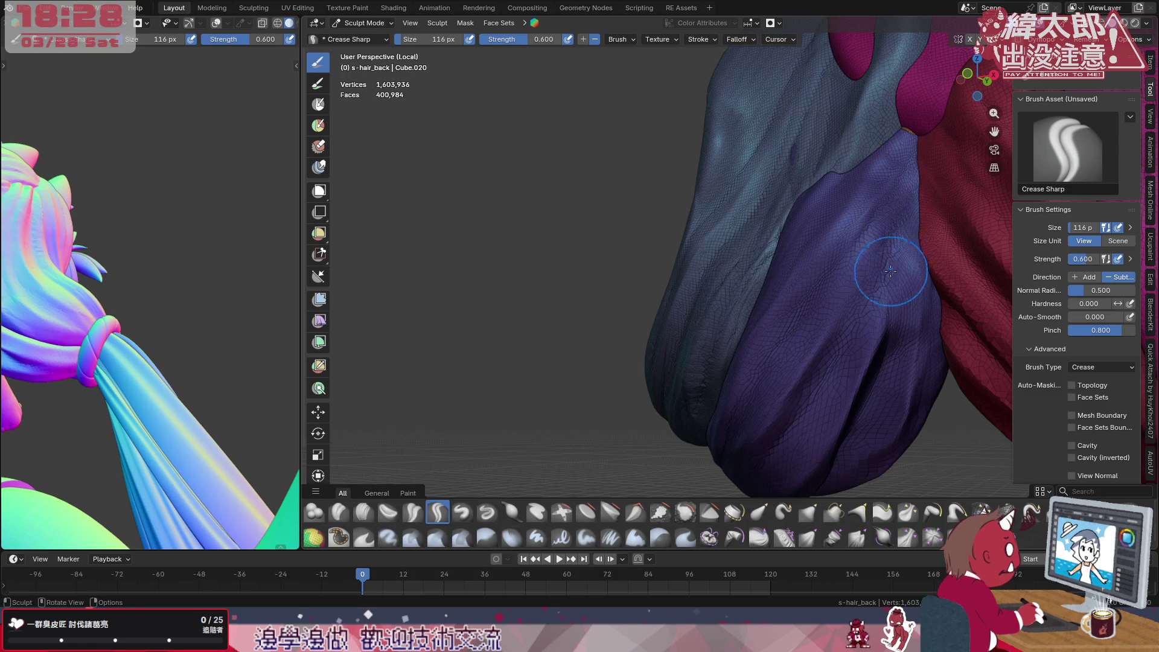
middle_drag(890, 268, 875, 157)
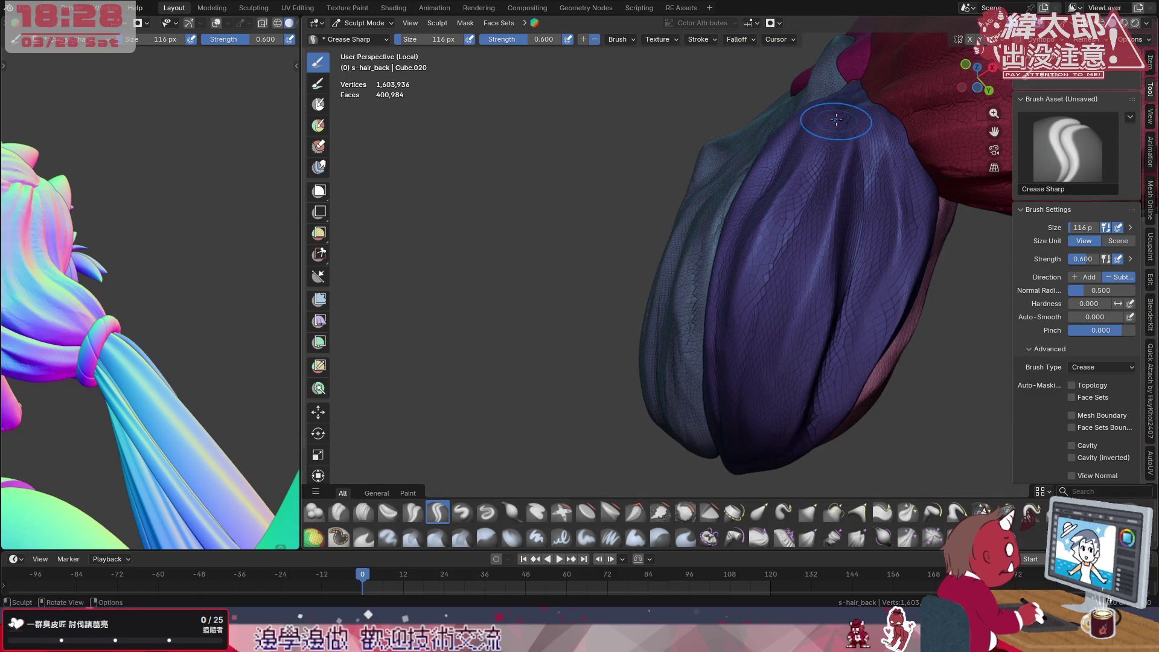
middle_drag(835, 120, 801, 351)
drag(849, 371, 833, 394)
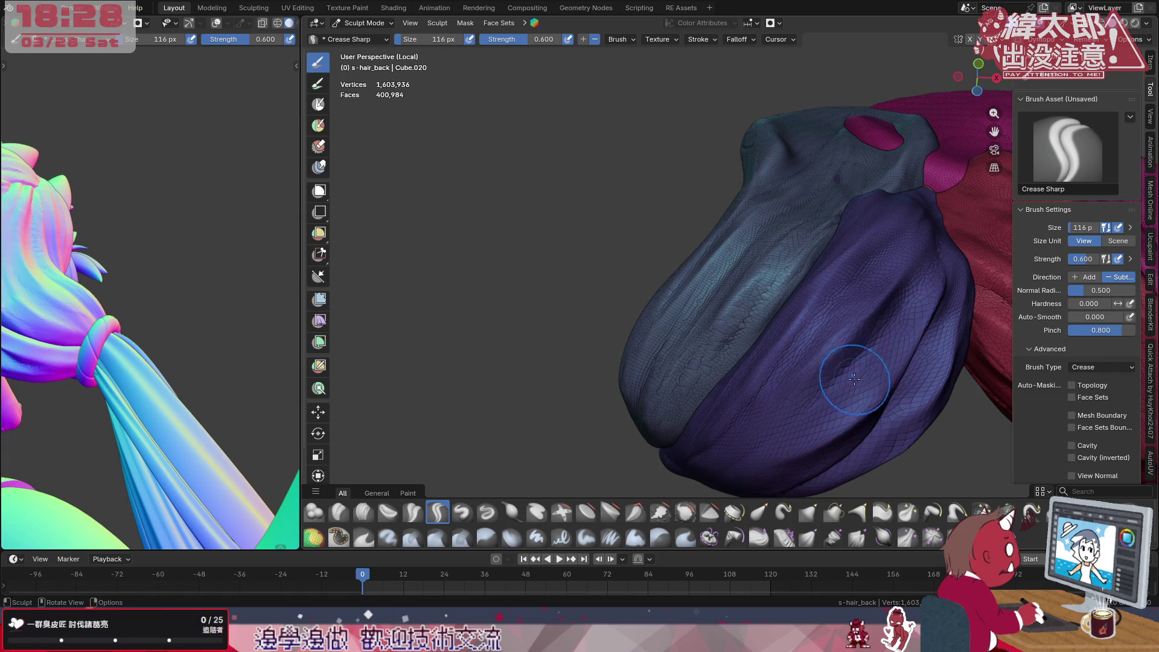
middle_drag(855, 376, 815, 299)
drag(950, 281, 978, 242)
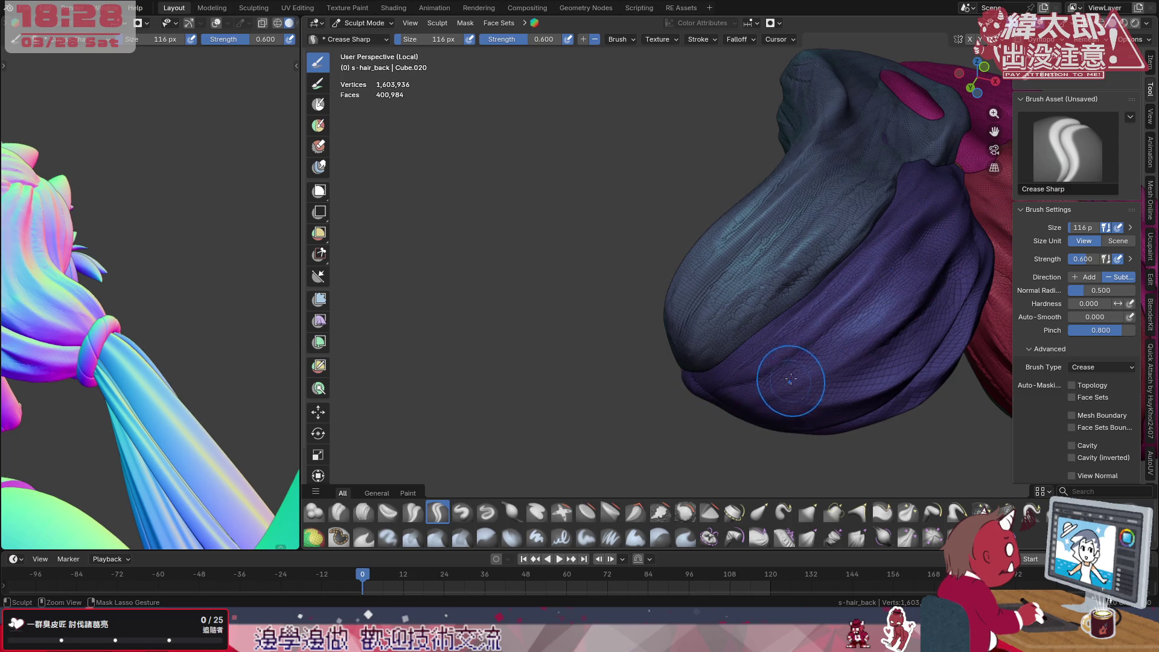
drag(733, 383, 748, 376)
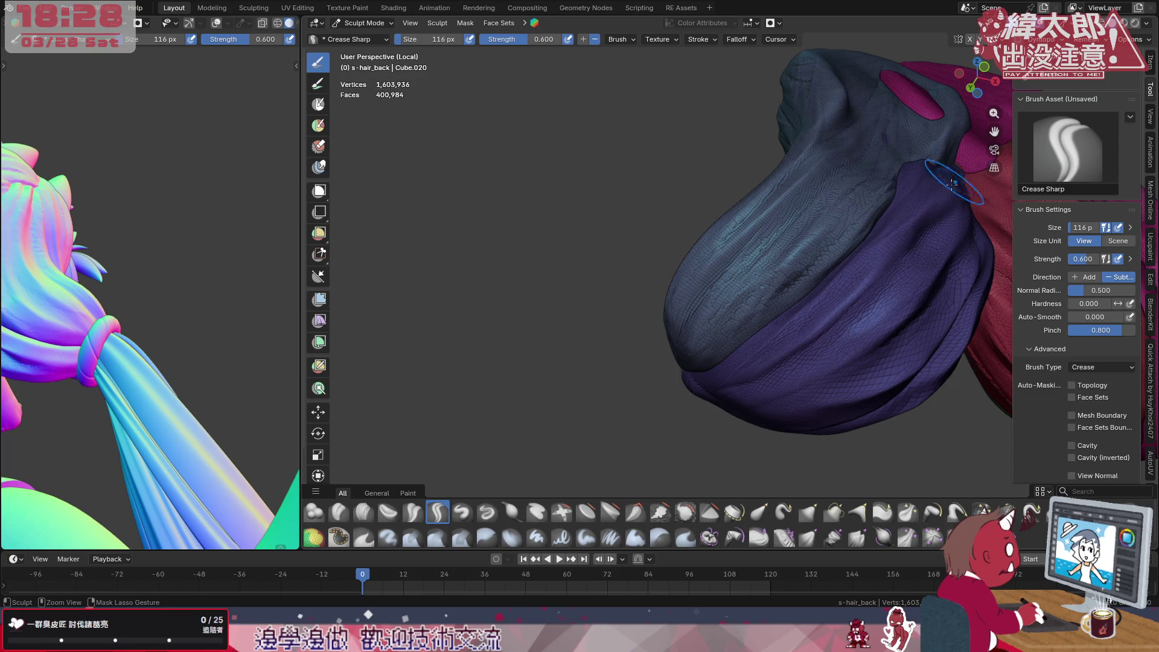
Crease strand grooves up the length of the purple lobe and one up the red lobe
middle_drag(769, 381, 807, 332)
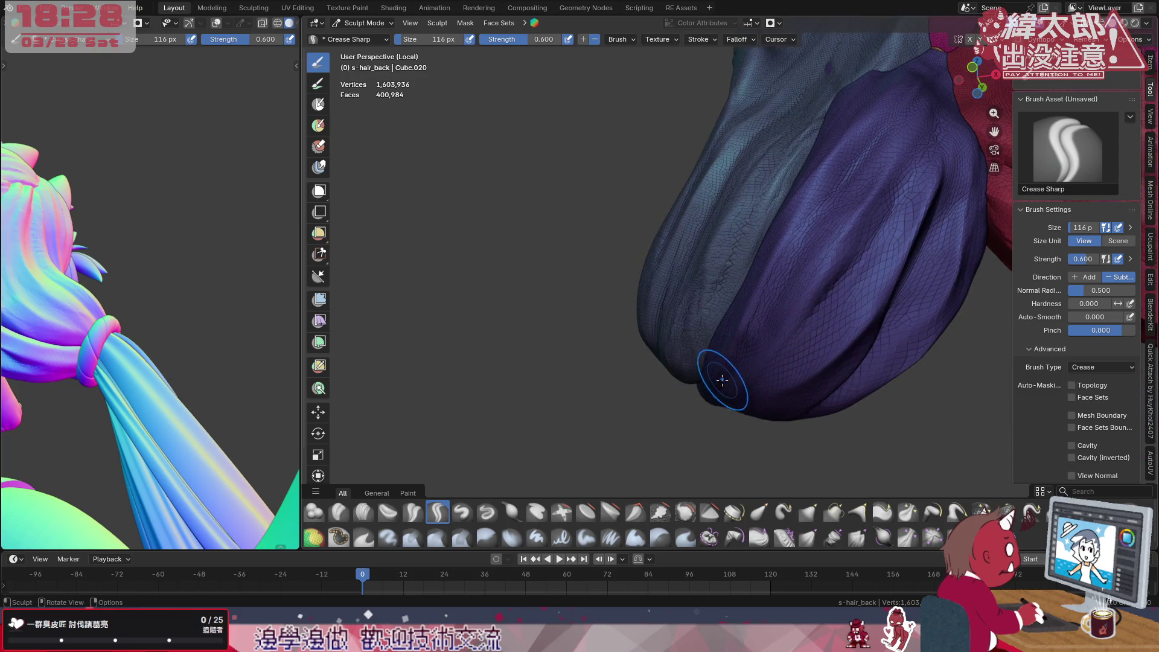
drag(762, 332, 853, 182)
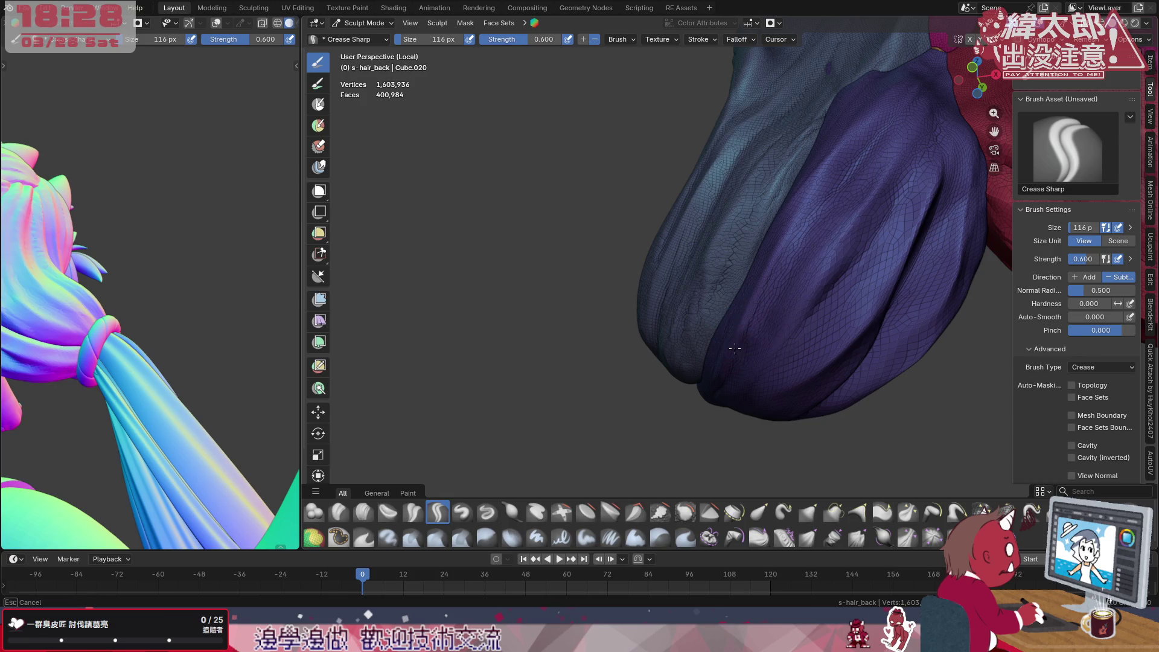
middle_drag(798, 273, 846, 311)
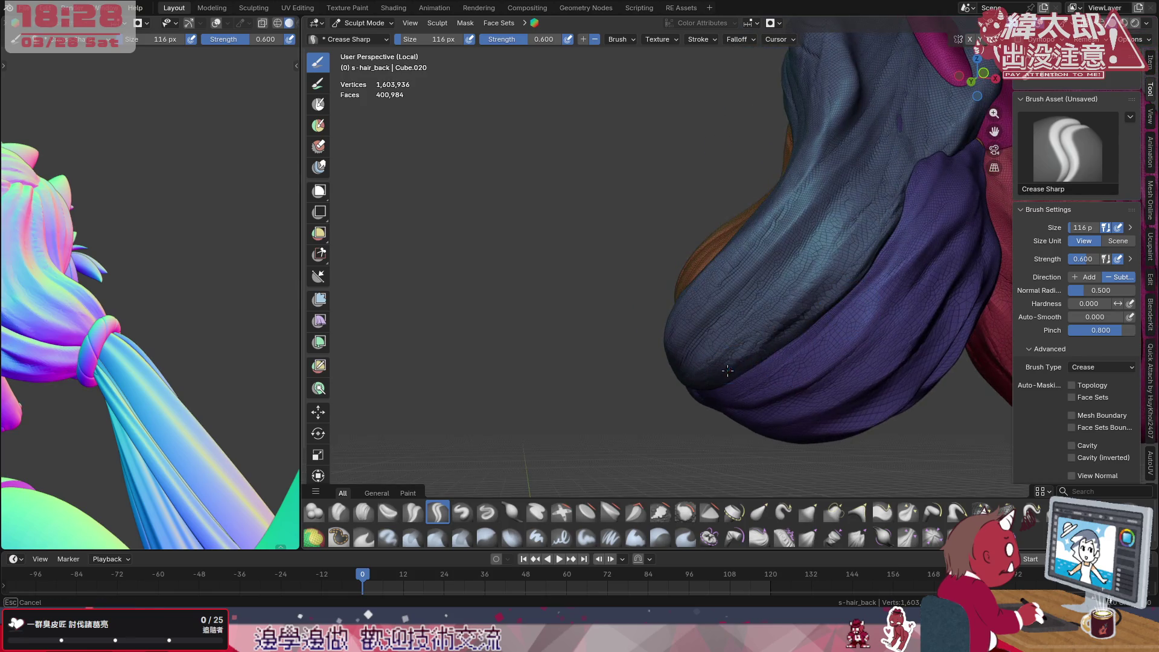
drag(798, 343, 911, 213)
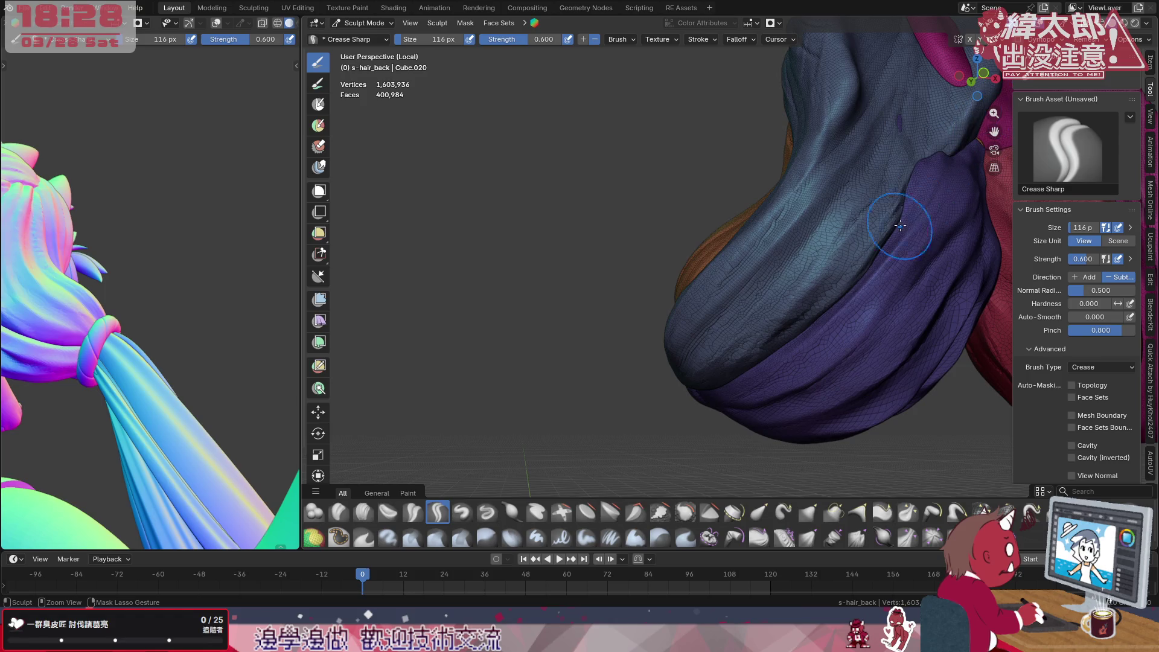
drag(821, 367, 973, 194)
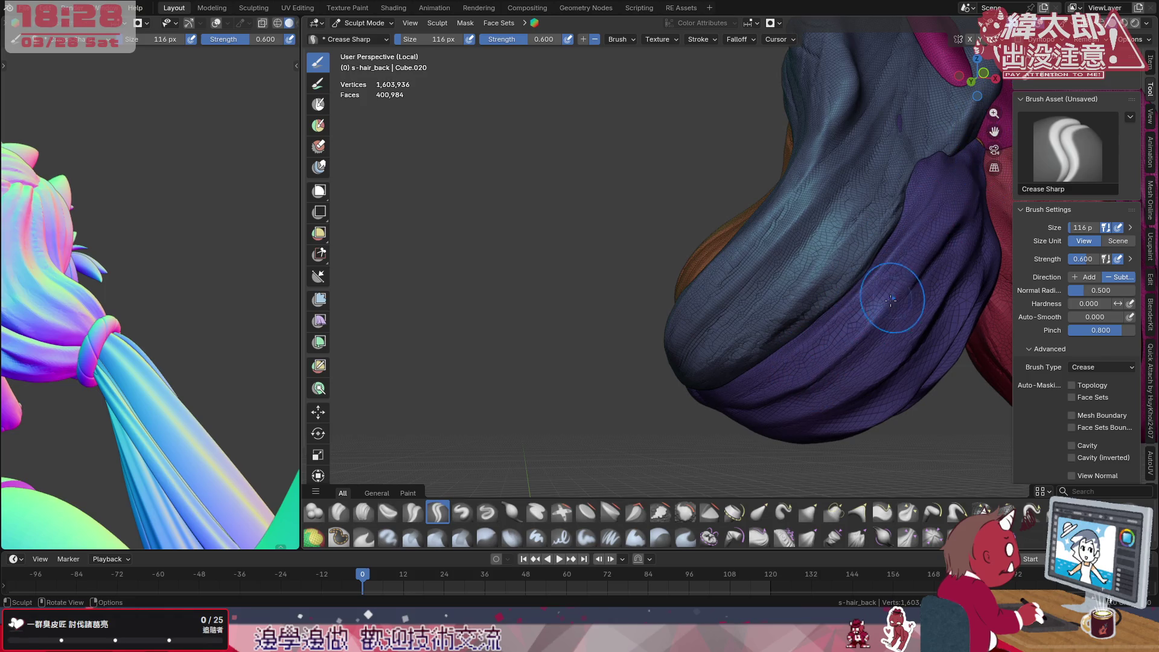
ctrl+middle_drag(893, 297, 861, 369)
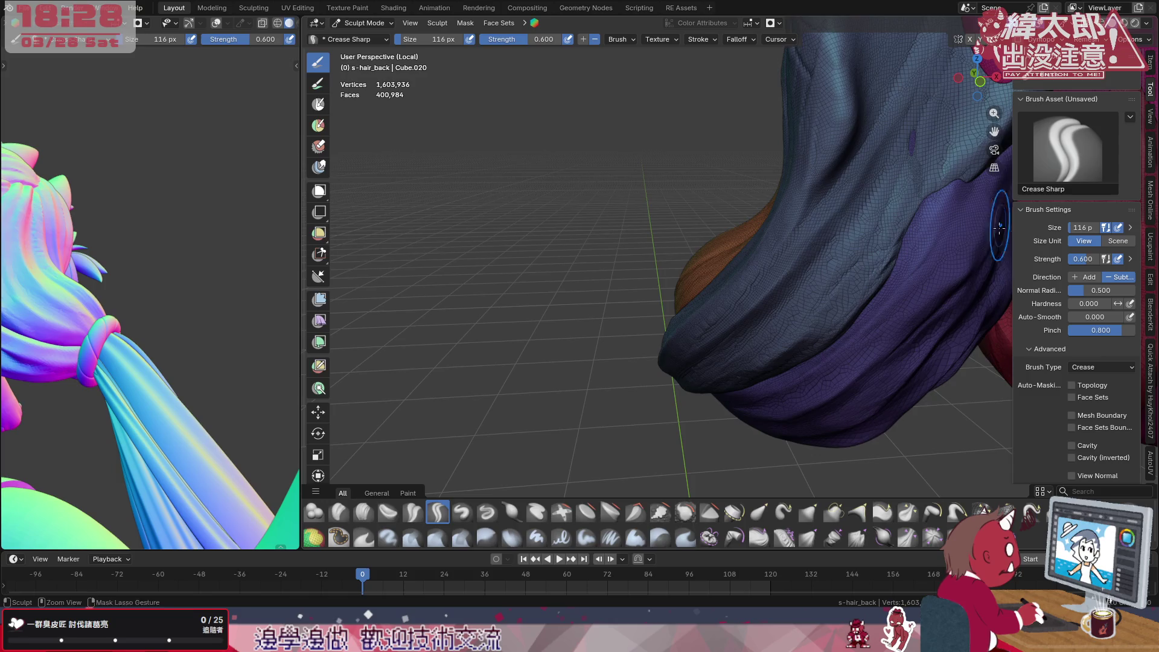
mouse_move(942, 335)
middle_down()
mouse_move(880, 353)
mouse_move(903, 346)
middle_up()
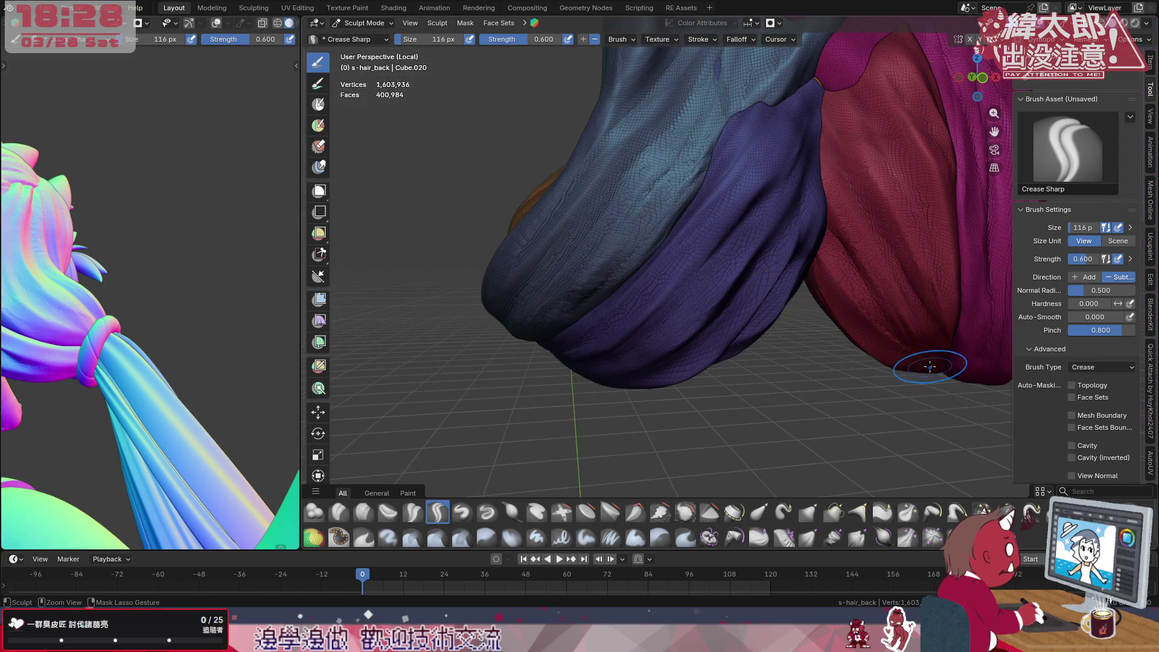
drag(881, 269, 834, 142)
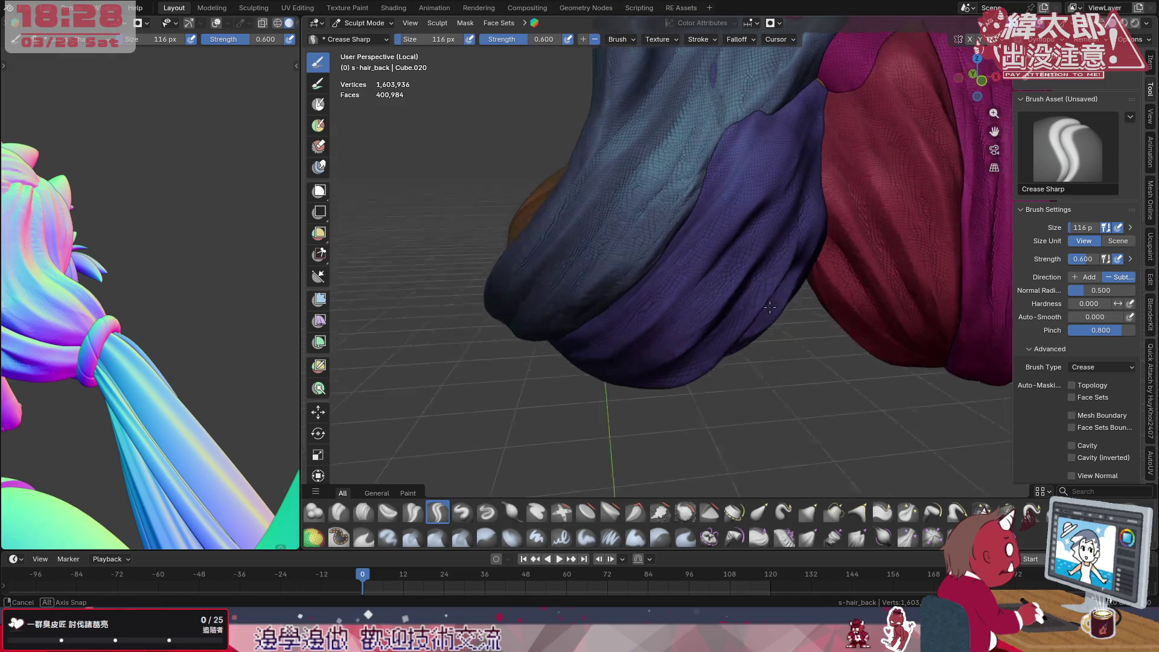
ctrl+middle_drag(809, 338, 744, 272)
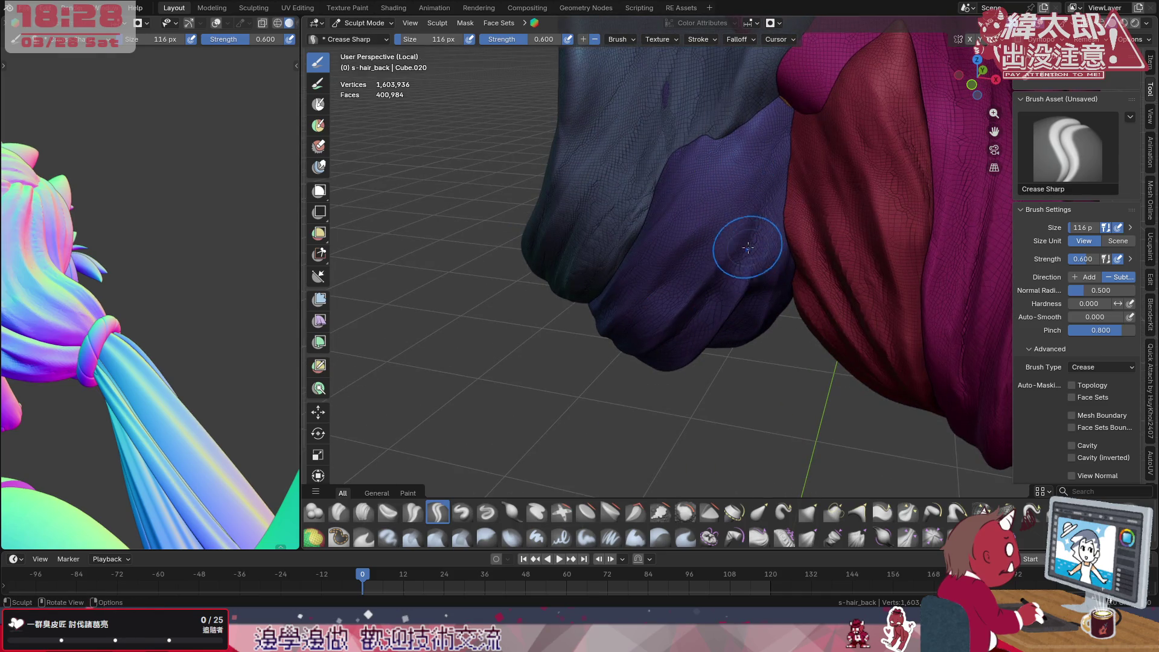
click(340, 513)
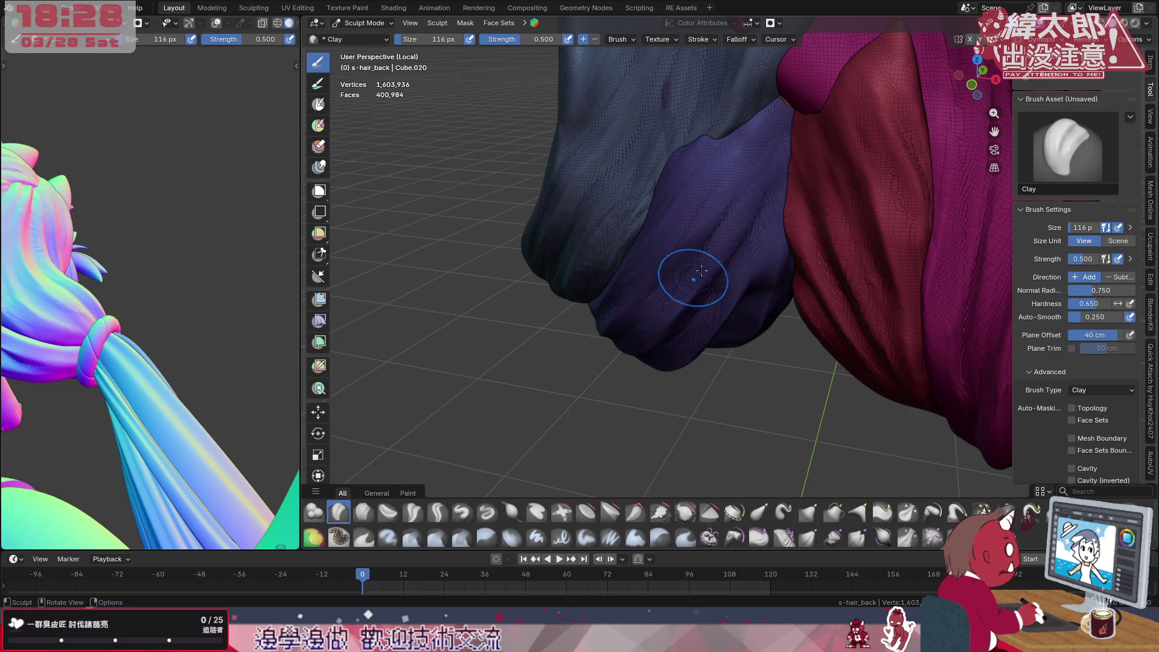
Build up the purple hair tip with clay, viewed from below
mouse_move(764, 297)
middle_down()
mouse_move(733, 247)
mouse_move(806, 185)
mouse_move(753, 251)
middle_up()
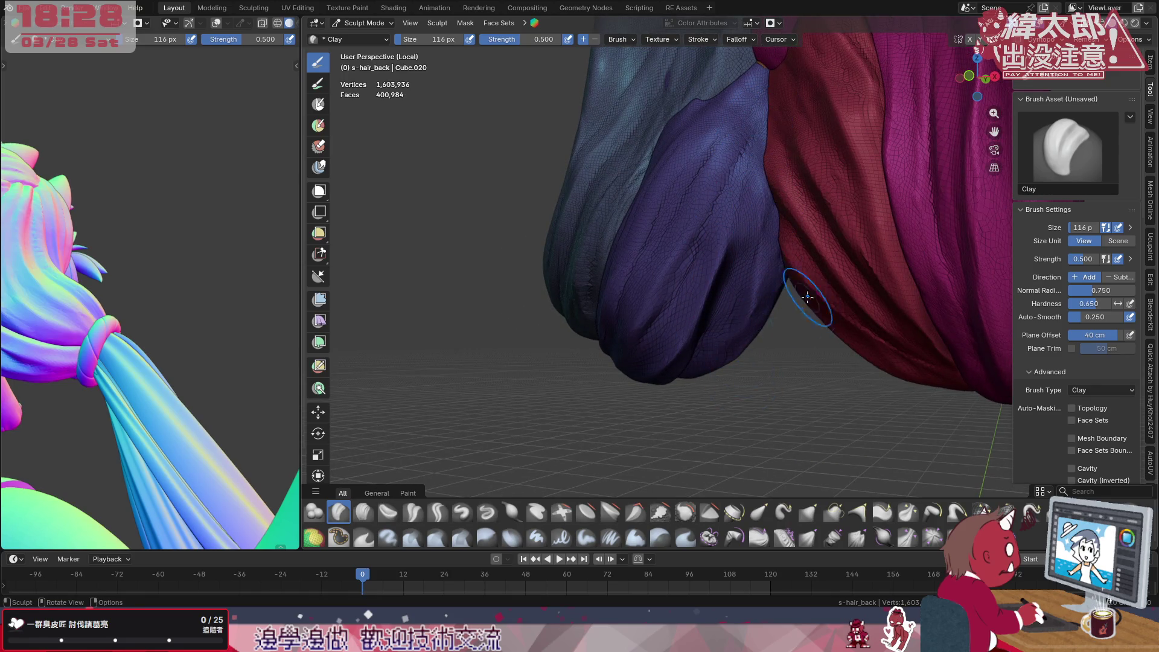
middle_drag(806, 306, 768, 231)
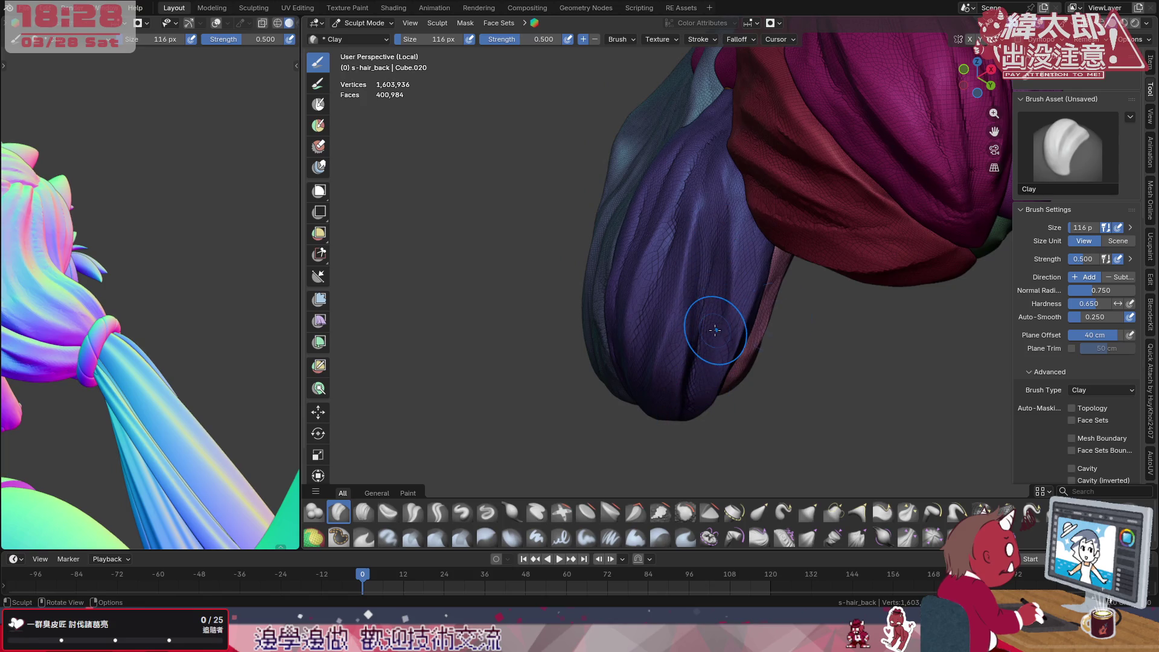
middle_drag(716, 331, 641, 318)
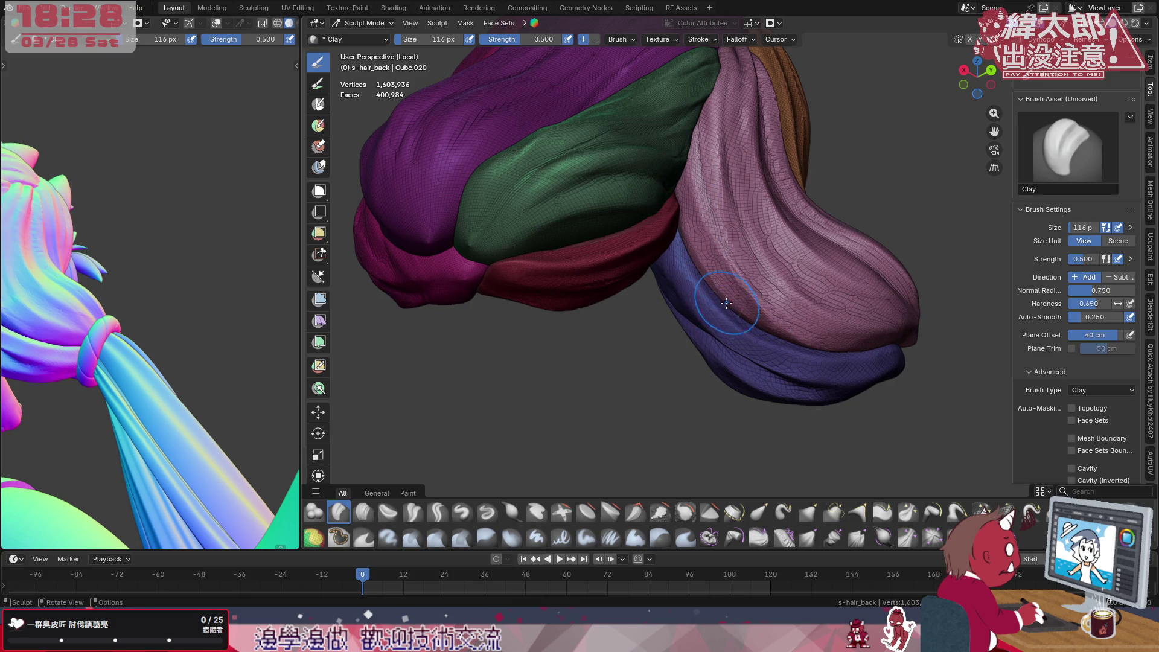
middle_drag(725, 301, 771, 313)
middle_drag(693, 279, 779, 302)
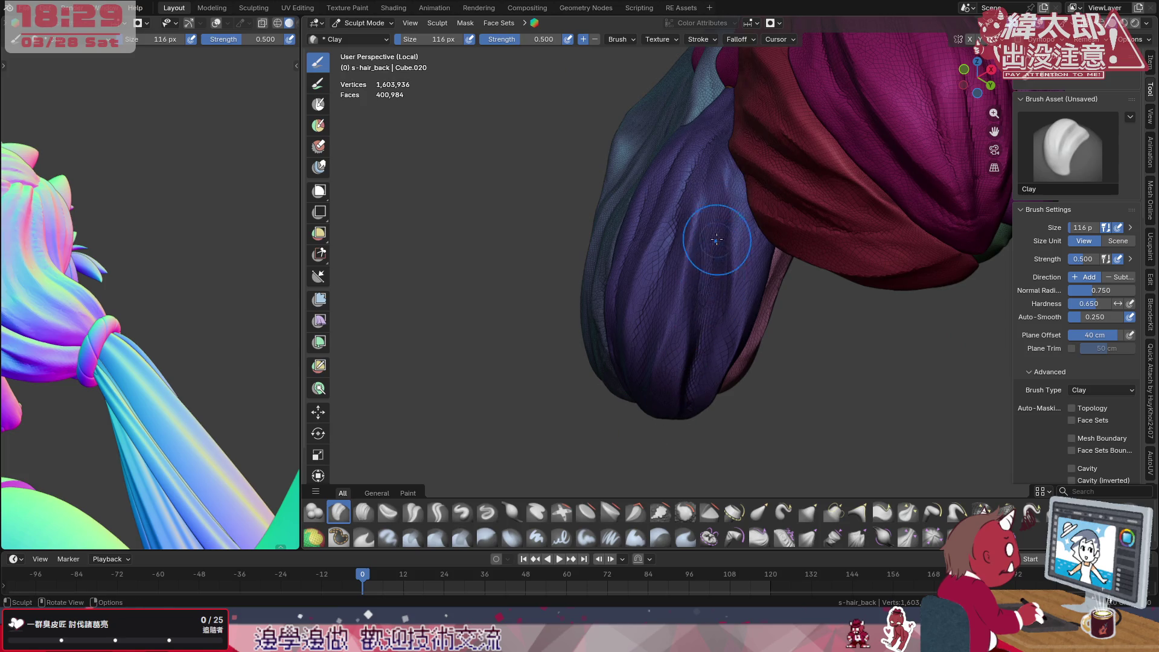
middle_drag(741, 241, 751, 188)
drag(715, 199, 663, 363)
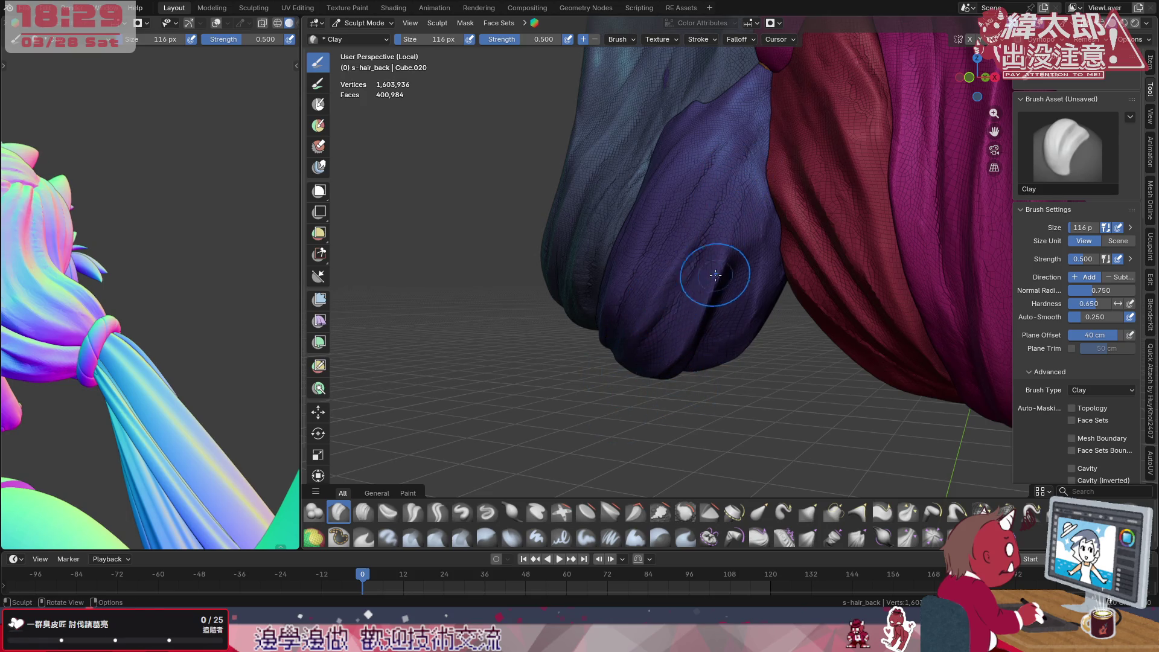
middle_drag(707, 266, 684, 214)
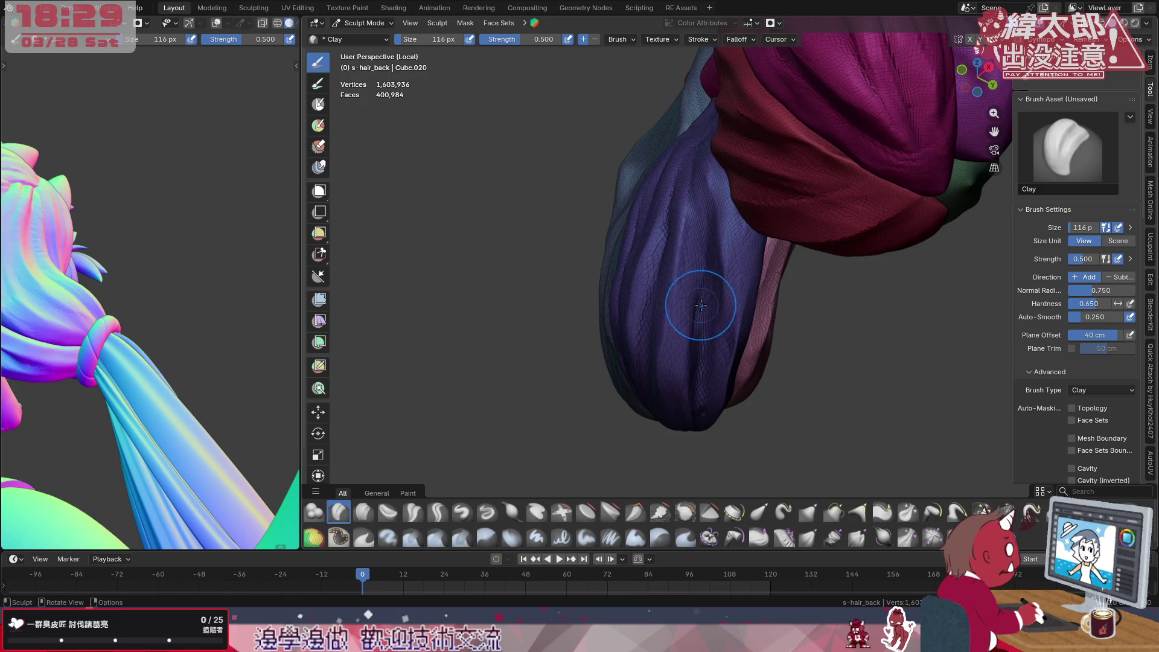
Add more clay onto the purple lobe and bulge its edge outward
middle_drag(716, 298, 725, 272)
drag(729, 218, 738, 331)
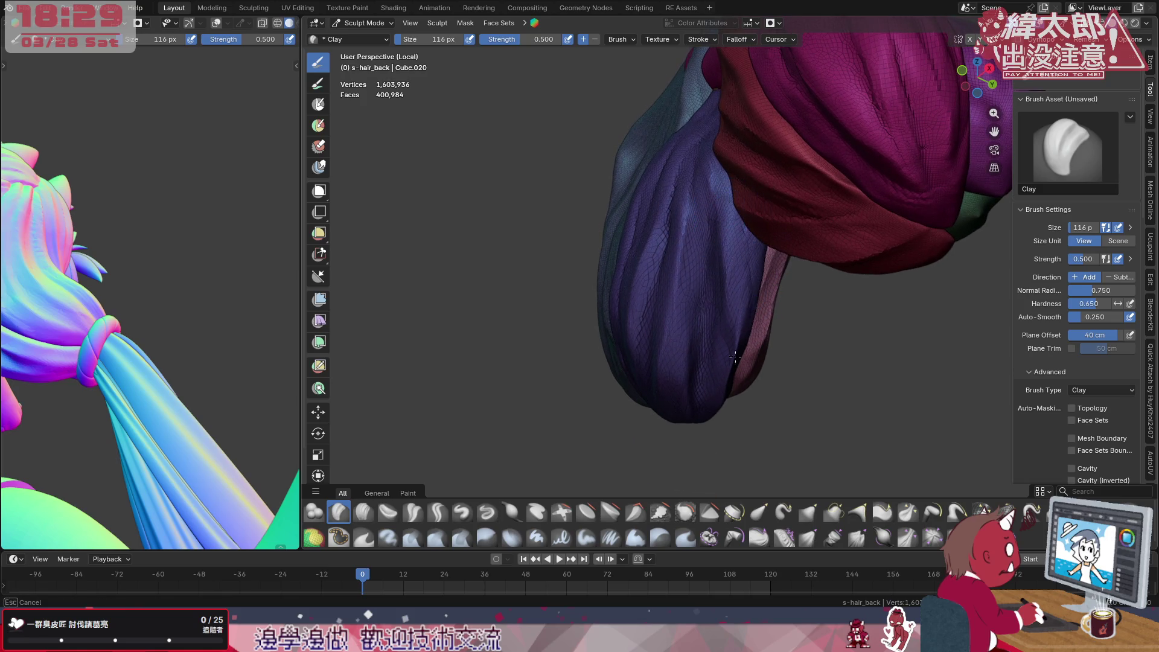
drag(731, 260, 726, 206)
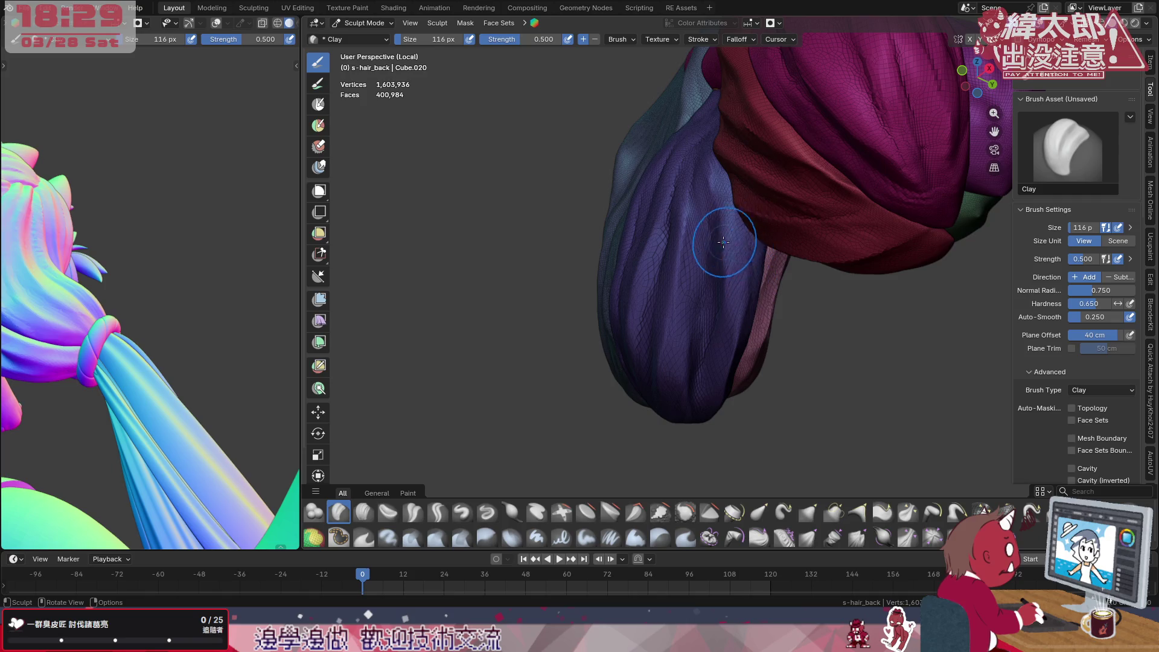
scroll(724, 240, up, 3)
scroll(742, 236, up, 2)
middle_drag(762, 245, 804, 232)
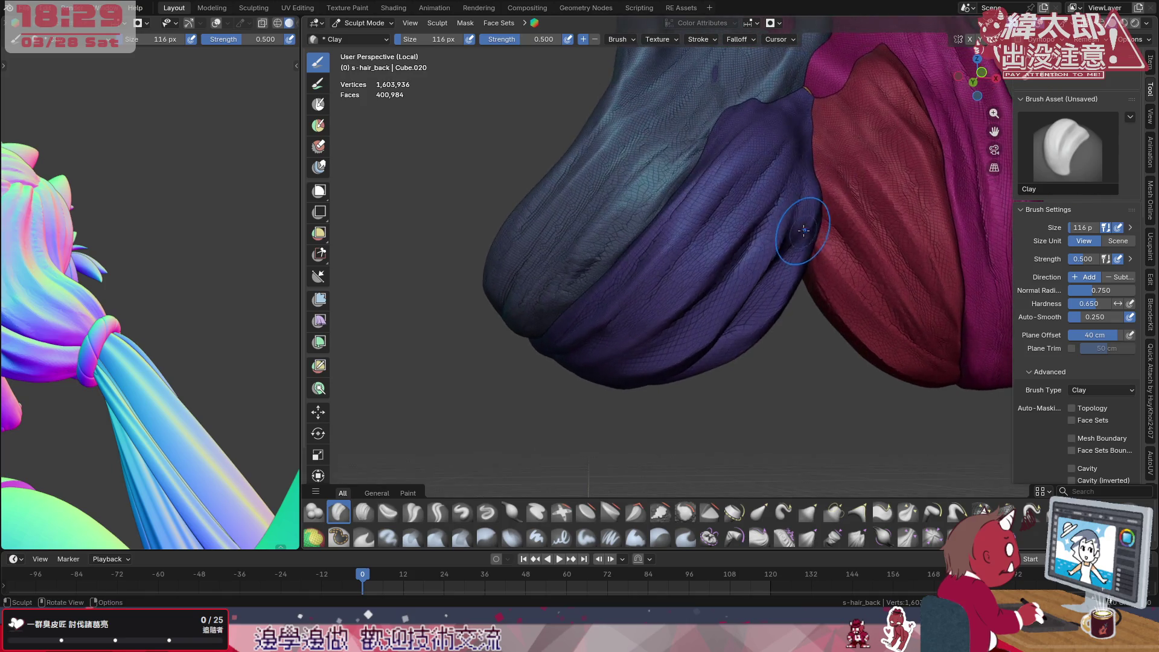
drag(815, 189, 781, 316)
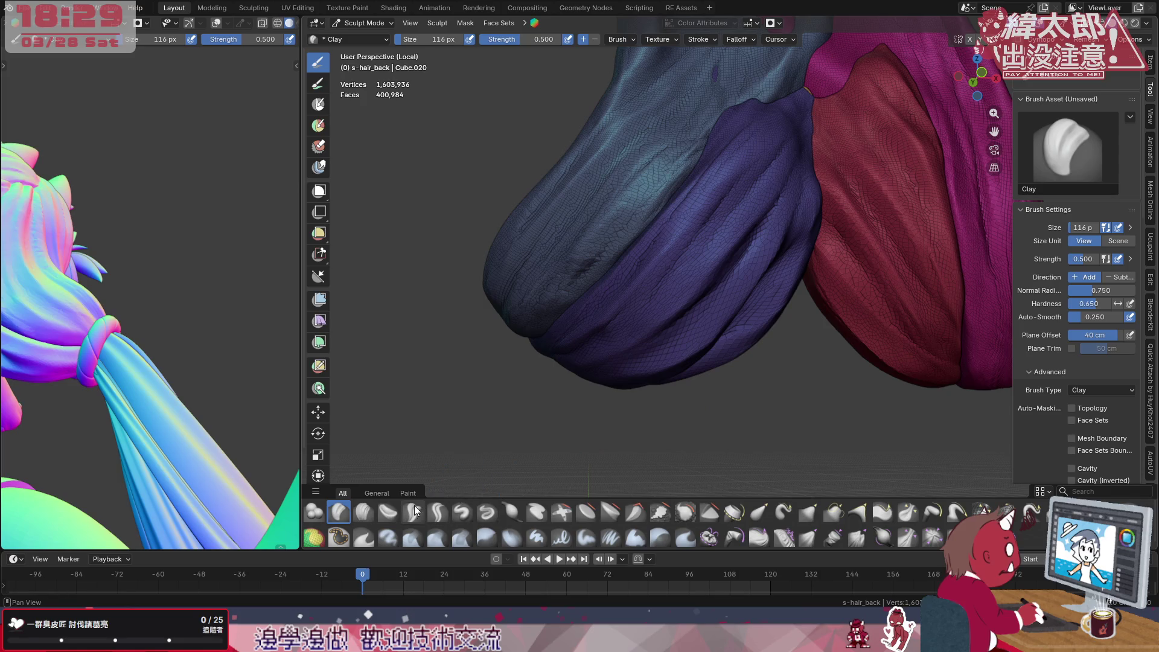
Crease a sharp groove along the built-up purple lobe edge
click(438, 513)
drag(738, 341, 787, 292)
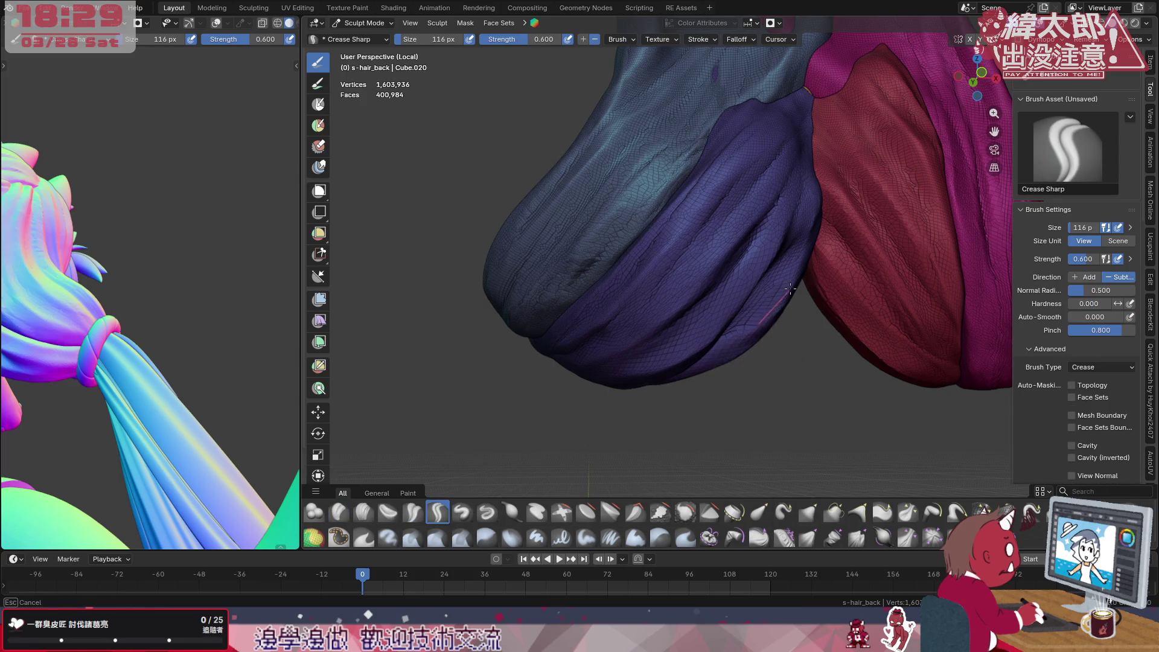
drag(826, 197, 826, 199)
middle_drag(807, 302, 732, 363)
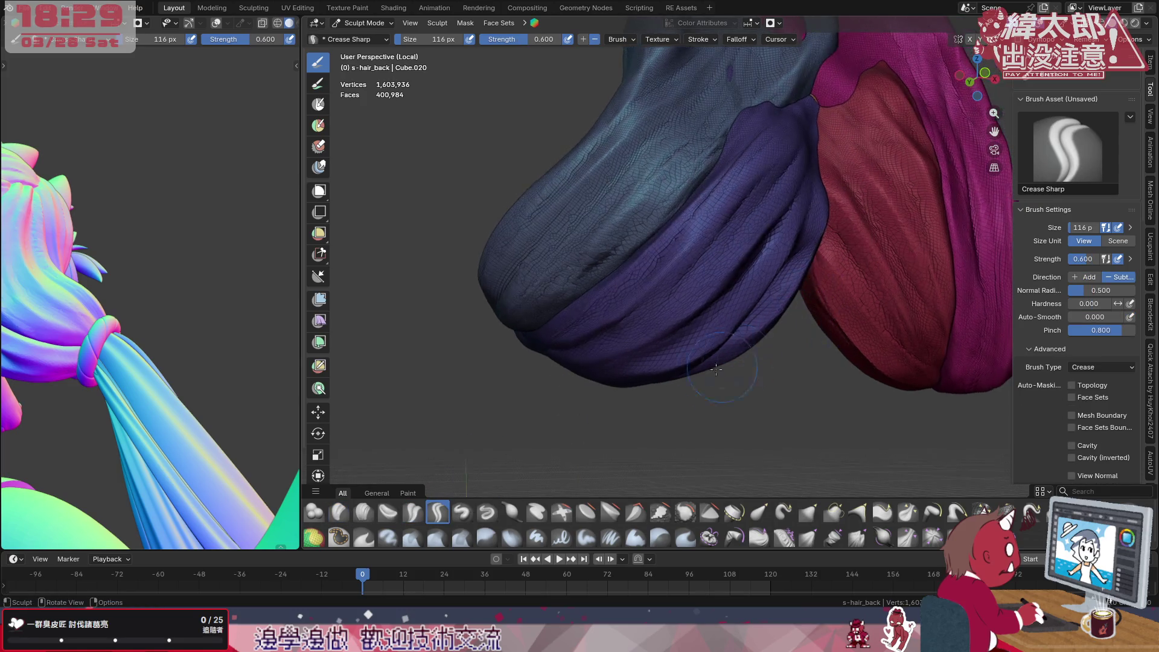